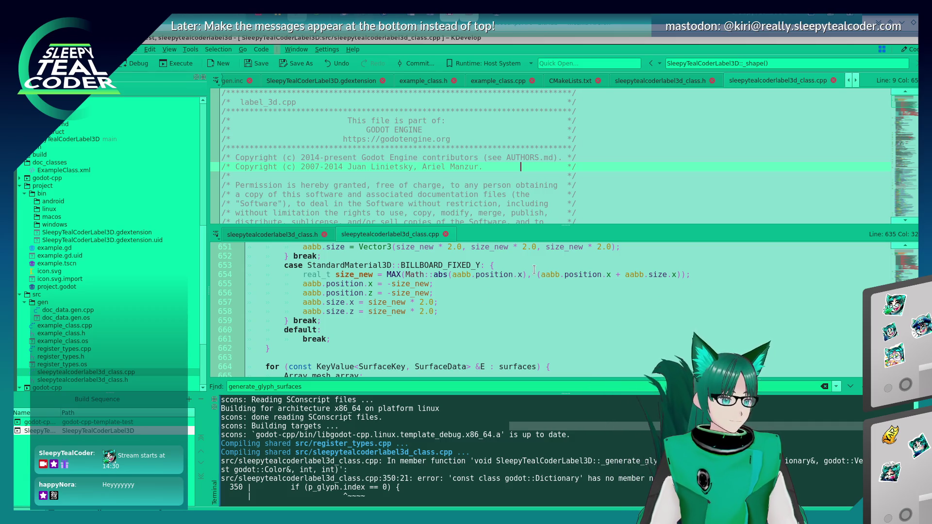
# Step: Review the KDevelop code around lines 639–658, leaving the caret at the end of line 639
pyautogui.click(503, 311)
pyautogui.scroll(-2, 503, 312)
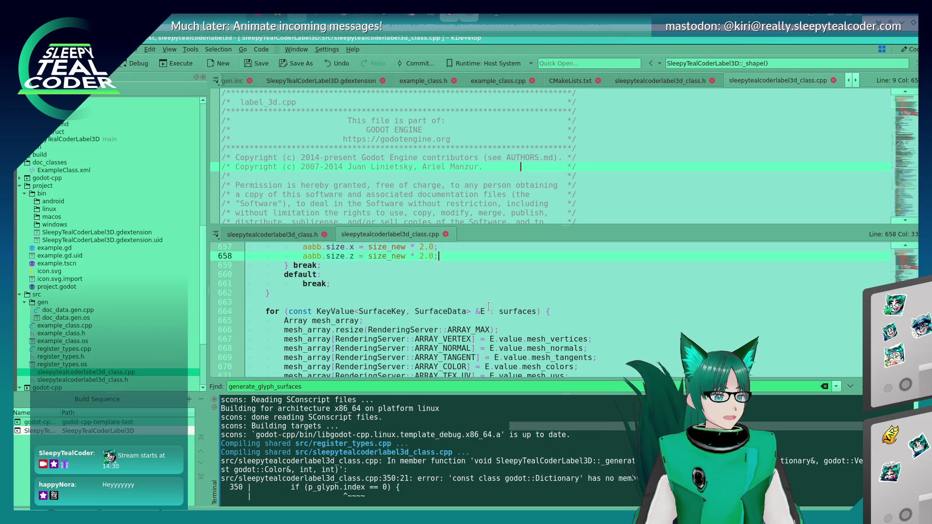
pyautogui.scroll(-5, 484, 294)
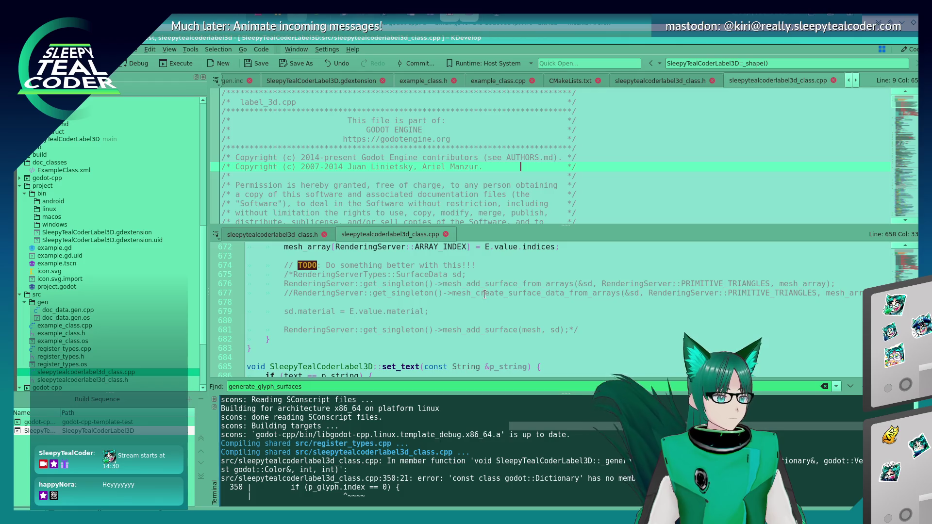
pyautogui.scroll(-9, 484, 295)
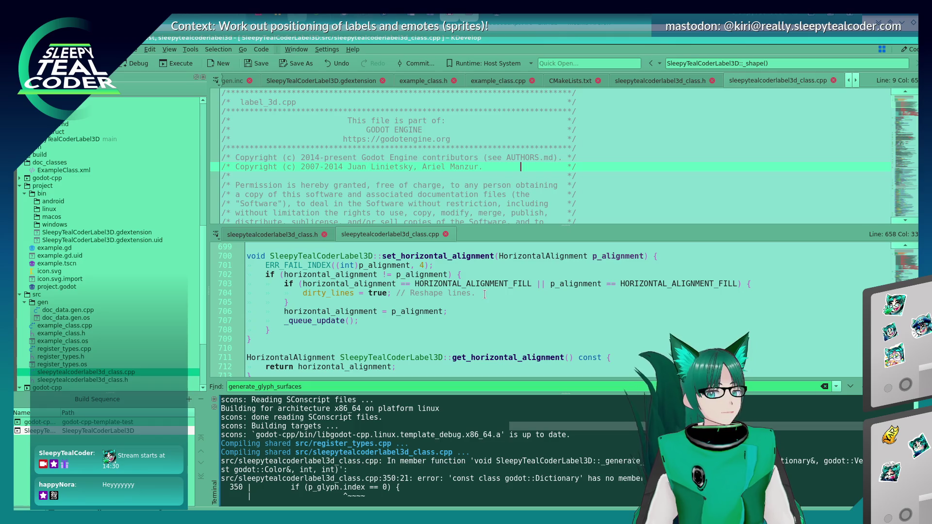
pyautogui.scroll(-2, 484, 294)
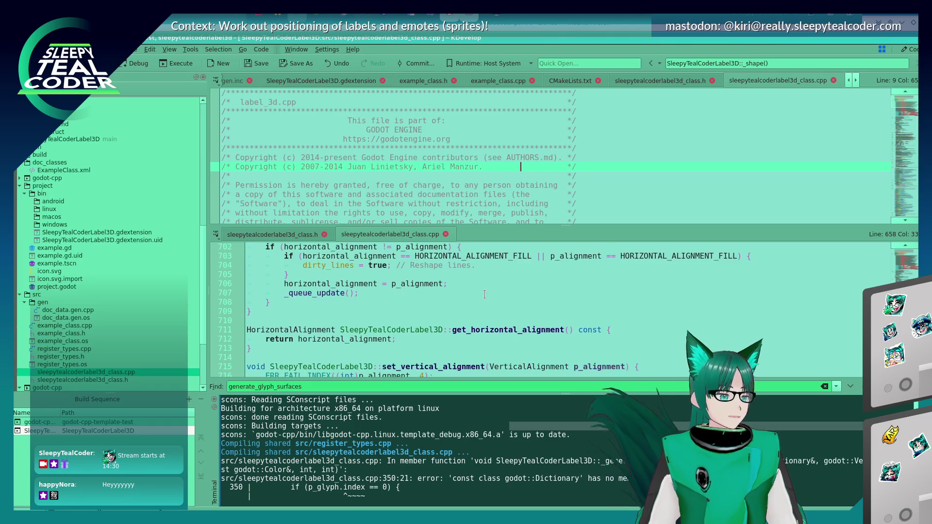
pyautogui.scroll(-2, 484, 294)
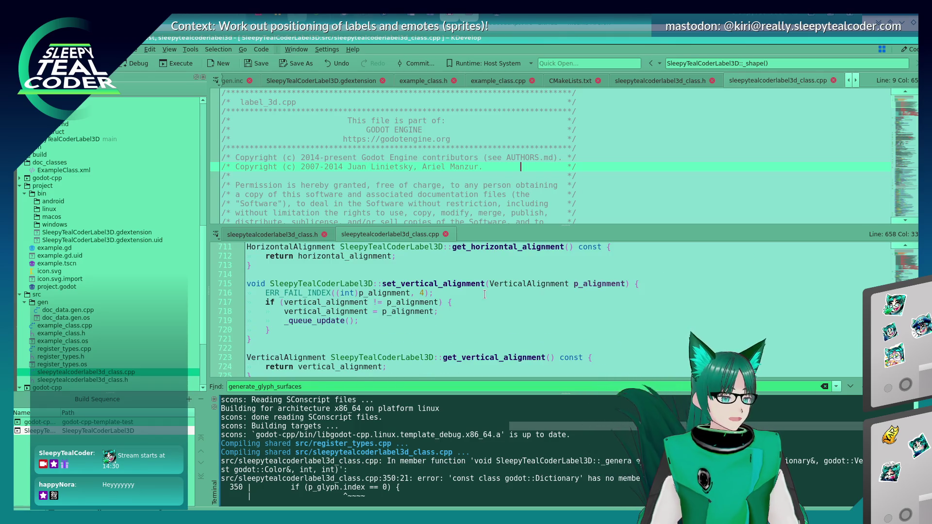
pyautogui.scroll(-4, 484, 294)
pyautogui.scroll(6, 484, 294)
pyautogui.scroll(20, 484, 294)
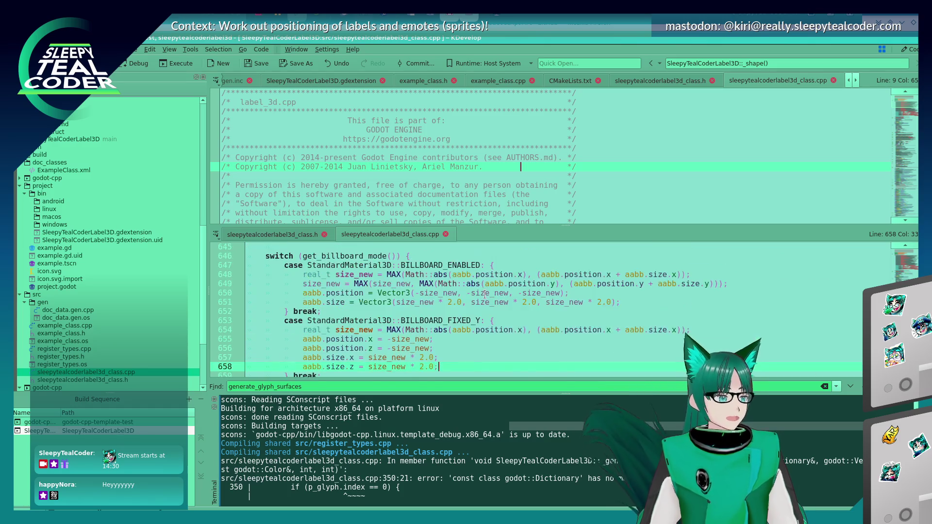
pyautogui.scroll(3, 484, 294)
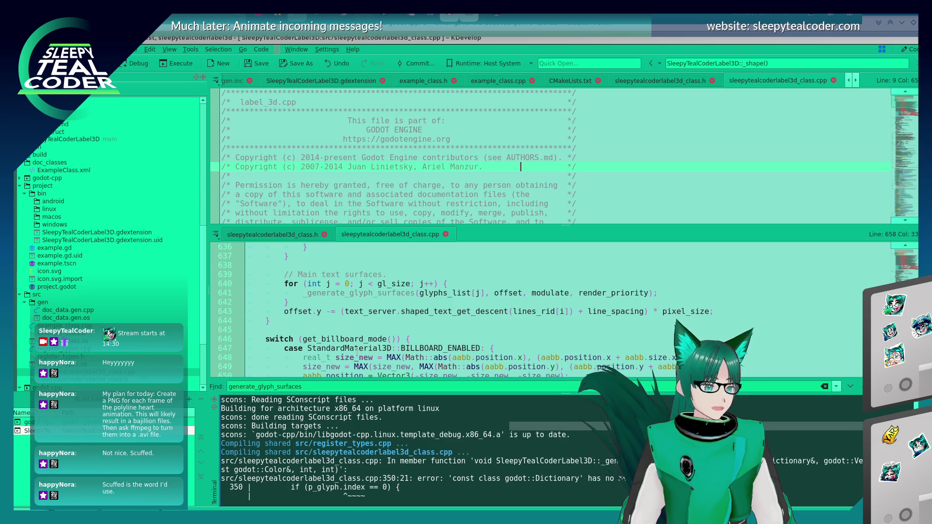
pyautogui.click(411, 302)
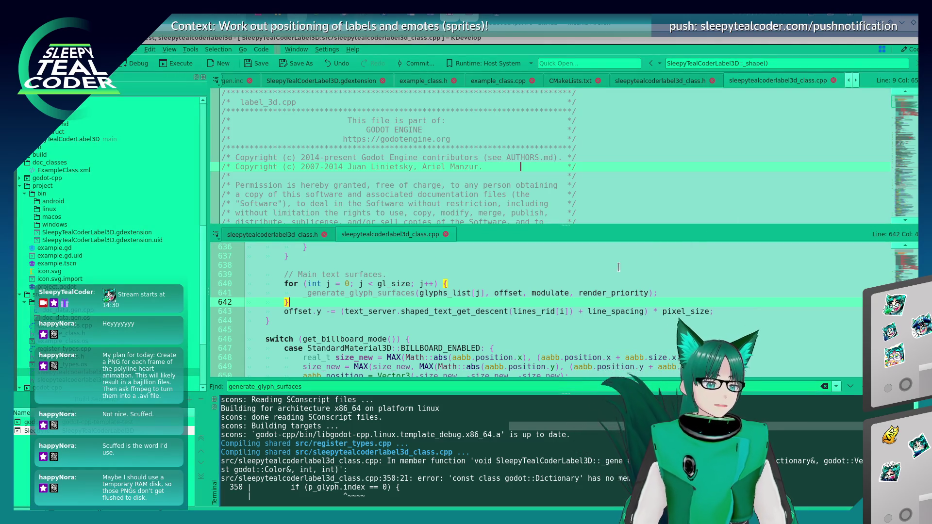
pyautogui.click(605, 275)
# Step: Bring up the Godot Project Manager and maximize its window with Alt+F3, X
pyautogui.hotkey('alt', 'Tab')
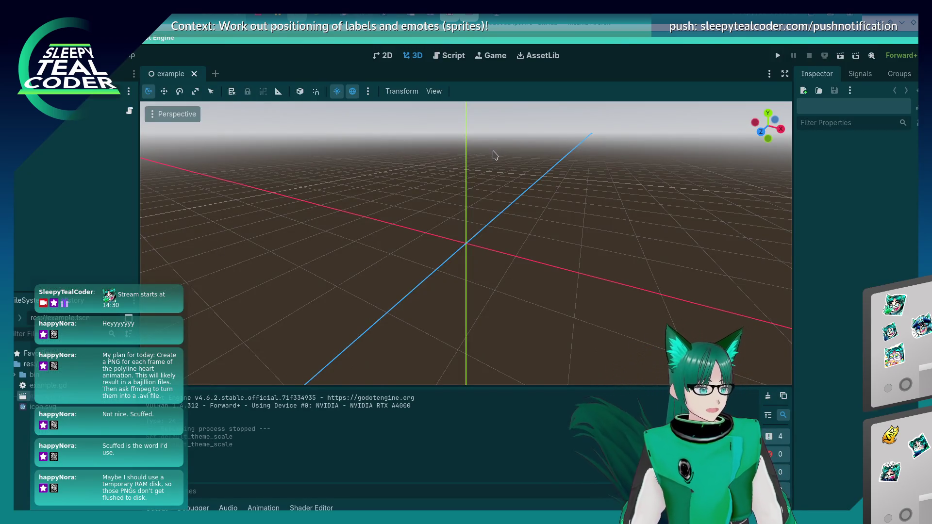
pyautogui.hotkey('alt', 'Tab')
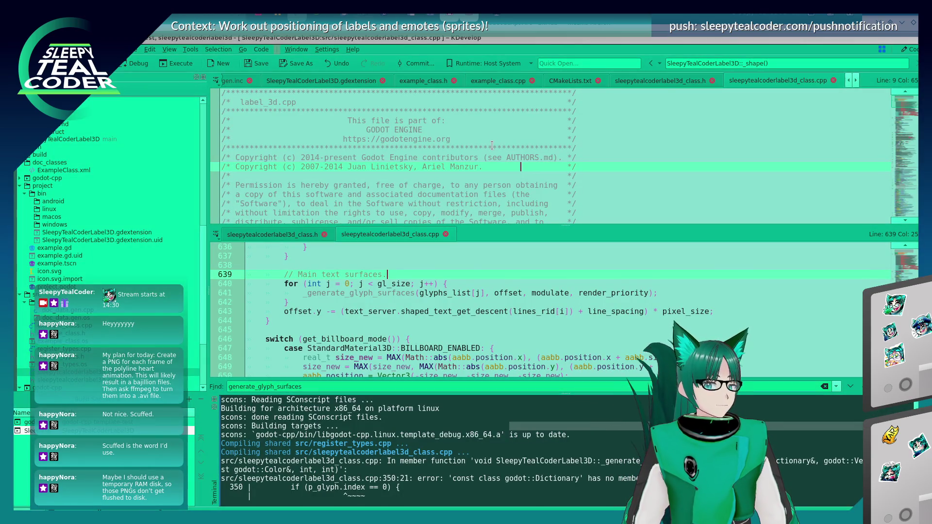
pyautogui.hotkey('alt', 'Tab')
pyautogui.hotkey('alt', 'F3')
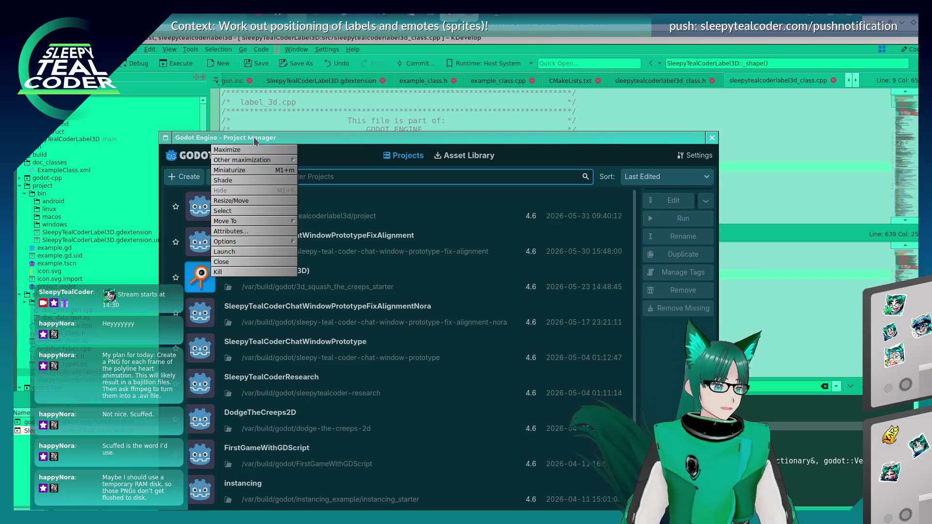
pyautogui.press('x')
pyautogui.hotkey('alt', 'Tab')
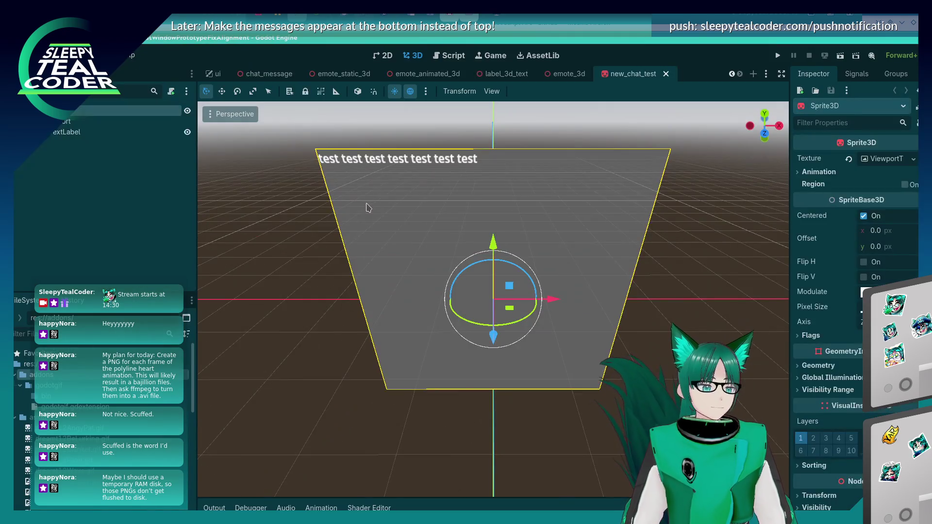
# Step: Reveal the new_chat_test scene file in the FileSystem dock via Show in FileSystem
pyautogui.moveTo(344, 247)
pyautogui.mouseDown()
pyautogui.moveTo(295, 231)
pyautogui.moveTo(370, 216)
pyautogui.moveTo(356, 250)
pyautogui.moveTo(340, 252)
pyautogui.mouseUp()
pyautogui.scroll(-5, 95, 435)
pyautogui.scroll(-5, 94, 435)
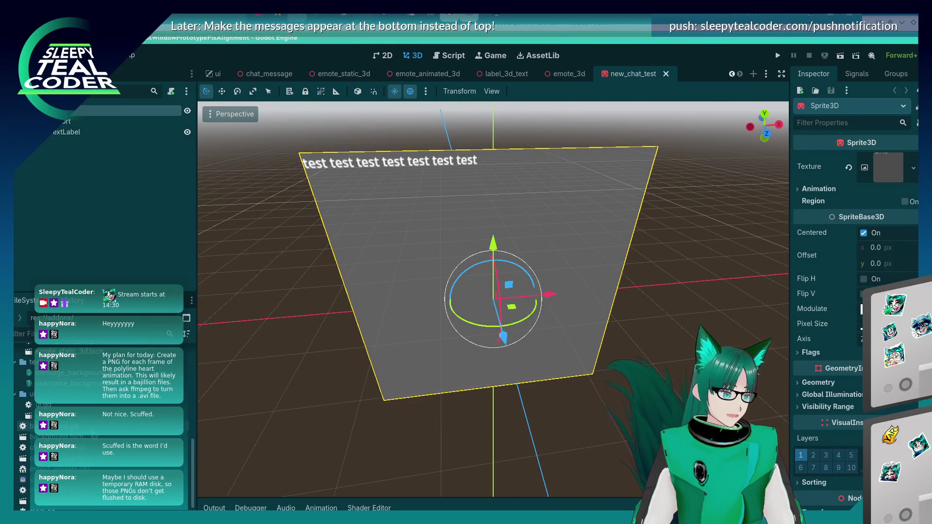
pyautogui.scroll(10, 94, 435)
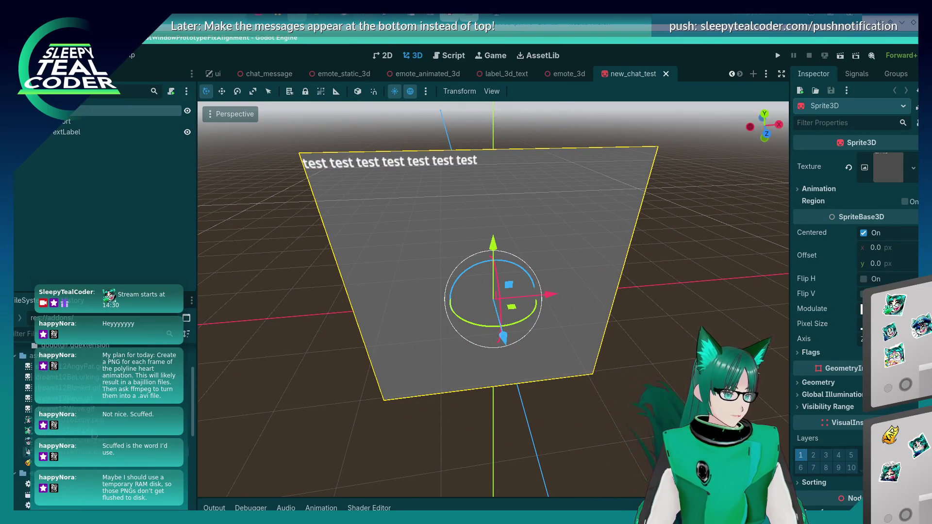
pyautogui.scroll(-5, 95, 435)
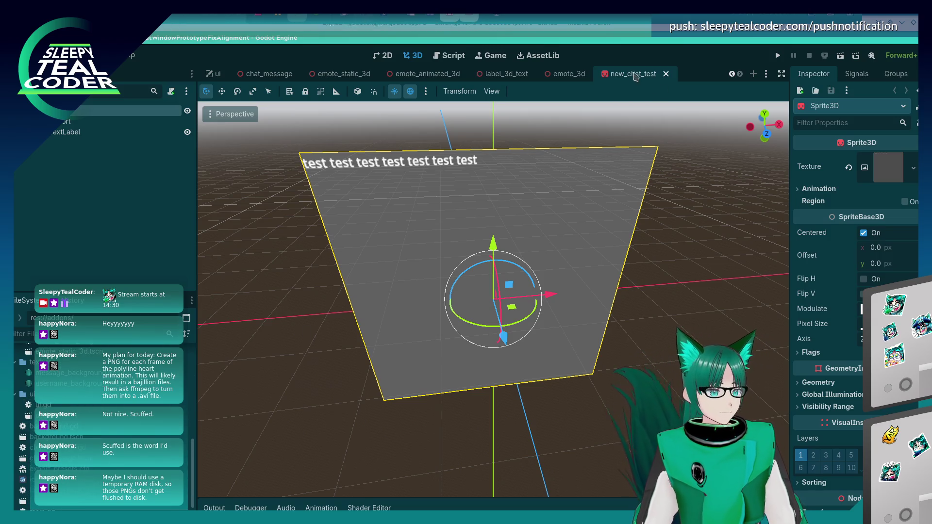
pyautogui.rightClick(627, 73)
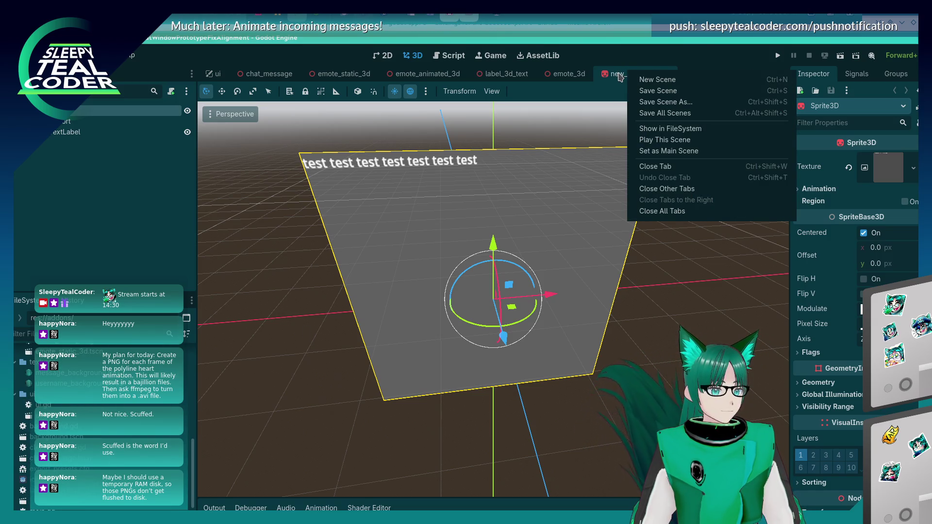
pyautogui.click(655, 128)
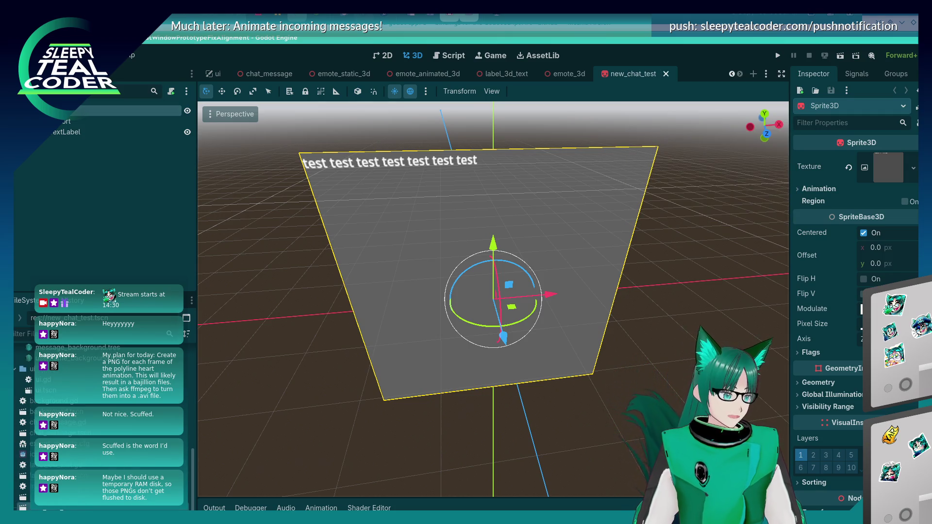
# Step: Close the new_chat_test tab and clear the selection in the emote_3d scene
pyautogui.click(665, 74)
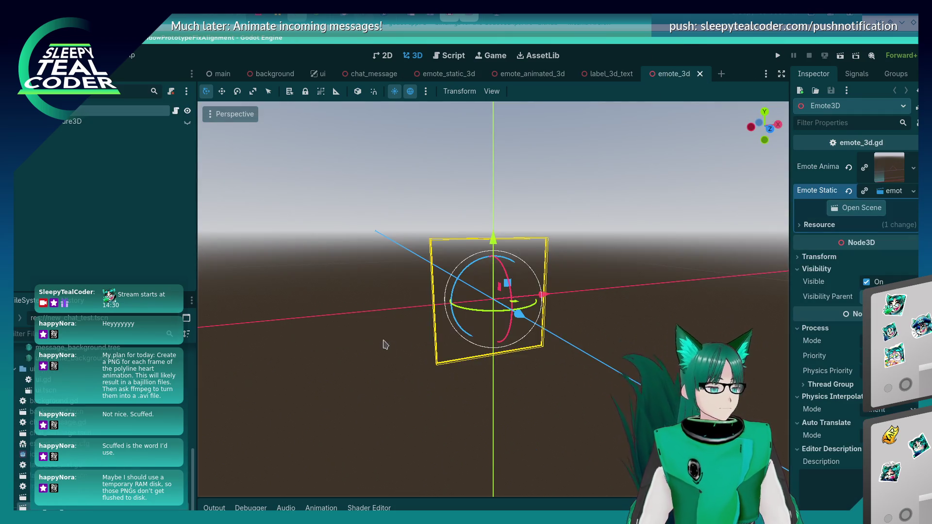
pyautogui.click(411, 343)
pyautogui.moveTo(568, 369)
pyautogui.mouseDown()
pyautogui.moveTo(509, 360)
pyautogui.moveTo(554, 364)
pyautogui.mouseUp()
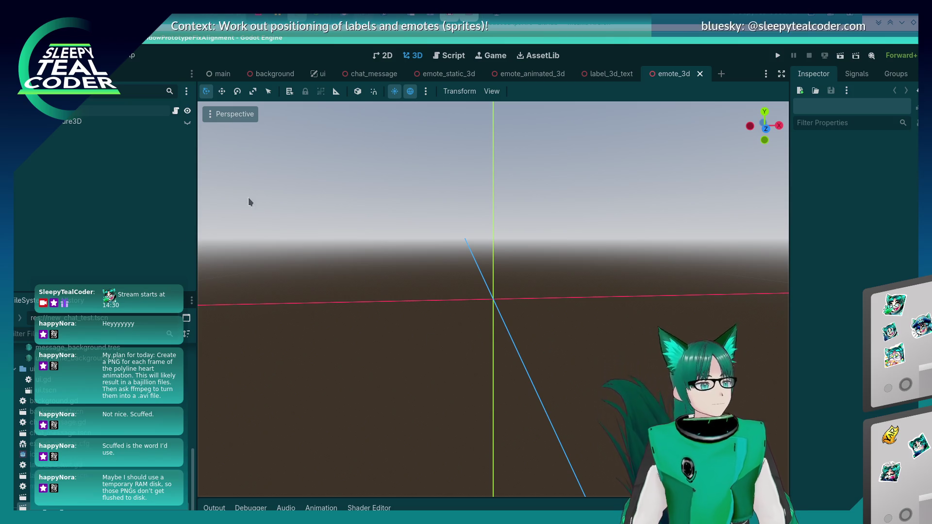
# Step: Open chat_message.gd in the Script editor and go to line 243
pyautogui.click(452, 55)
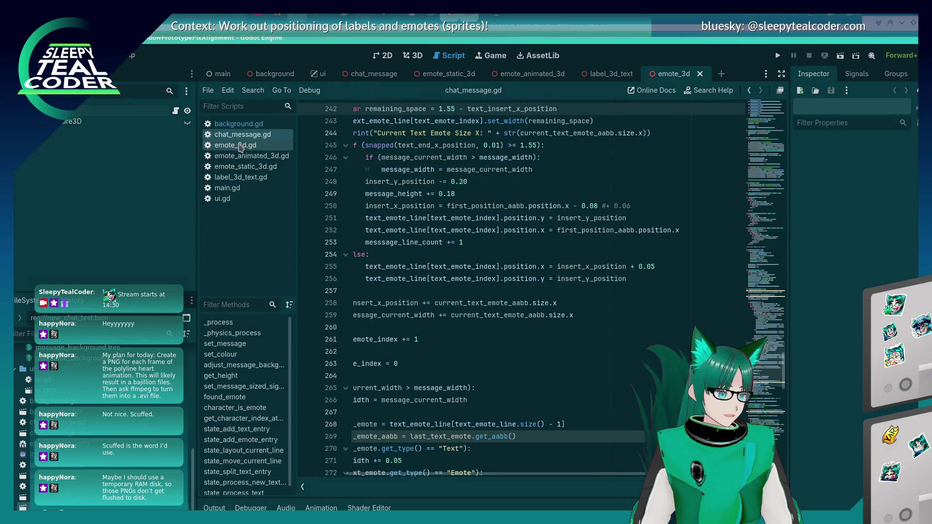
pyautogui.scroll(4, 460, 302)
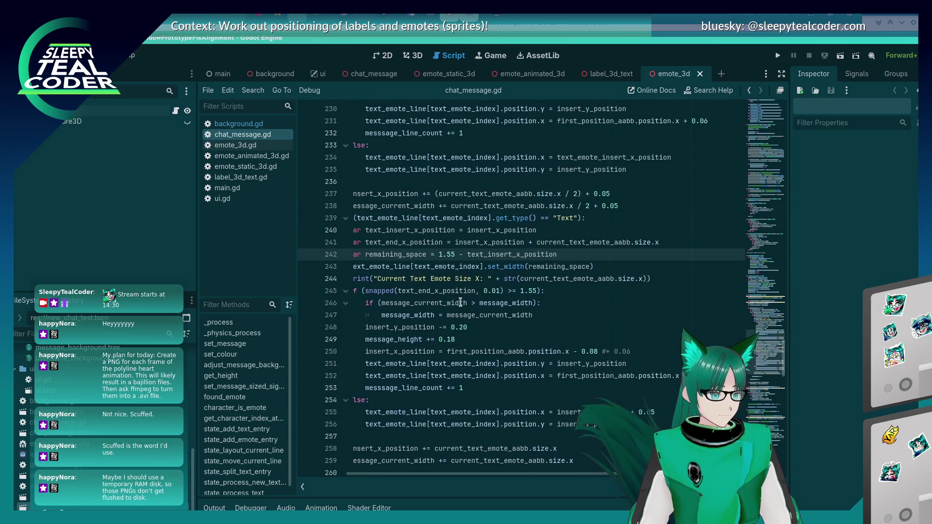
pyautogui.press('Down')
pyautogui.press('Home')
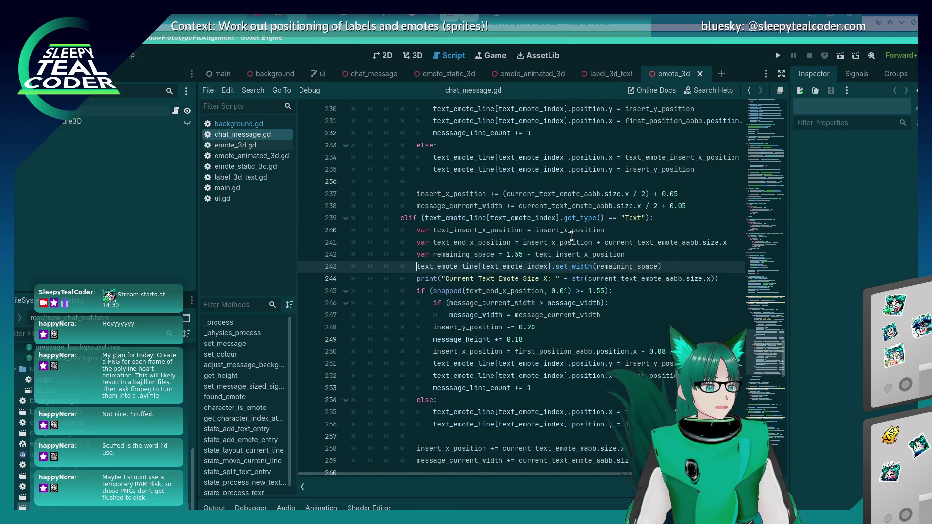
pyautogui.moveTo(572, 237)
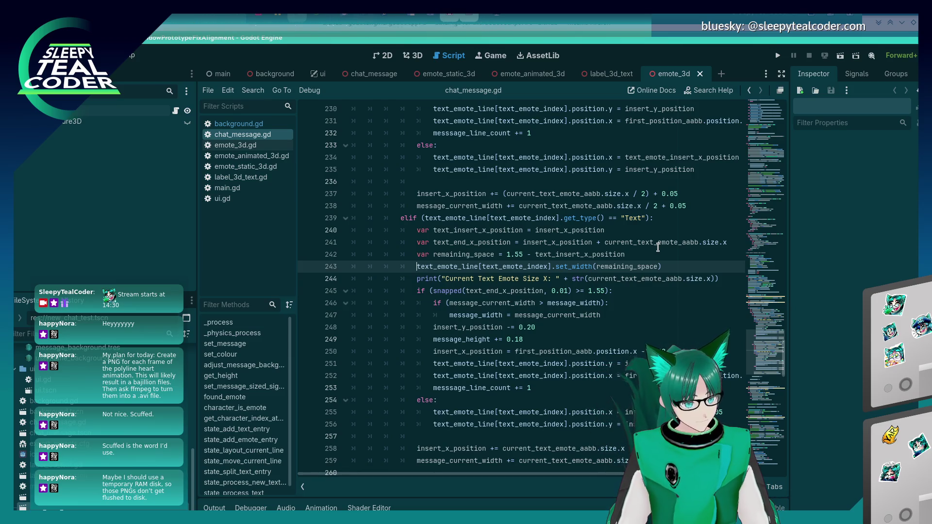
pyautogui.moveTo(657, 248)
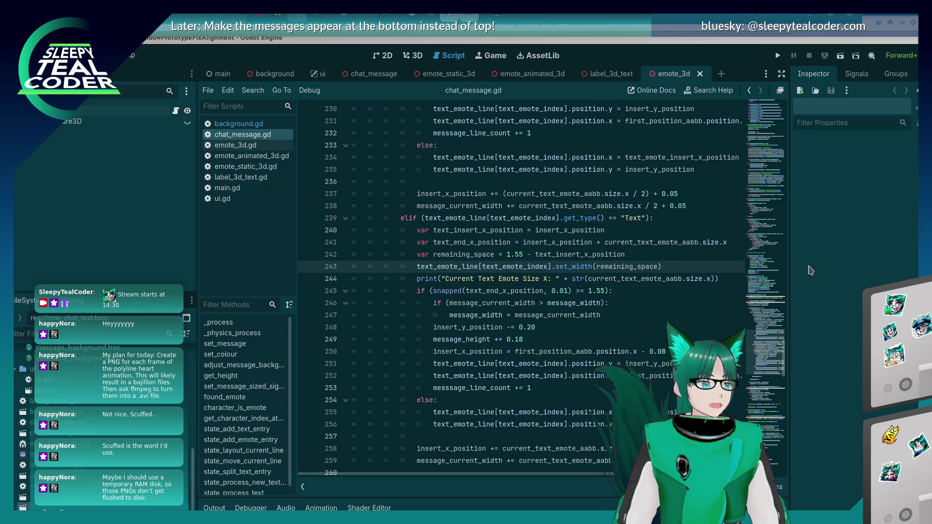
# Step: Read the text branch around line 244, then run the project
pyautogui.click(625, 274)
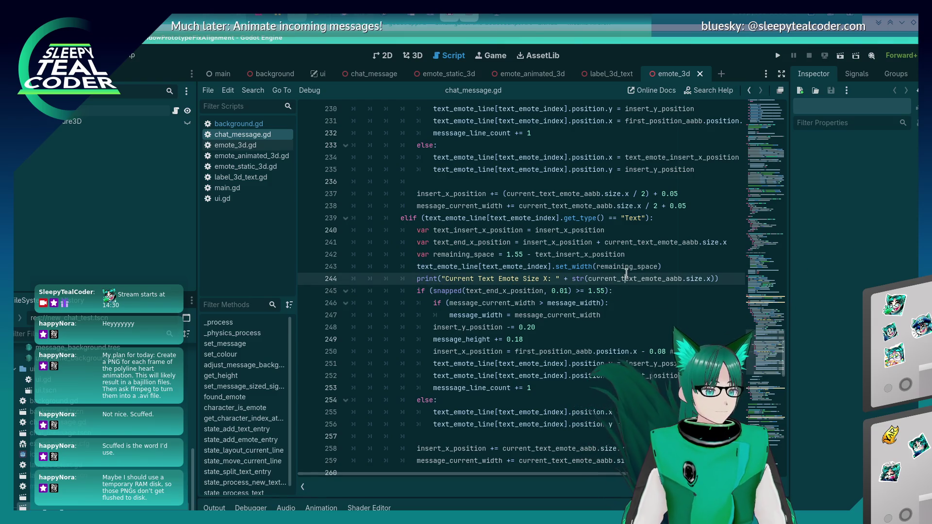
pyautogui.scroll(12, 609, 304)
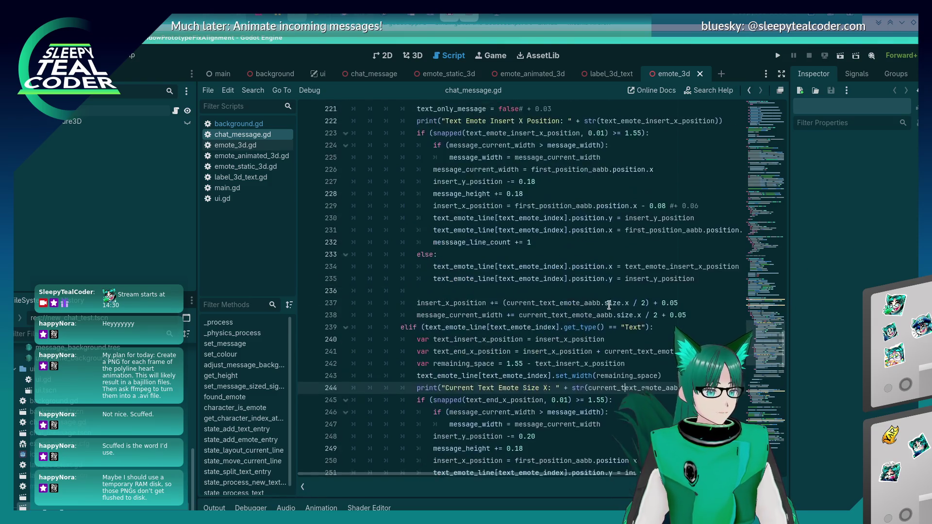
pyautogui.scroll(-3, 605, 303)
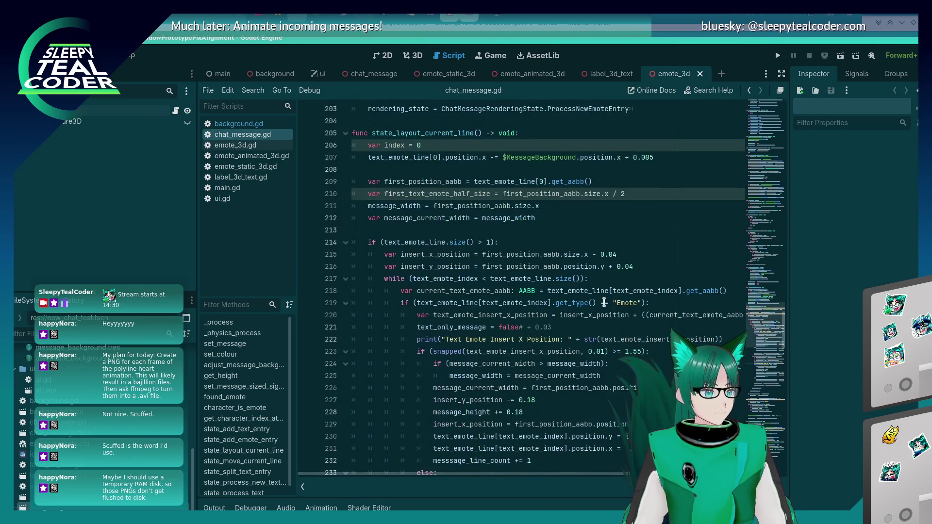
pyautogui.scroll(-12, 604, 303)
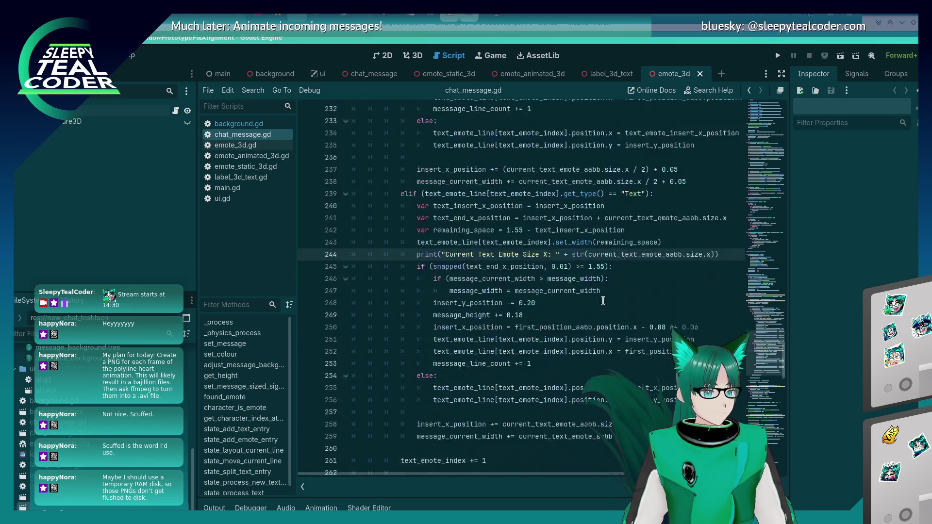
pyautogui.click(779, 56)
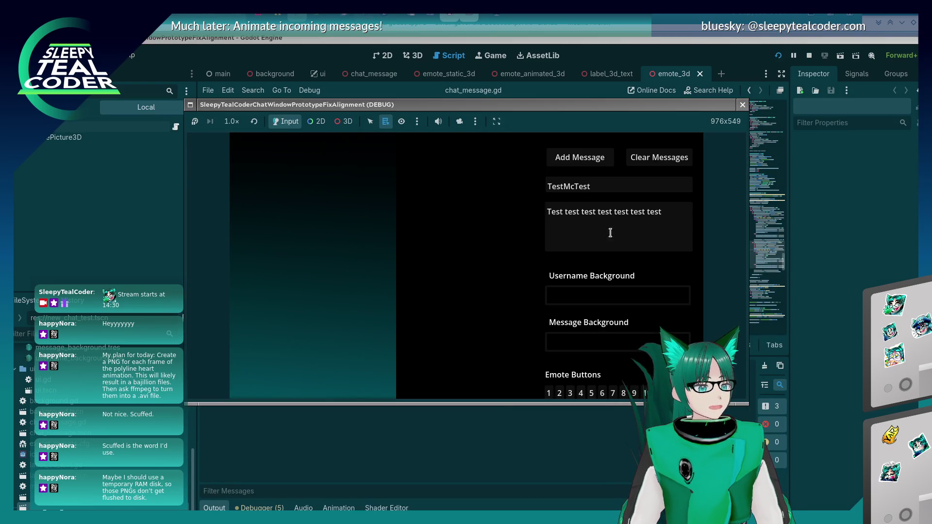
# Step: Post a test message, then replace the message text with 'Yaaaaaaaay'
pyautogui.click(662, 219)
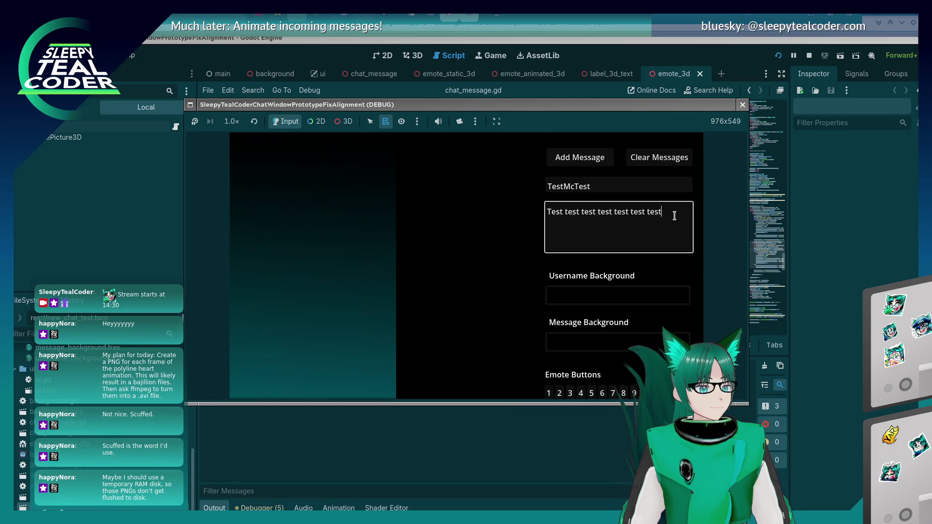
pyautogui.click(563, 156)
pyautogui.moveTo(672, 213); pyautogui.dragTo(544, 215)
pyautogui.write('Yaaaaaaaay')
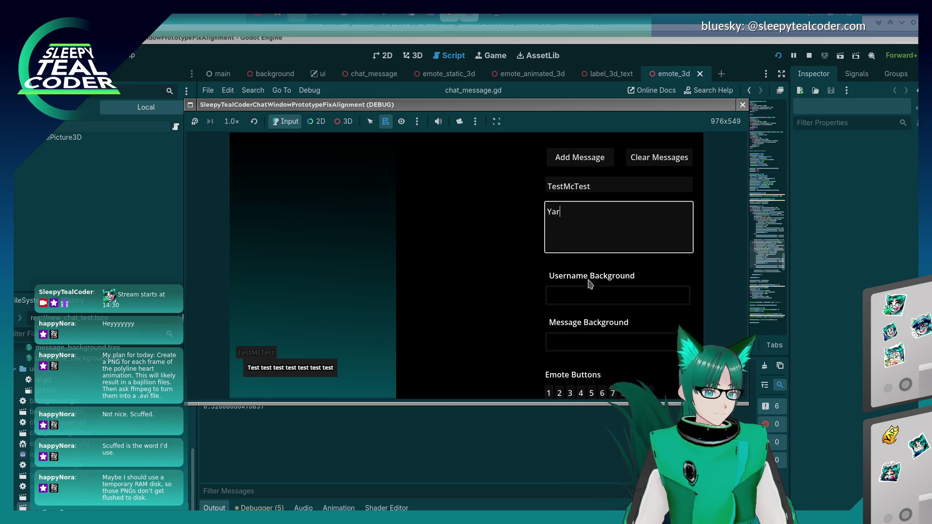
# Step: Set a teal message background and purple a342cf username background, then add the message
pyautogui.click(593, 291)
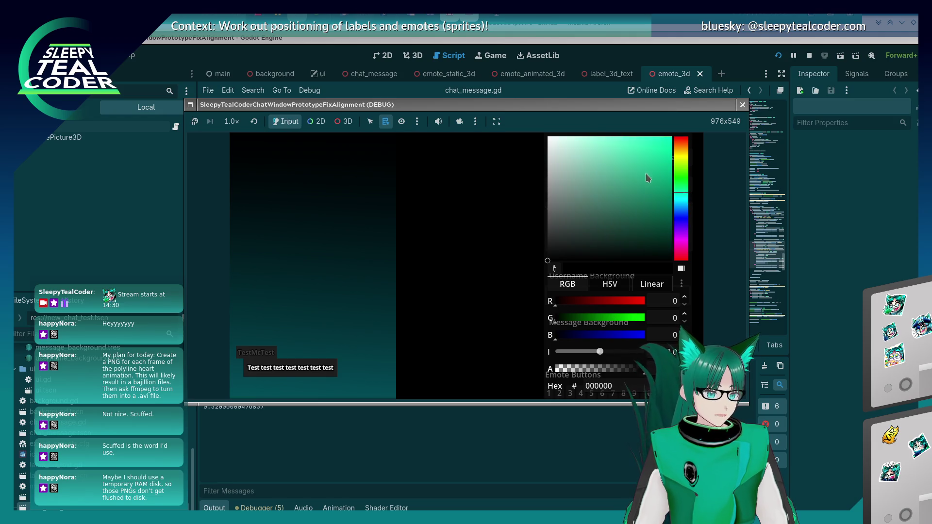
pyautogui.click(353, 267)
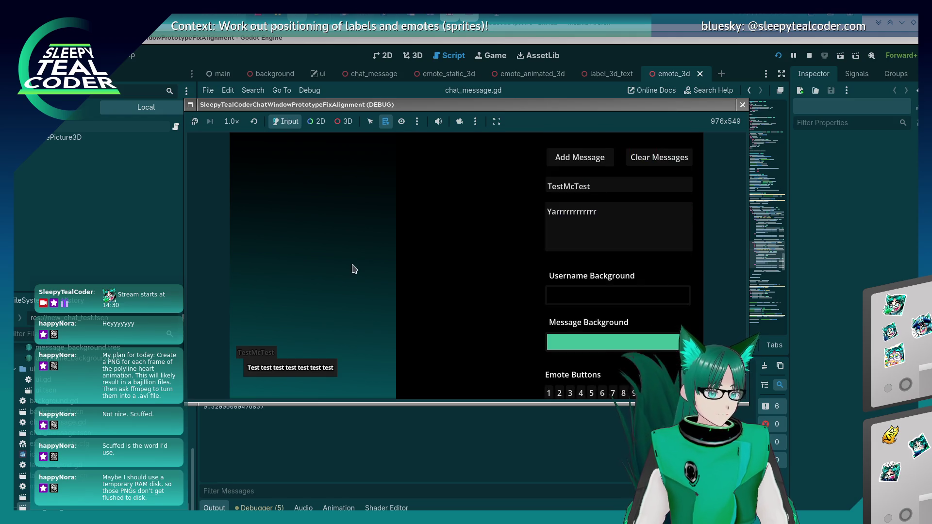
pyautogui.click(607, 296)
pyautogui.click(681, 234)
pyautogui.click(632, 159)
pyautogui.press('Escape')
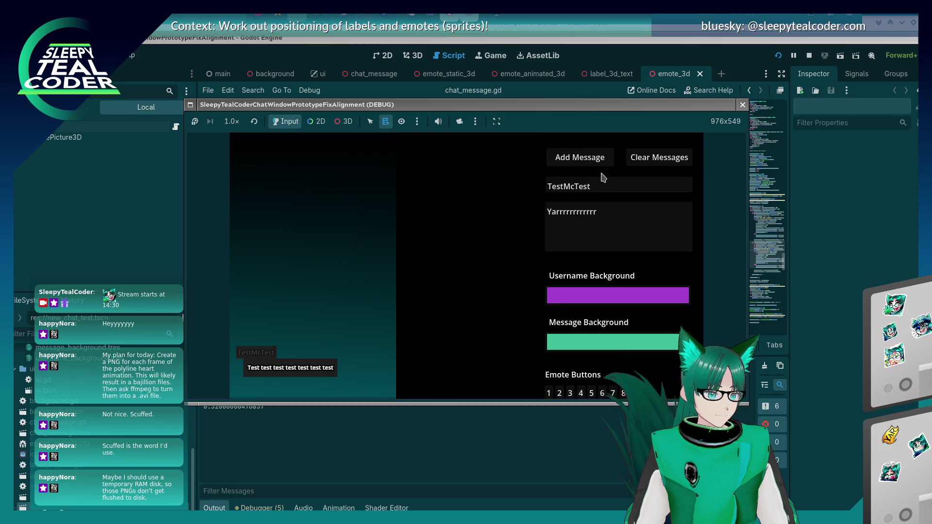
pyautogui.click(602, 164)
# Step: Post a message with two emotes, then a long wrapped 'rrrrrrrrrrrrrrrrrrrrrrrrrrr' message
pyautogui.click(651, 231)
pyautogui.click(634, 393)
pyautogui.click(639, 231)
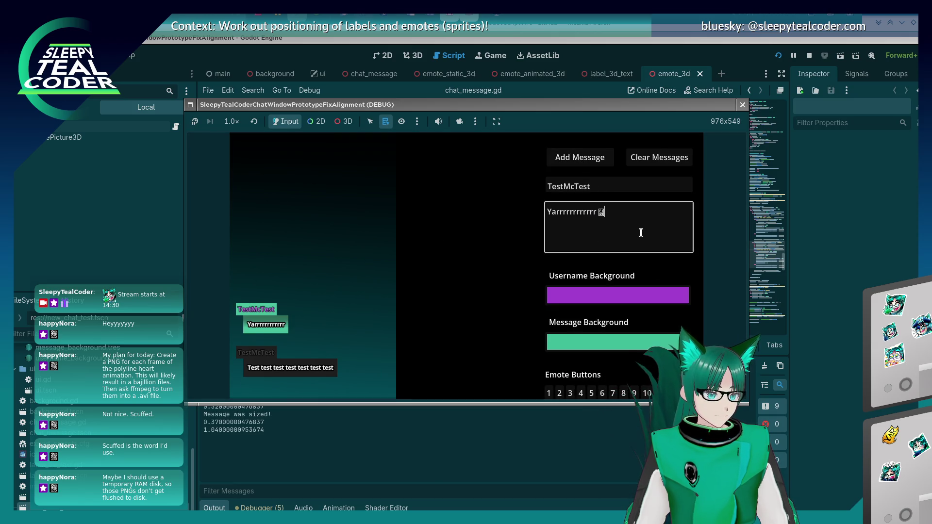
pyautogui.click(634, 393)
pyautogui.click(586, 162)
pyautogui.click(670, 237)
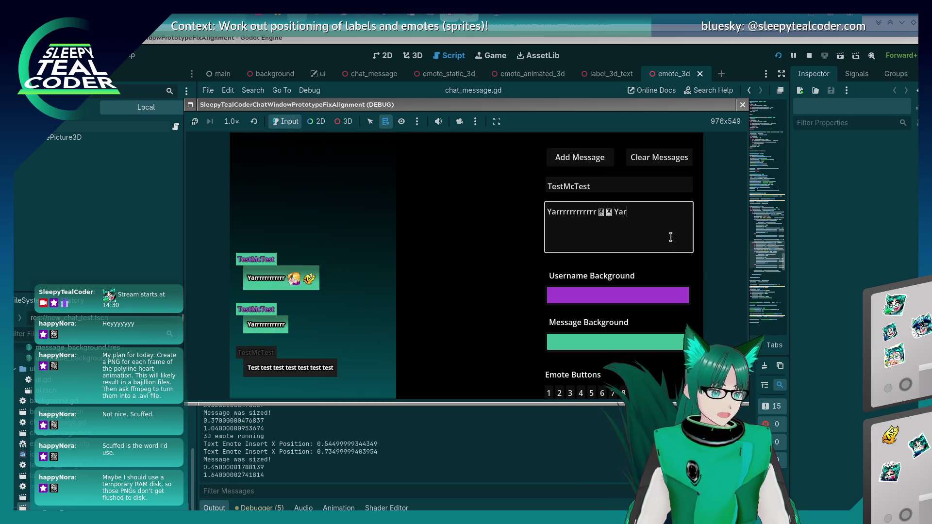
pyautogui.write('rrrrrrrrrrrrrrrrrrrrrrrrrrr')
pyautogui.click(602, 159)
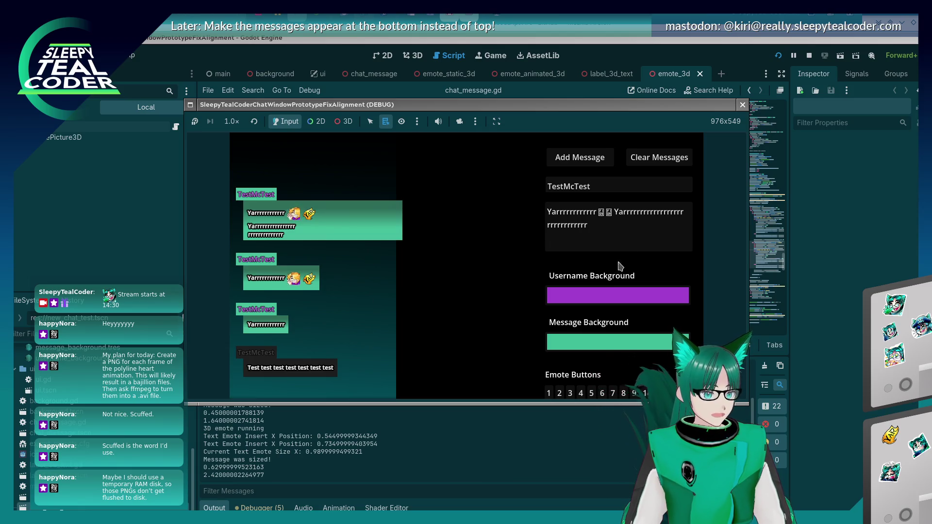
# Step: Shorten the message, add emotes up to five, and post several copies
pyautogui.moveTo(602, 228); pyautogui.dragTo(642, 212)
pyautogui.press('BackSpace')
pyautogui.click(588, 158)
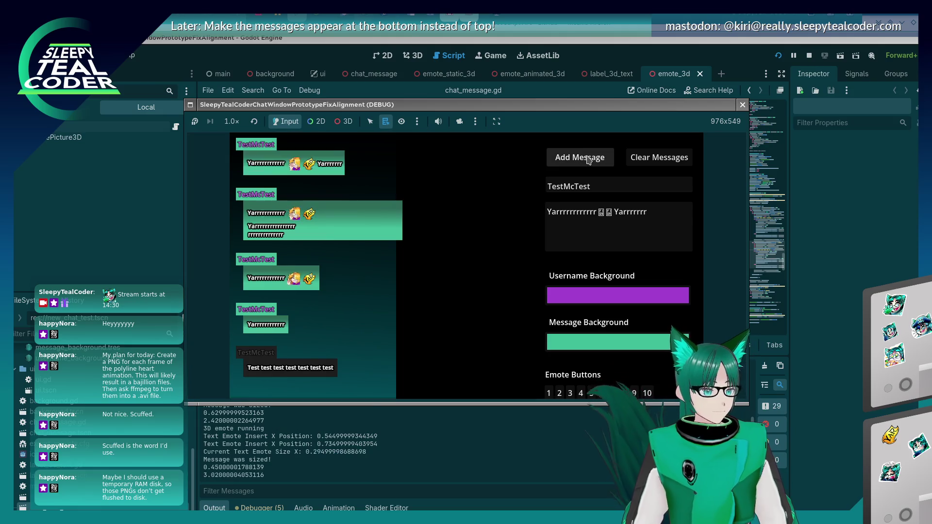
pyautogui.click(602, 392)
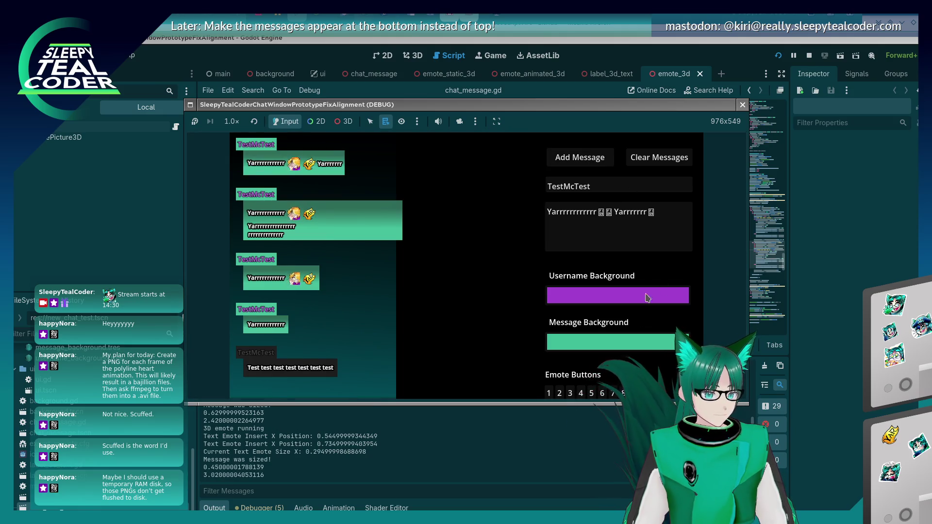
pyautogui.press('space')
pyautogui.press('space')
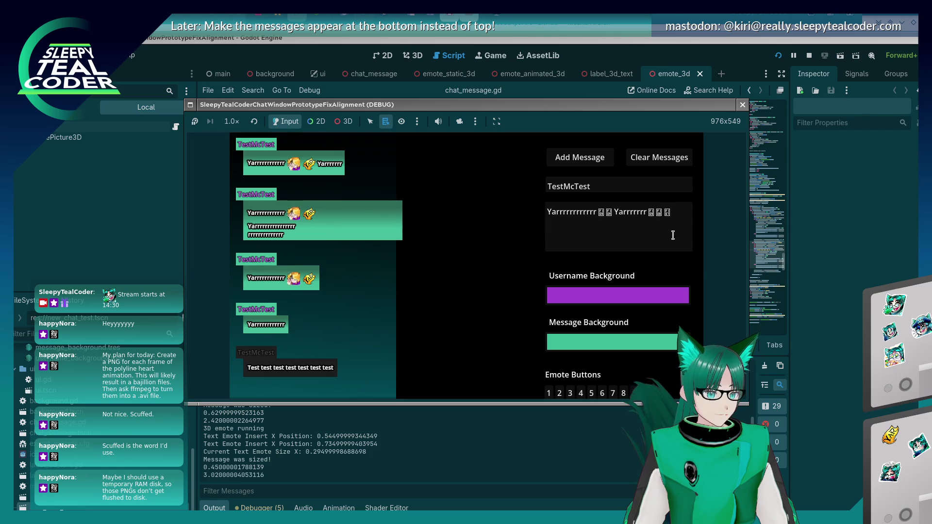
pyautogui.click(586, 160)
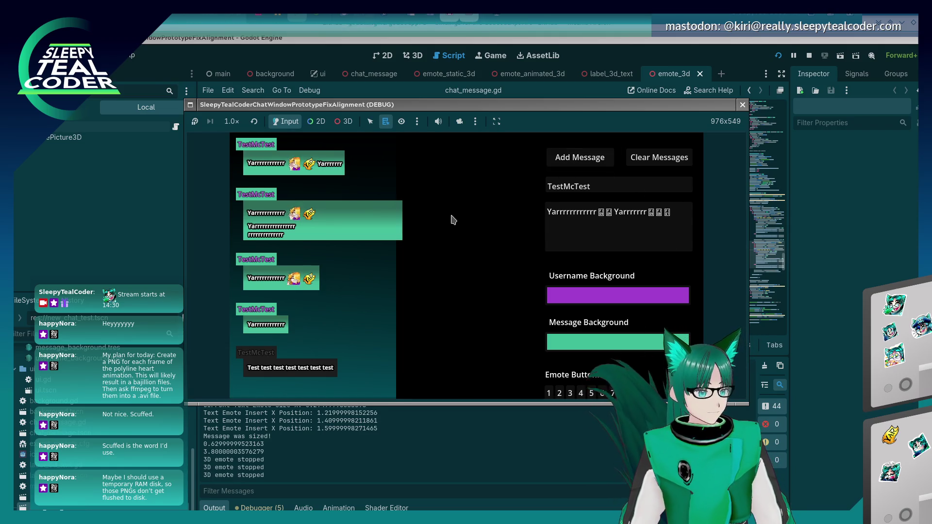
pyautogui.press('space')
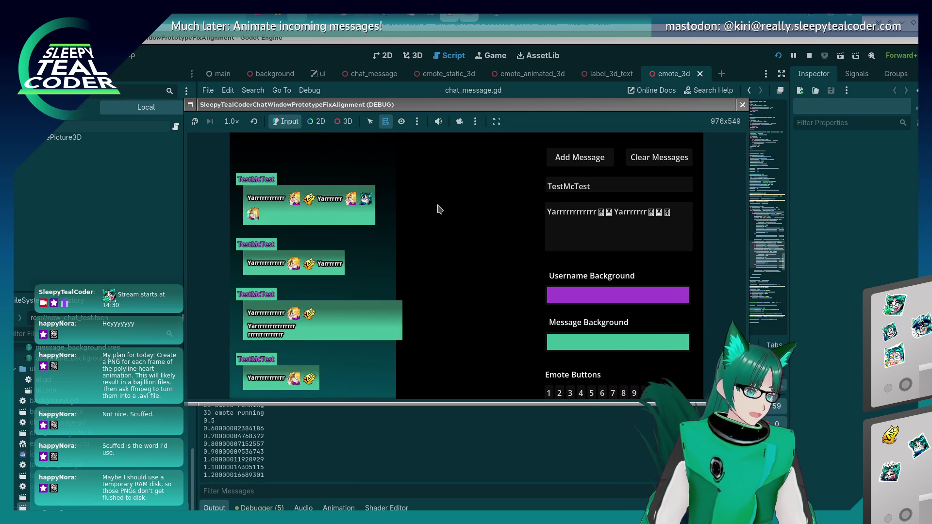
pyautogui.press('space')
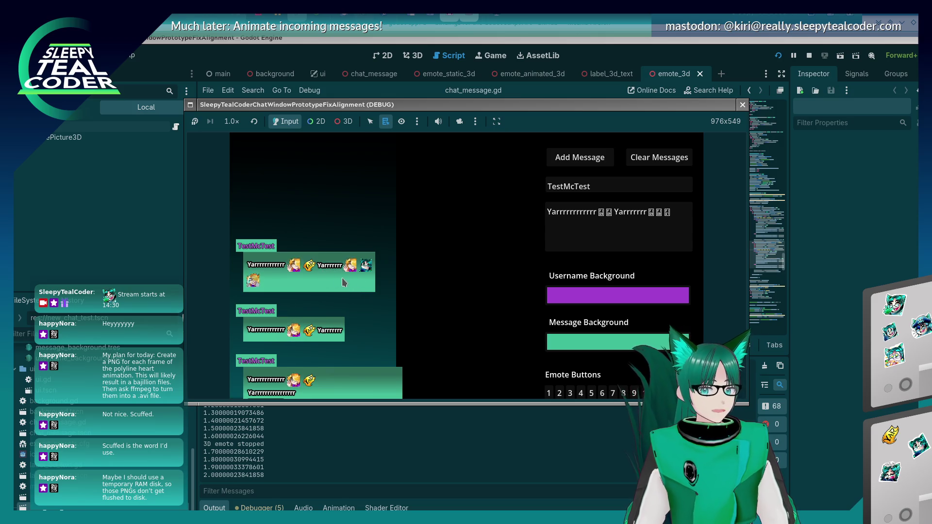
# Step: Stop the running test game with F8 and switch to the browser
pyautogui.press('F8')
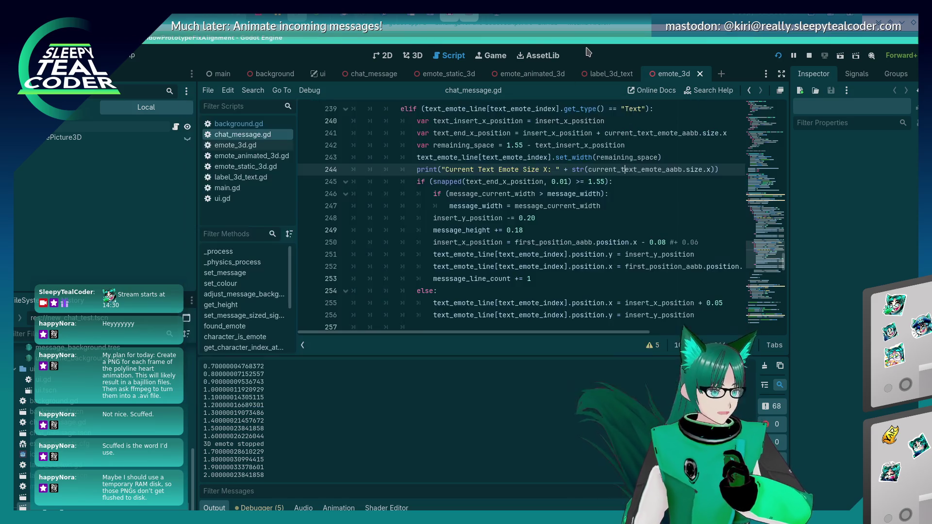
pyautogui.scroll(3, 534, 274)
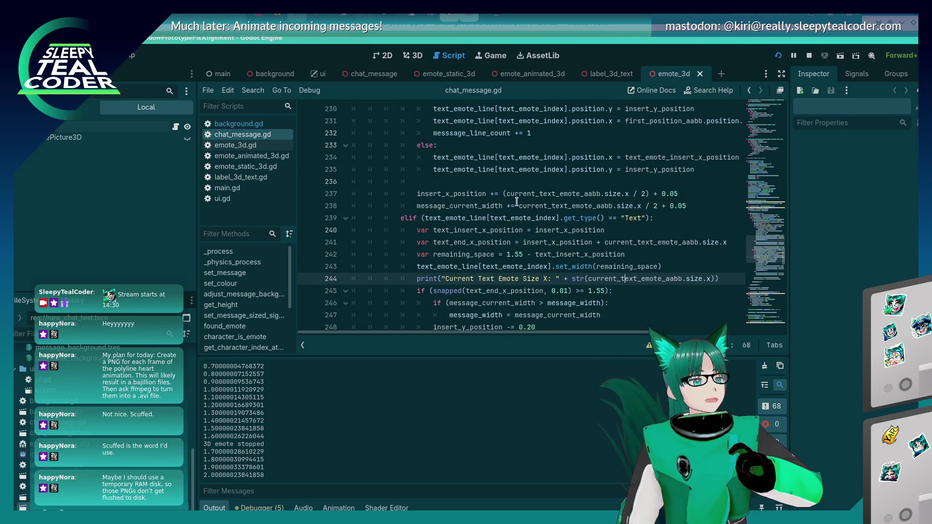
pyautogui.hotkey('alt', 'Tab')
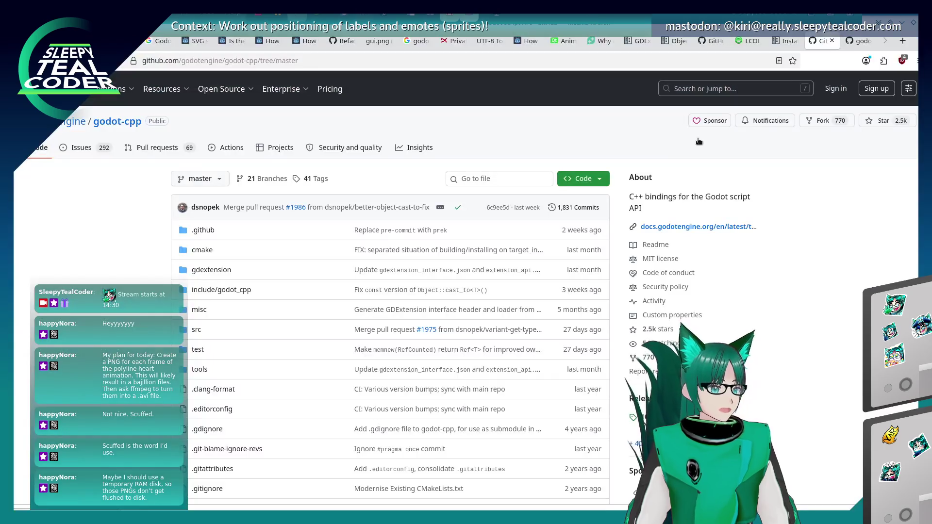
# Step: Search the docs from the Installing plugins page for 'FontServer' and dismiss the empty results
pyautogui.click(784, 41)
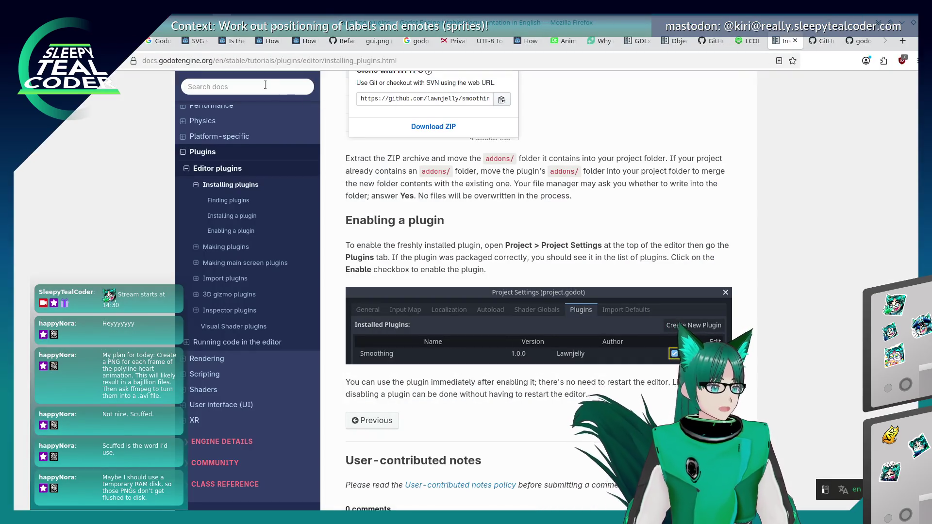
pyautogui.click(265, 86)
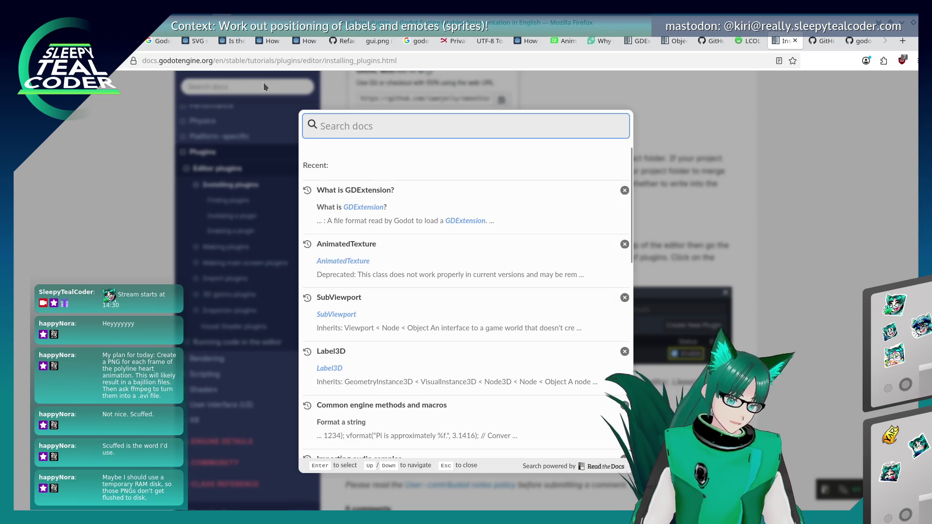
pyautogui.write('Font')
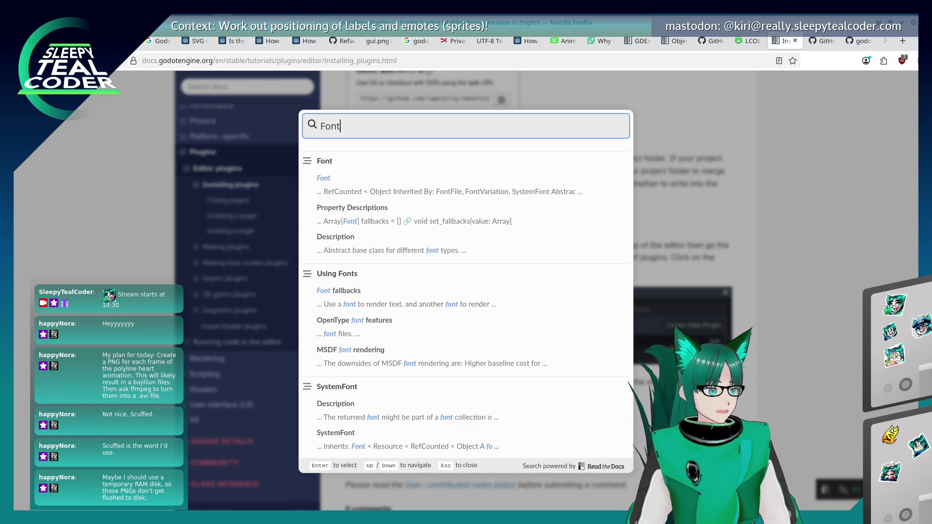
pyautogui.write('Server')
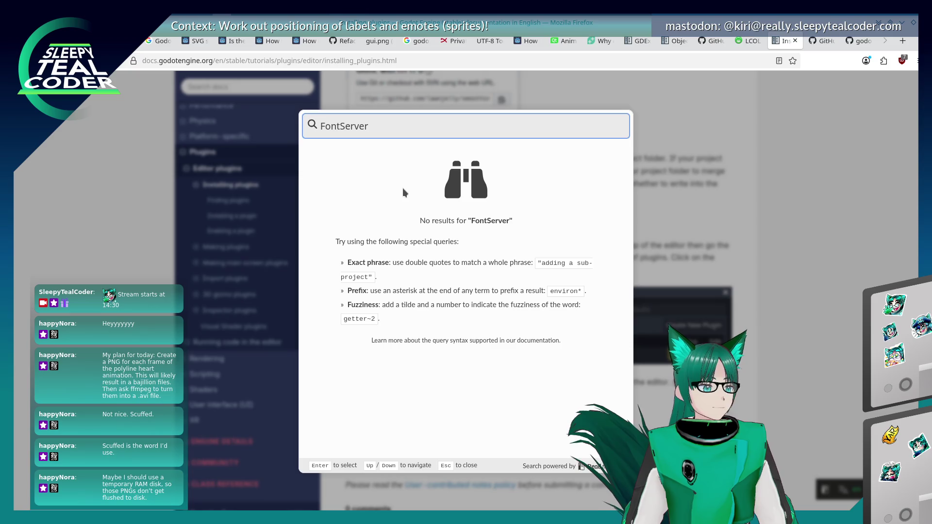
pyautogui.click(174, 199)
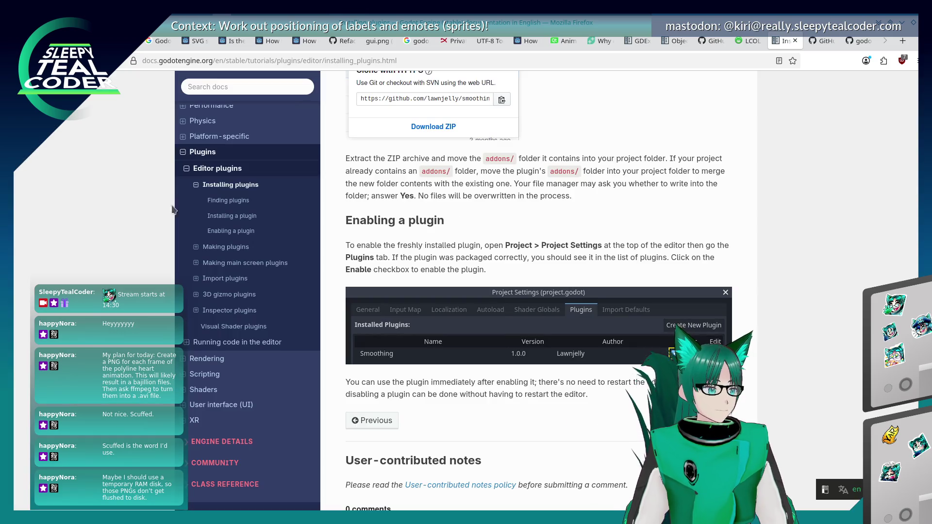
pyautogui.scroll(10, 175, 199)
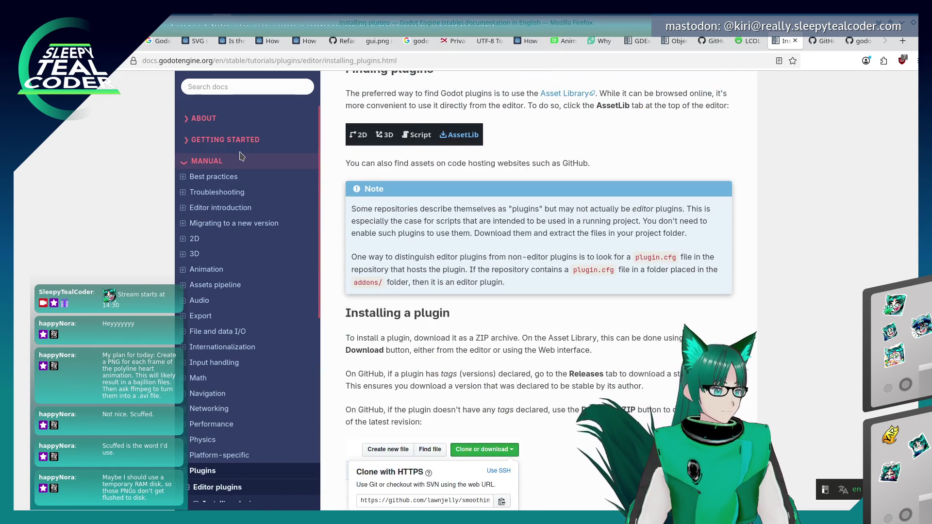
pyautogui.hotkey('alt', 'Tab')
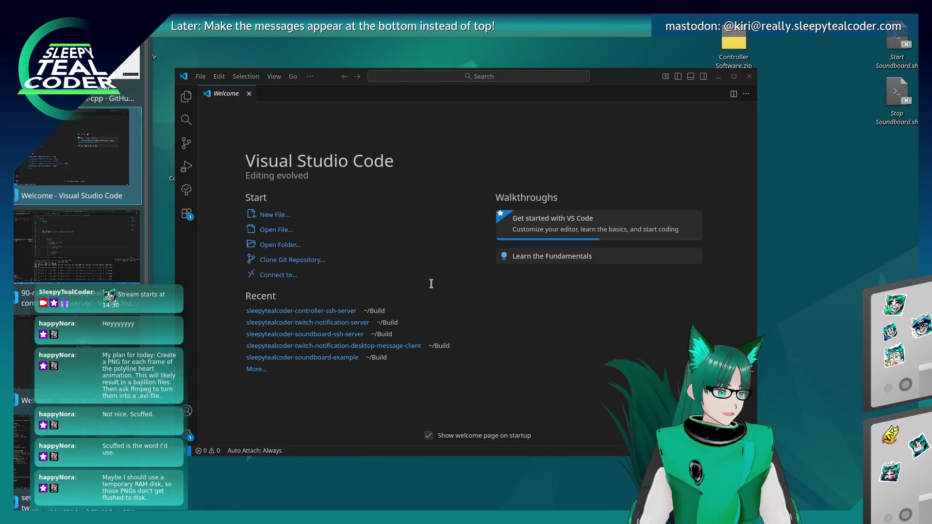
# Step: Try FontServer and TextServer on a new line after 238, undo both, and save chat_message.gd
pyautogui.hotkey('alt', 'Tab')
pyautogui.hotkey('alt', 'Tab')
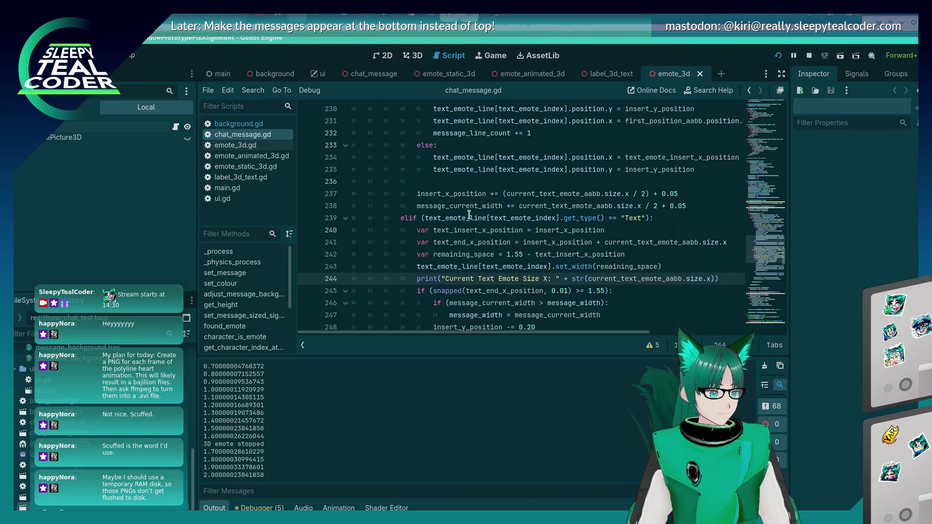
pyautogui.click(466, 189)
pyautogui.click(687, 206)
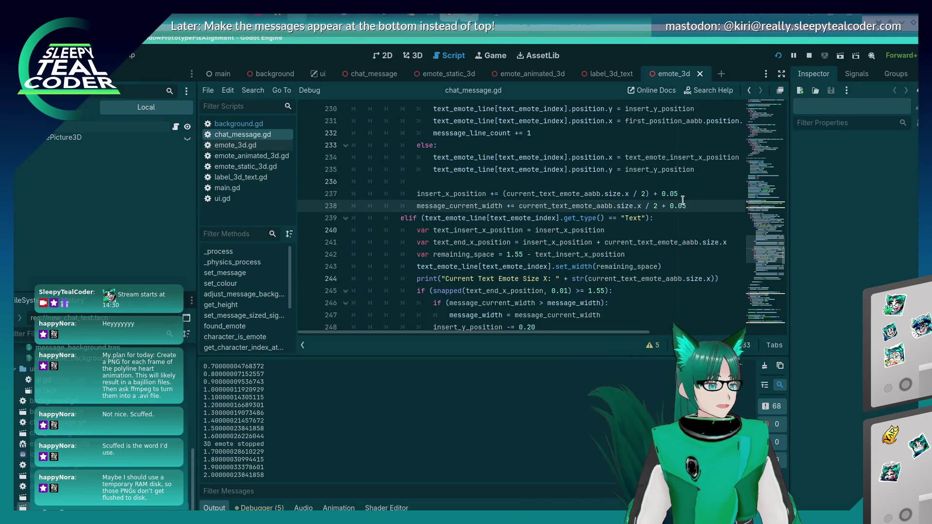
pyautogui.press('Return')
pyautogui.write('FontServer')
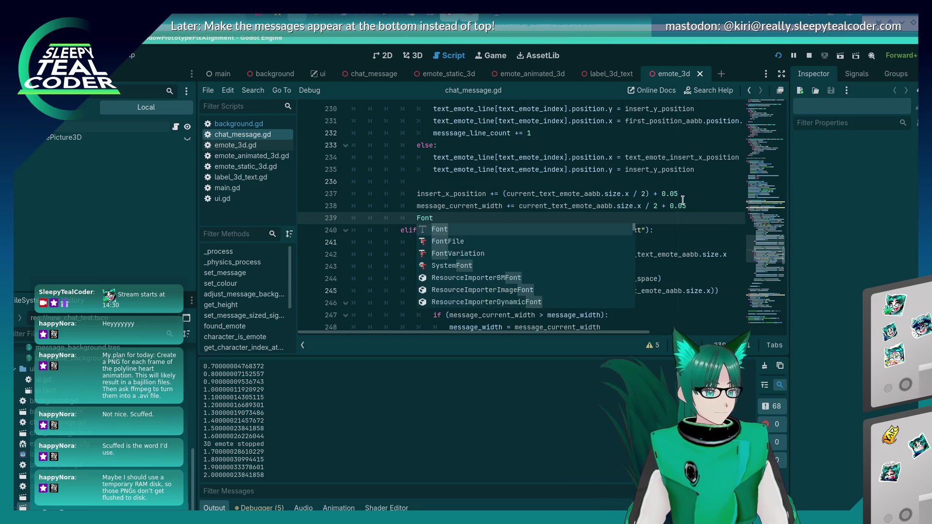
pyautogui.hotkey('ctrl', 'z')
pyautogui.hotkey('ctrl', 'z')
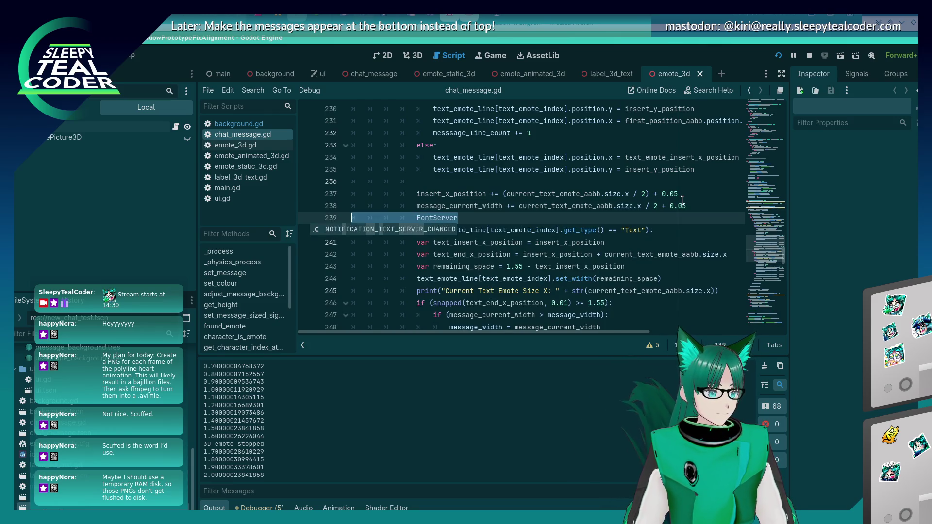
pyautogui.hotkey('ctrl', 's')
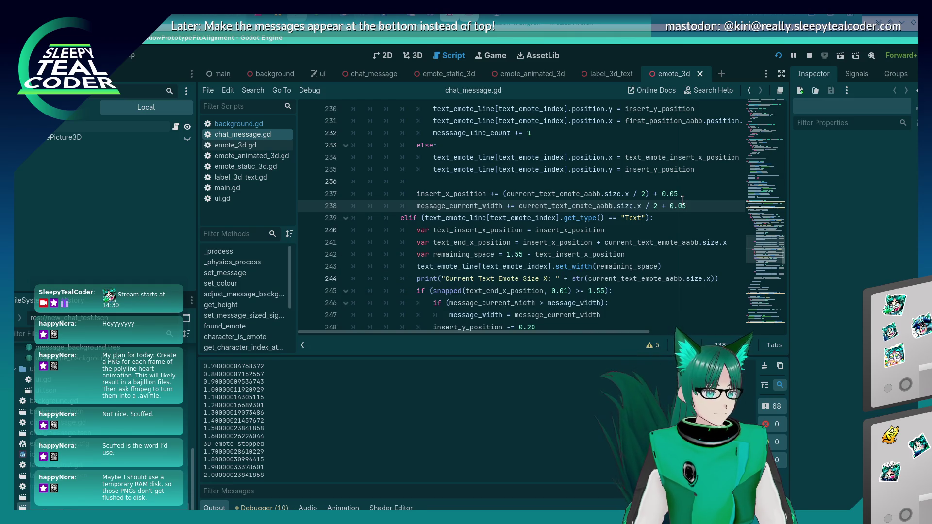
pyautogui.press('Return')
pyautogui.write('TextSer')
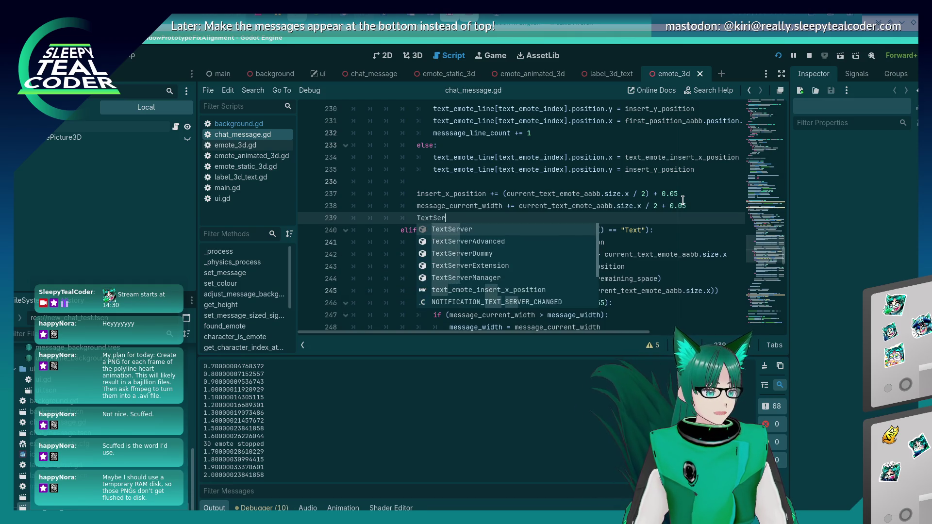
pyautogui.press('BackSpace')
pyautogui.press('BackSpace')
pyautogui.press('BackSpace')
pyautogui.press('BackSpace')
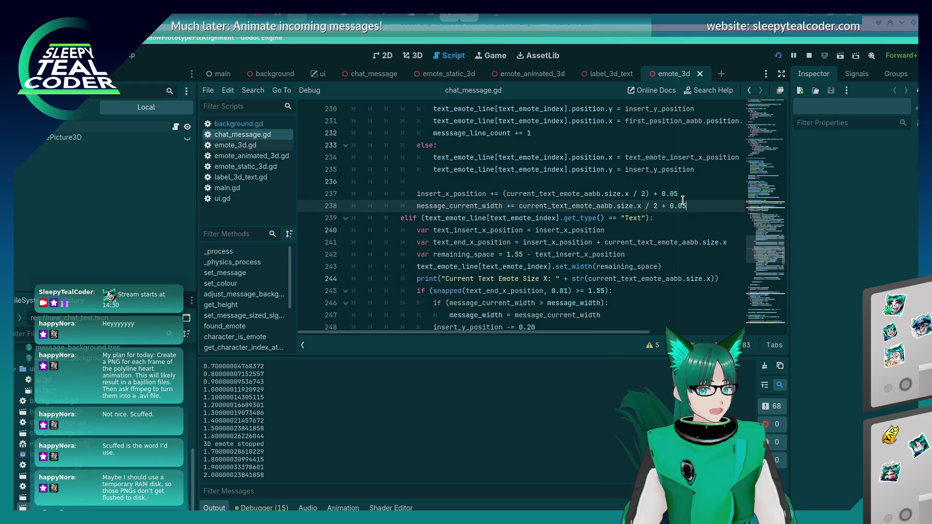
pyautogui.hotkey('alt', 'Tab')
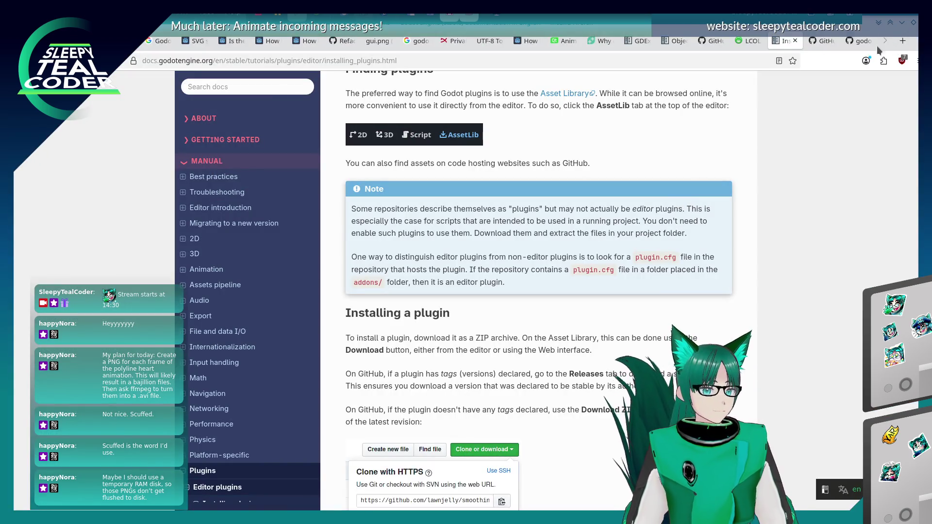
# Step: Replace the failed FontServer docs search with 'Textserver' and open the TextServer class reference
pyautogui.click(262, 86)
pyautogui.write('FontServer')
pyautogui.press('Escape')
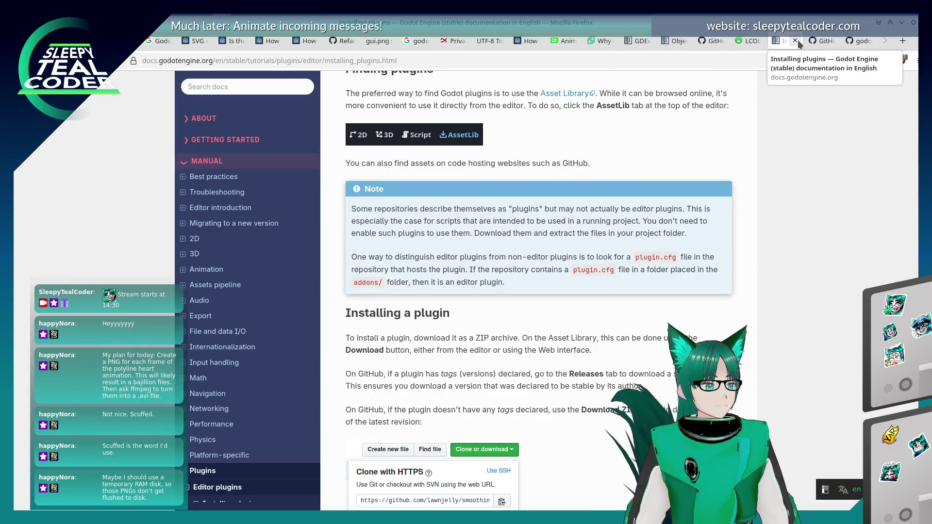
pyautogui.click(267, 88)
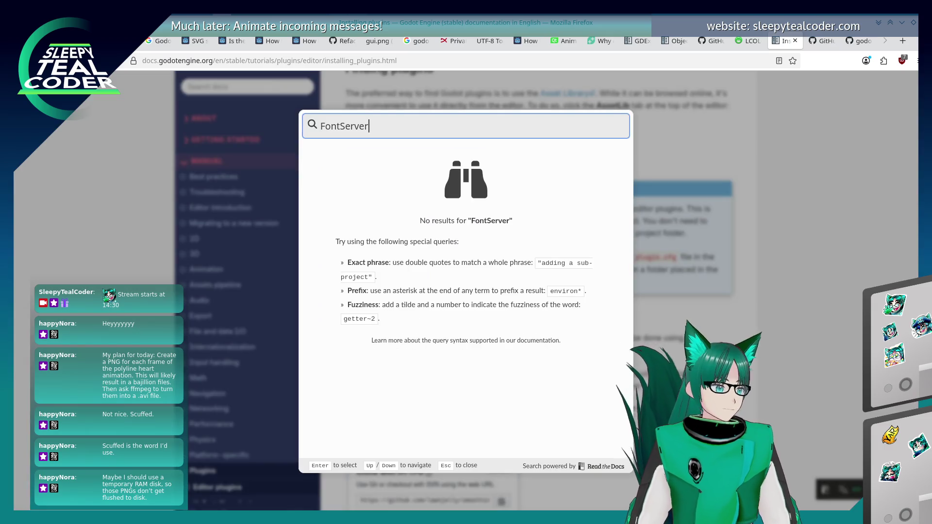
pyautogui.hotkey('ctrl', 'a')
pyautogui.write('Tex')
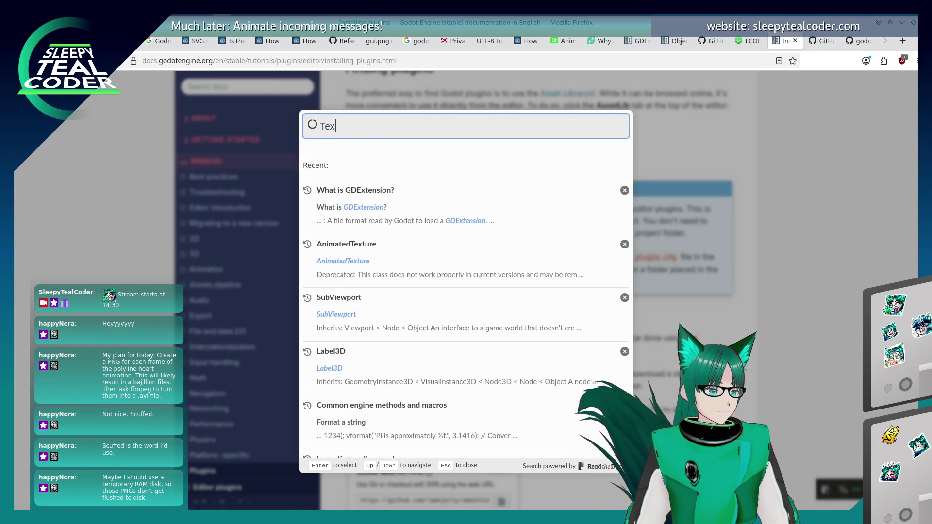
pyautogui.write('tserver')
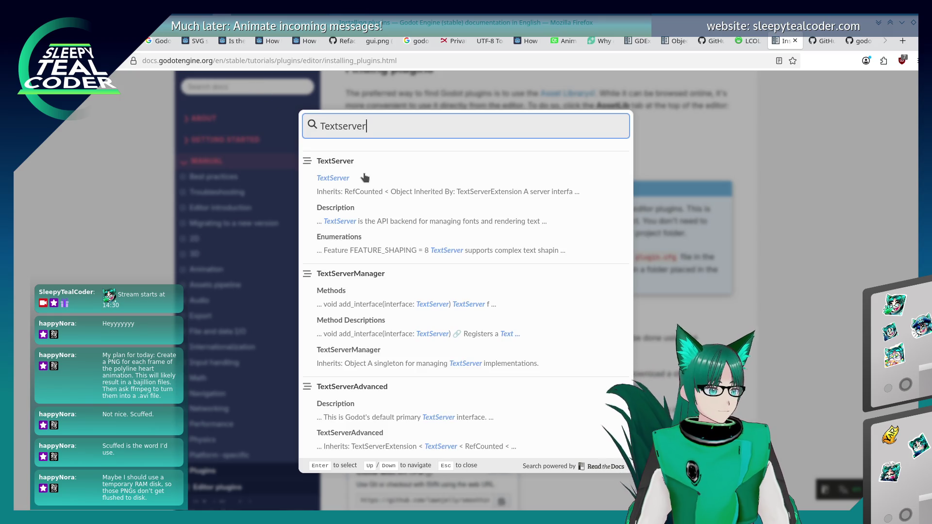
pyautogui.click(413, 174)
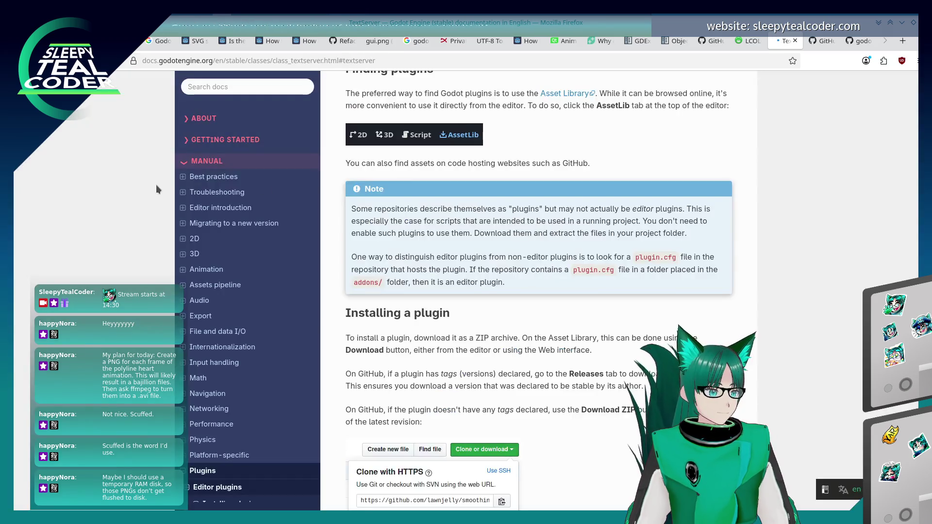
# Step: Read down the TextServer methods table to its Enumerations, then open a new tab
pyautogui.scroll(-3, 419, 249)
pyautogui.scroll(-10, 419, 248)
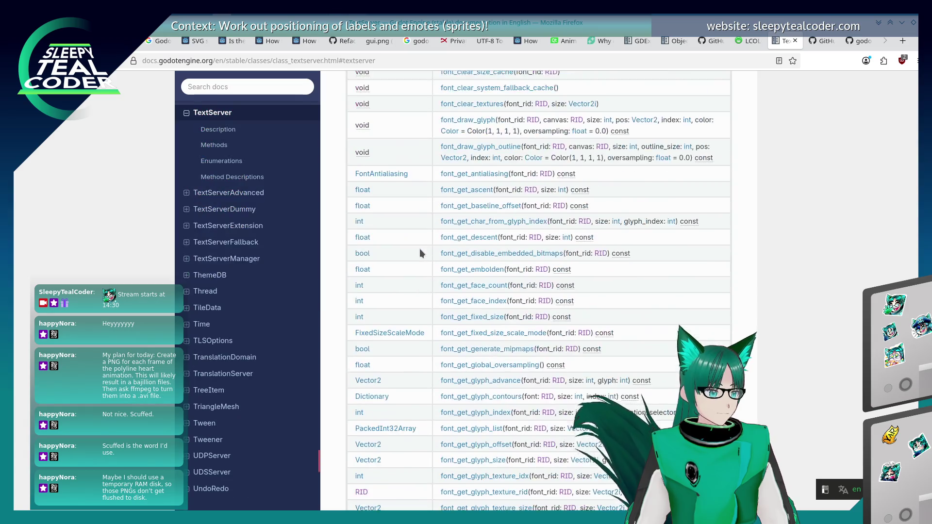
pyautogui.scroll(-8, 421, 252)
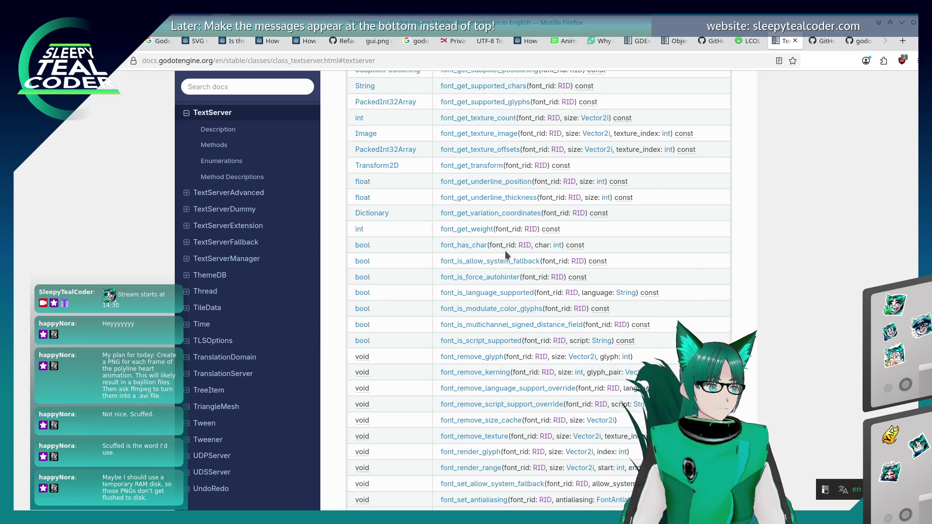
pyautogui.scroll(-10, 553, 307)
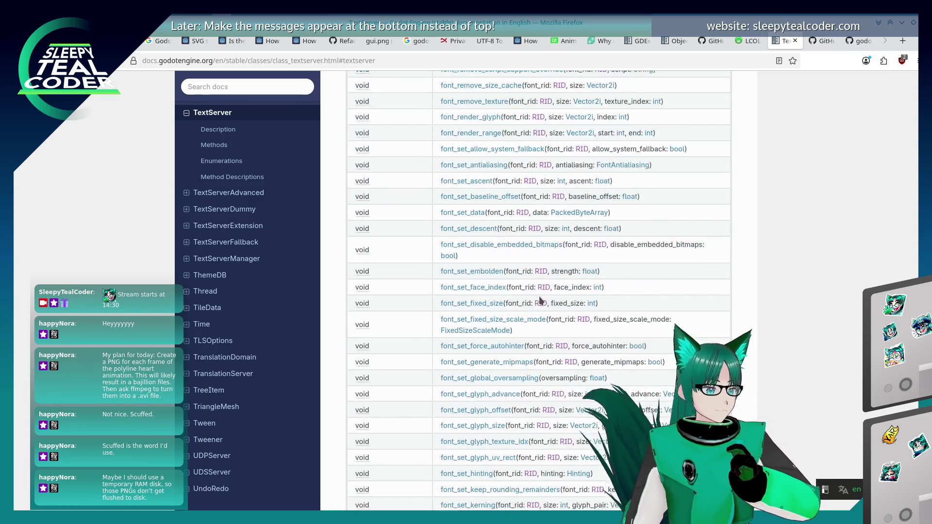
pyautogui.scroll(-8, 540, 300)
pyautogui.scroll(-15, 540, 300)
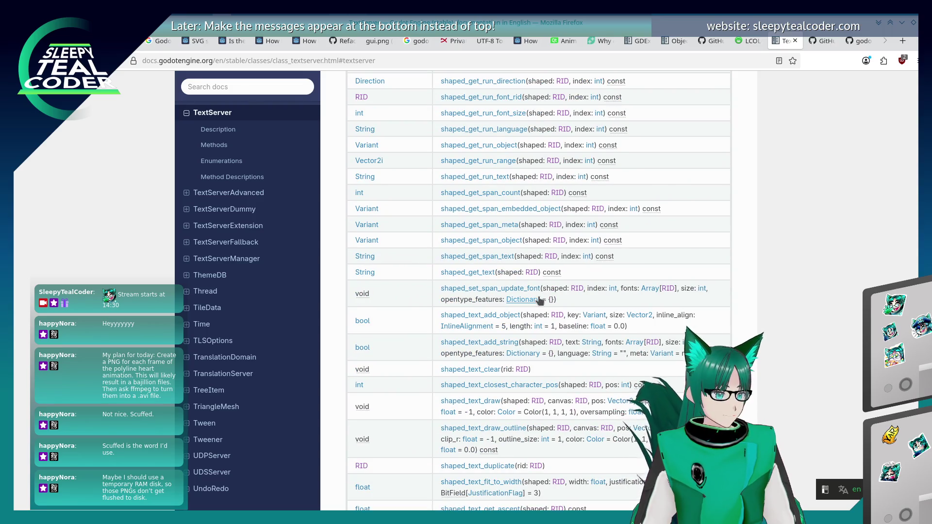
pyautogui.scroll(-15, 540, 300)
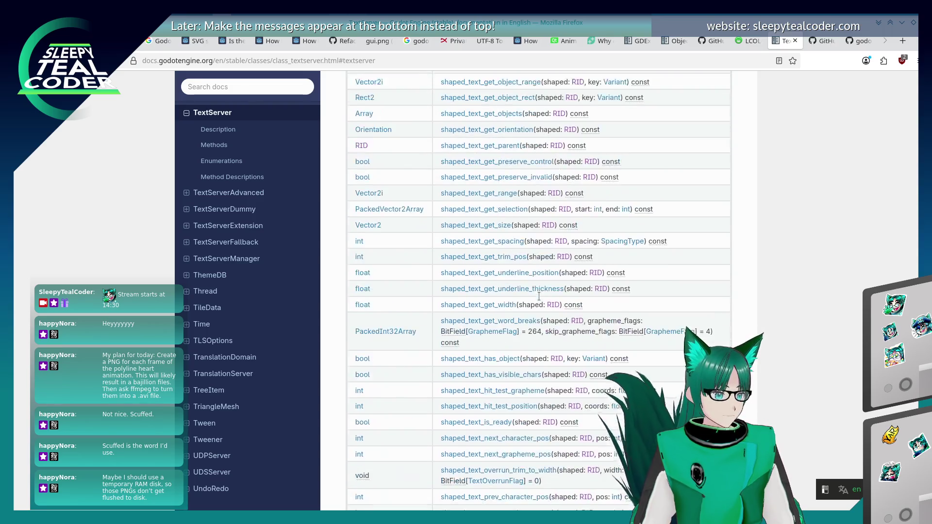
pyautogui.scroll(-10, 540, 300)
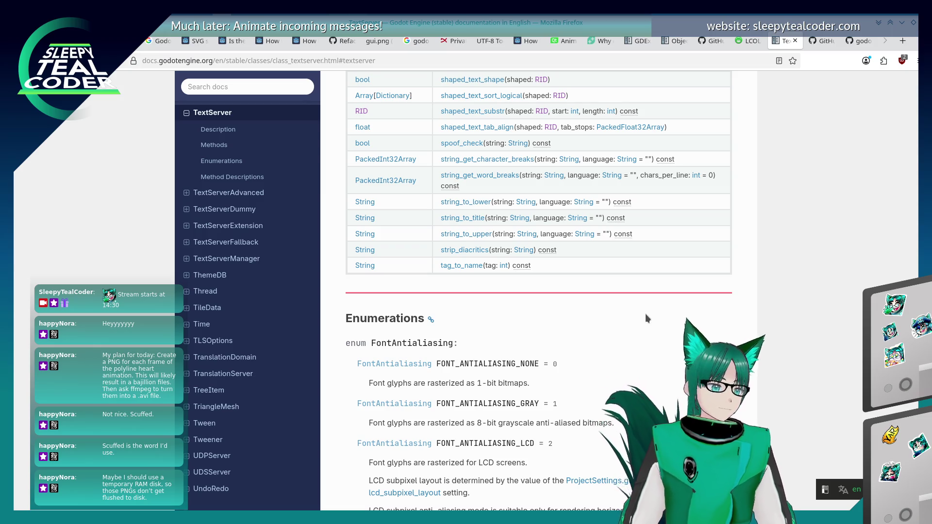
pyautogui.scroll(5, 647, 318)
pyautogui.hotkey('ctrl', 't')
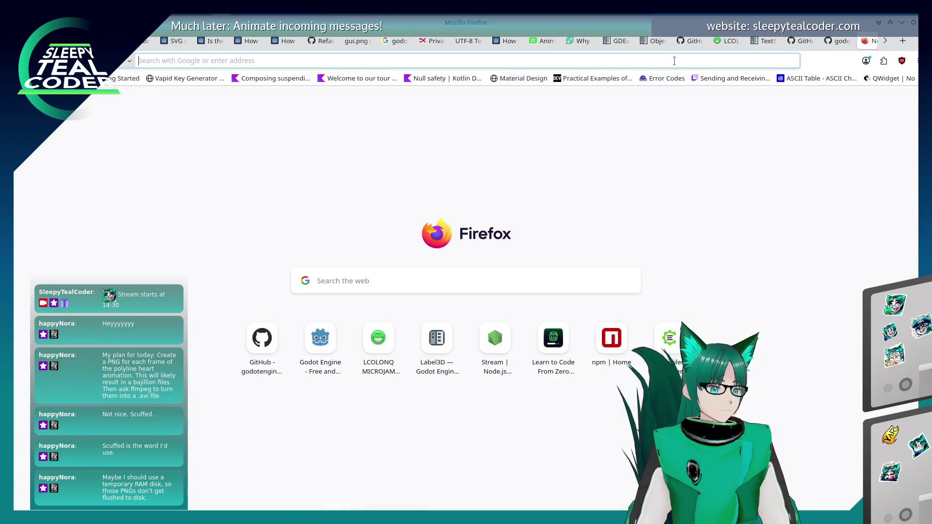
# Step: Google 'Godot, FontServer' and open the TextServer Godot Docs result
pyautogui.click(674, 61)
pyautogui.write('Godot, F')
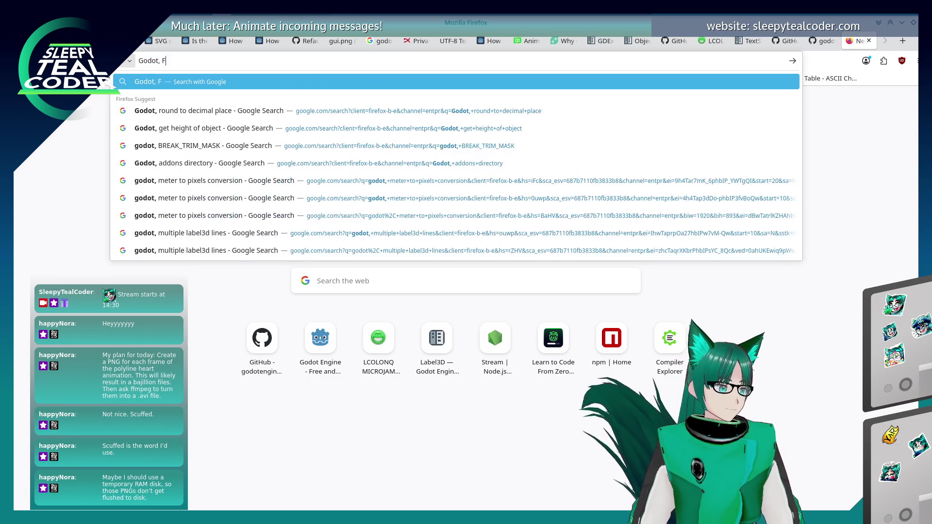
pyautogui.write('ontServerv')
pyautogui.press('Return')
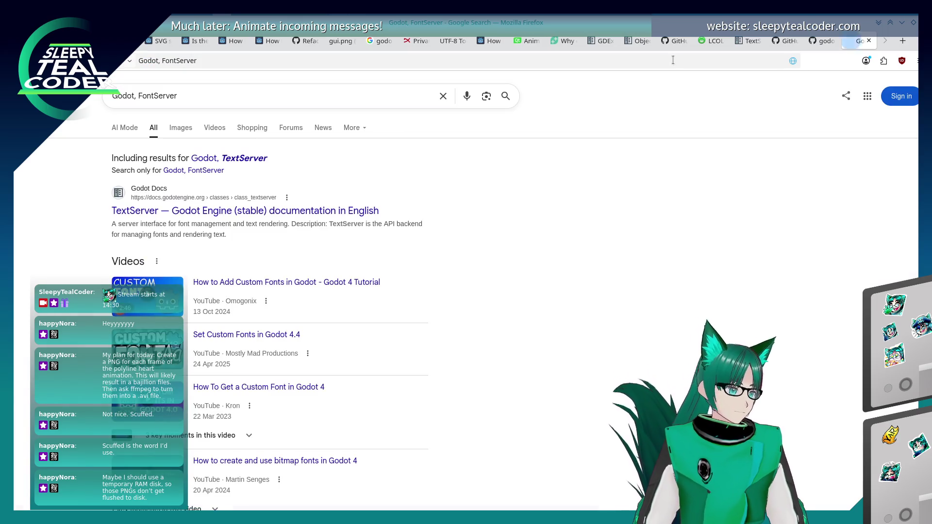
pyautogui.click(191, 214)
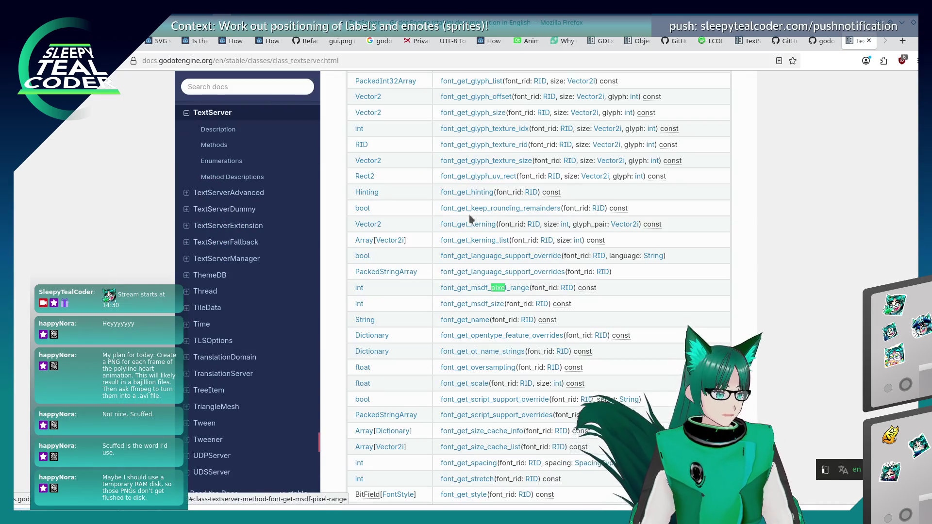
# Step: Step through 'pixel' and 'width' matches on the page until reaching shaped_text_fit_to_width
pyautogui.write('l')
pyautogui.press('Return')
pyautogui.press('Return')
pyautogui.press('Return')
pyautogui.press('Return')
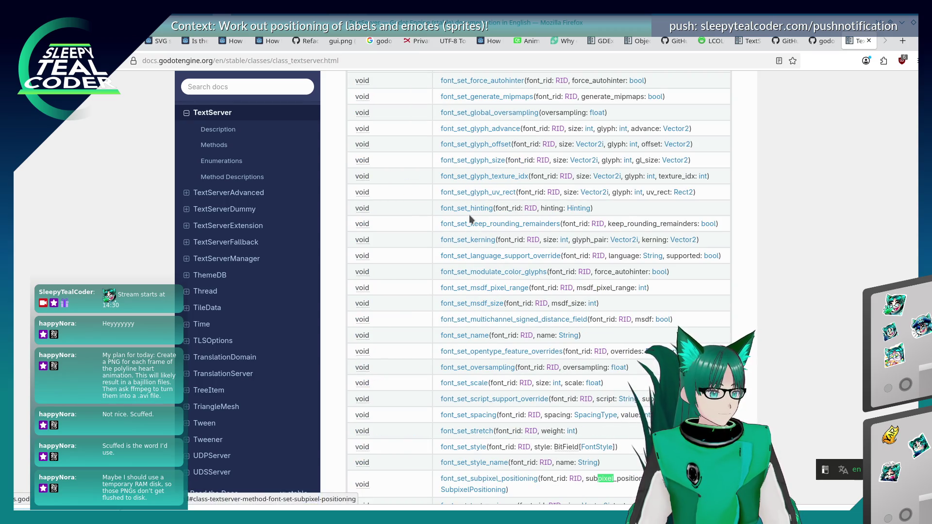
pyautogui.press('Return')
pyautogui.press('Return')
pyautogui.press('Return')
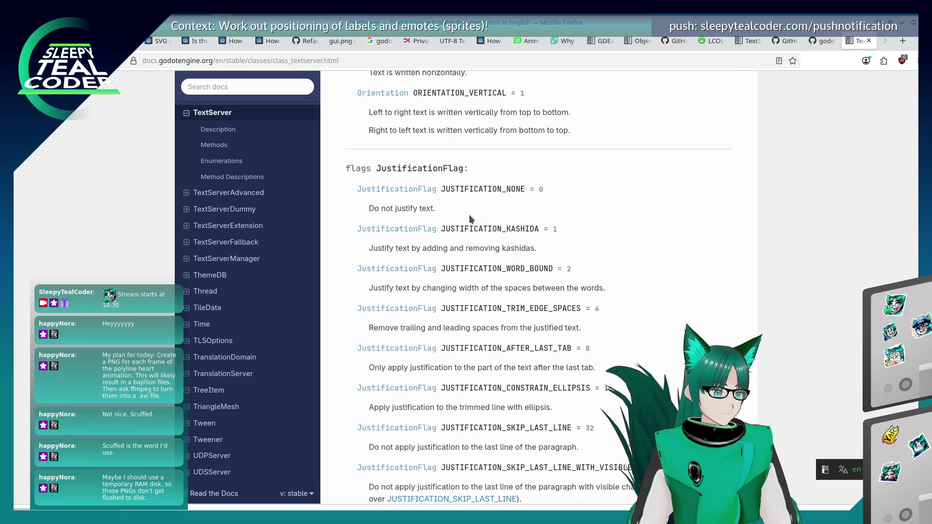
pyautogui.press('Return')
pyautogui.press('Return')
pyautogui.hotkey('shift', 'Return')
pyautogui.press('Return')
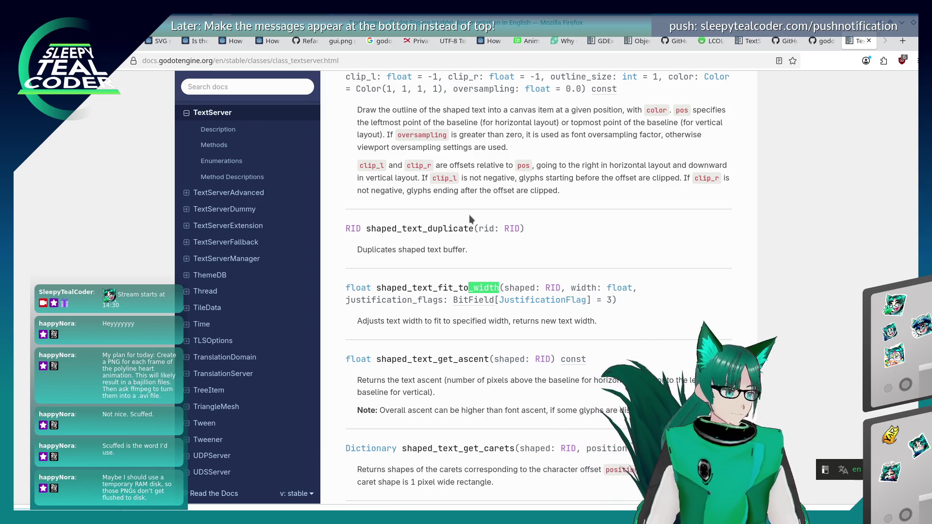
# Step: Scroll up and down through the TextServer class page in Godot Docs
pyautogui.scroll(2, 424, 237)
pyautogui.scroll(-2, 476, 289)
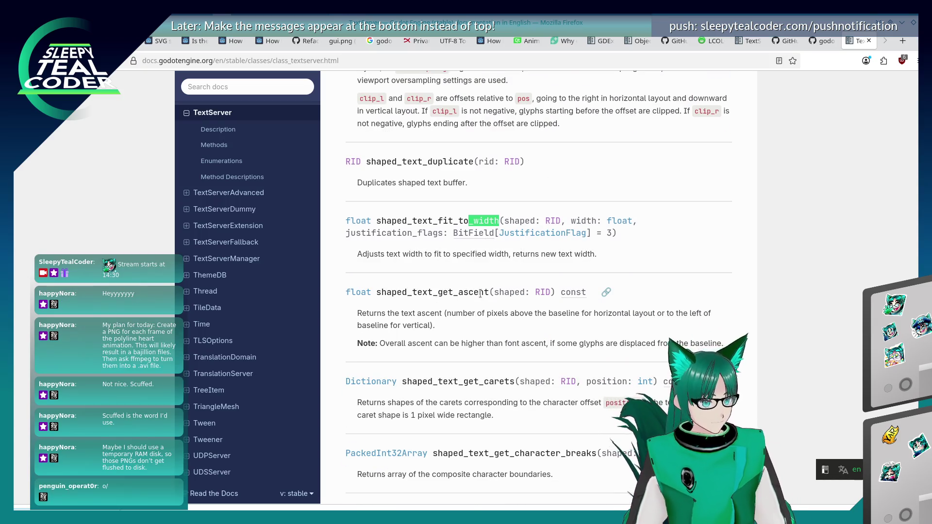
pyautogui.scroll(-6, 478, 291)
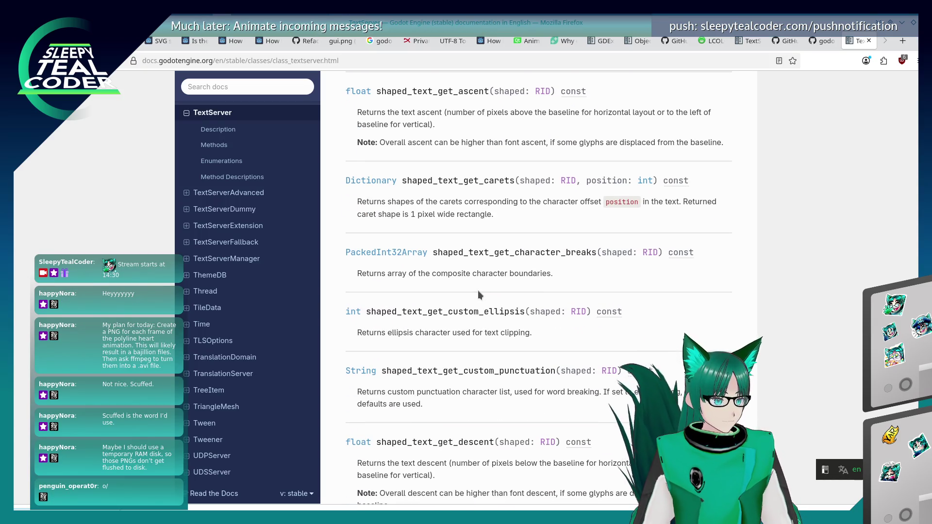
pyautogui.scroll(-2, 477, 290)
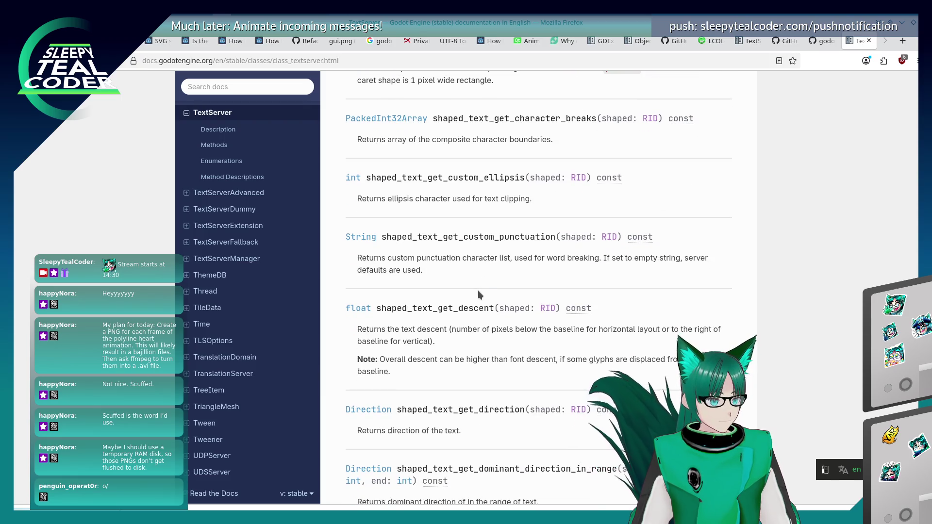
pyautogui.scroll(-4, 477, 290)
pyautogui.scroll(-4, 479, 294)
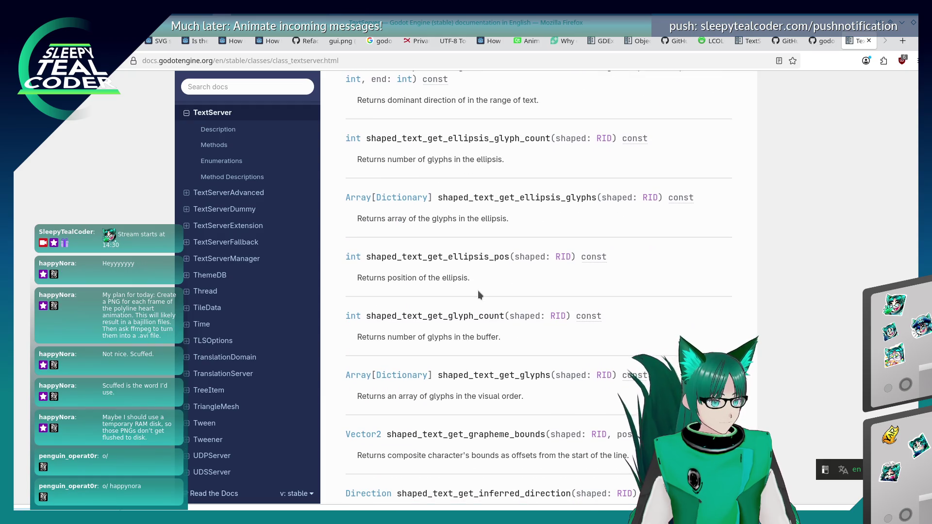
pyautogui.scroll(-1, 478, 292)
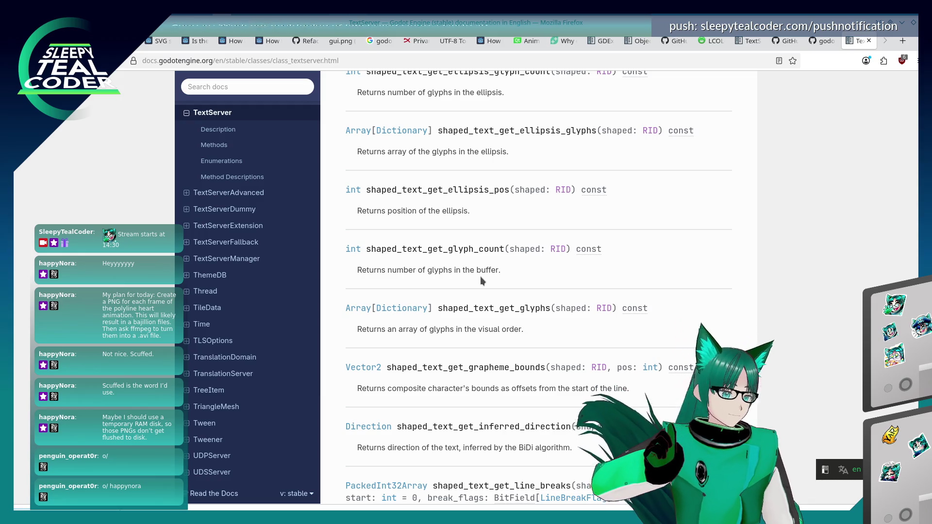
pyautogui.scroll(-2, 481, 280)
pyautogui.scroll(-4, 481, 272)
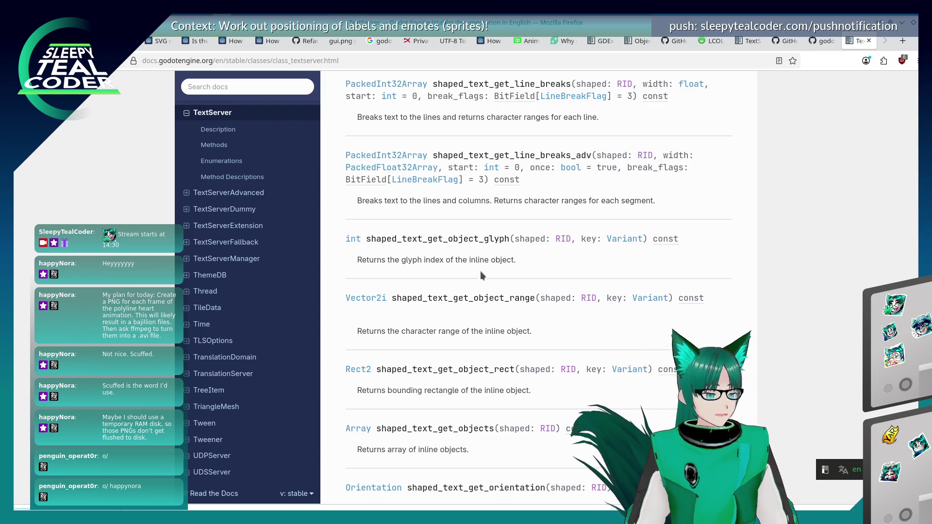
pyautogui.scroll(-7, 480, 273)
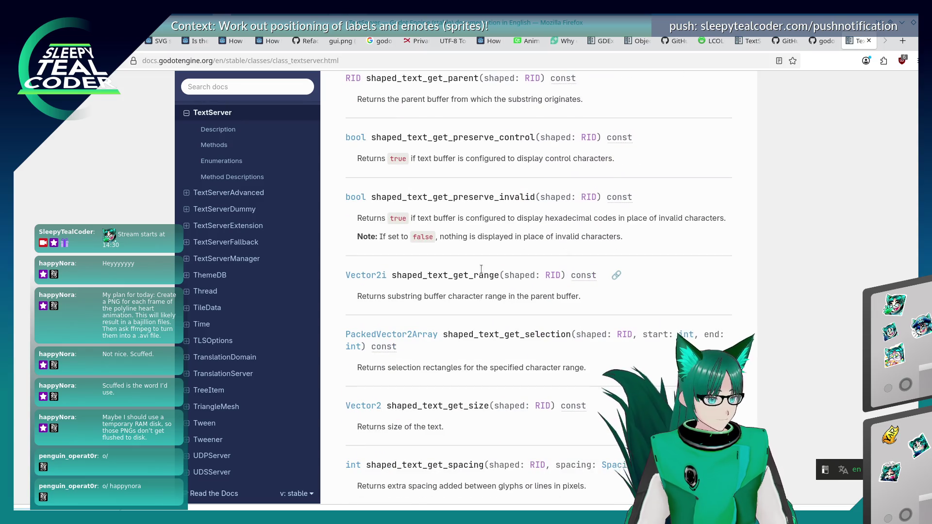
pyautogui.scroll(3, 480, 268)
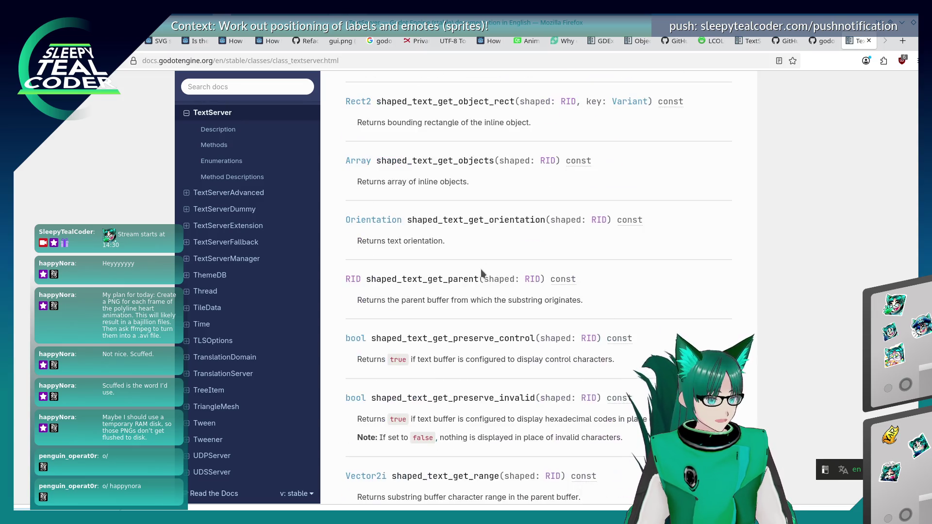
pyautogui.scroll(-1, 480, 269)
pyautogui.scroll(7, 480, 270)
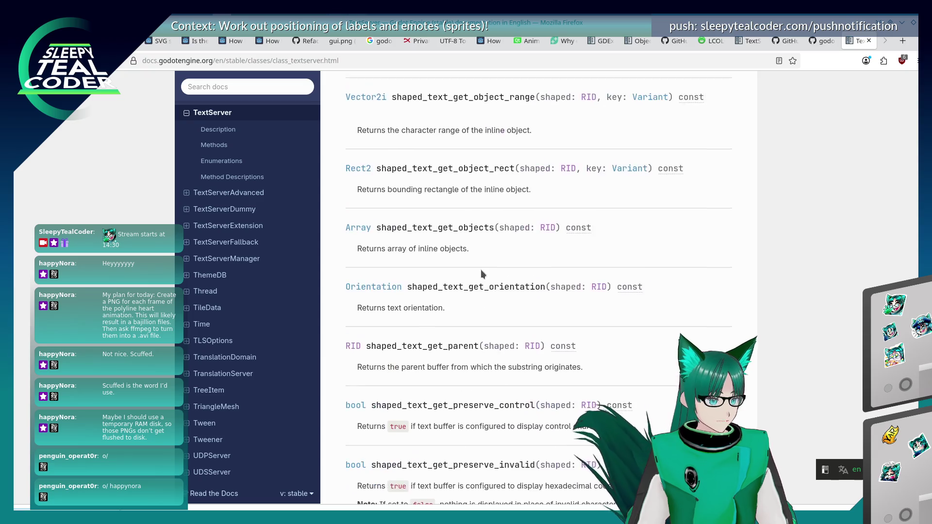
pyautogui.scroll(6, 481, 271)
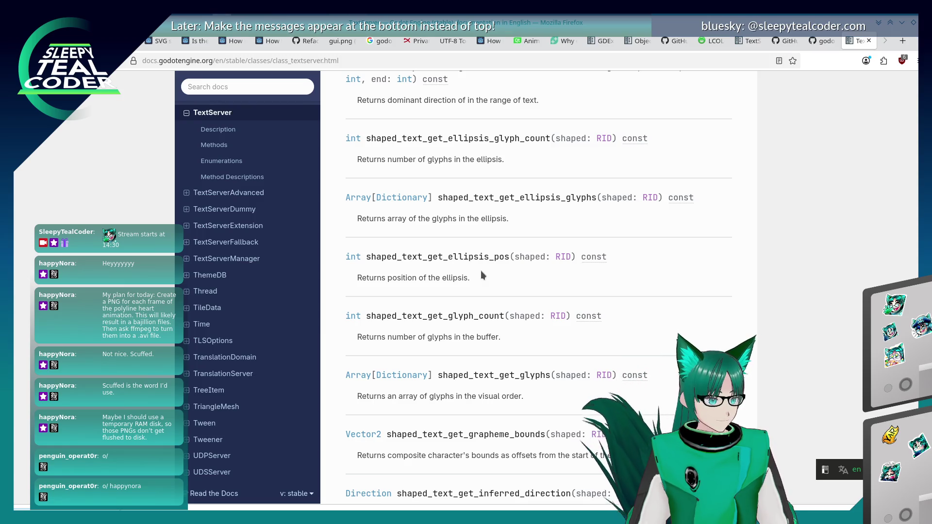
pyautogui.scroll(1, 481, 274)
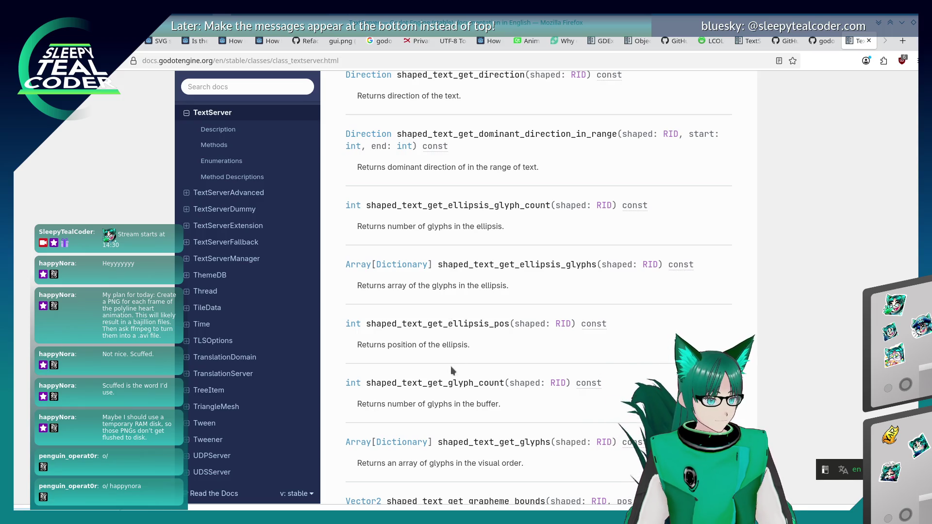
pyautogui.scroll(1, 455, 330)
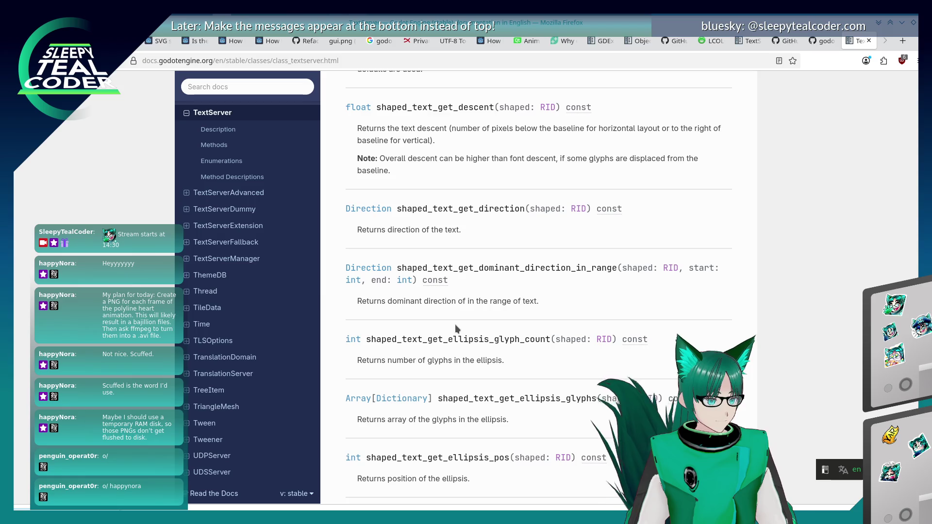
pyautogui.scroll(1, 455, 324)
pyautogui.scroll(5, 455, 325)
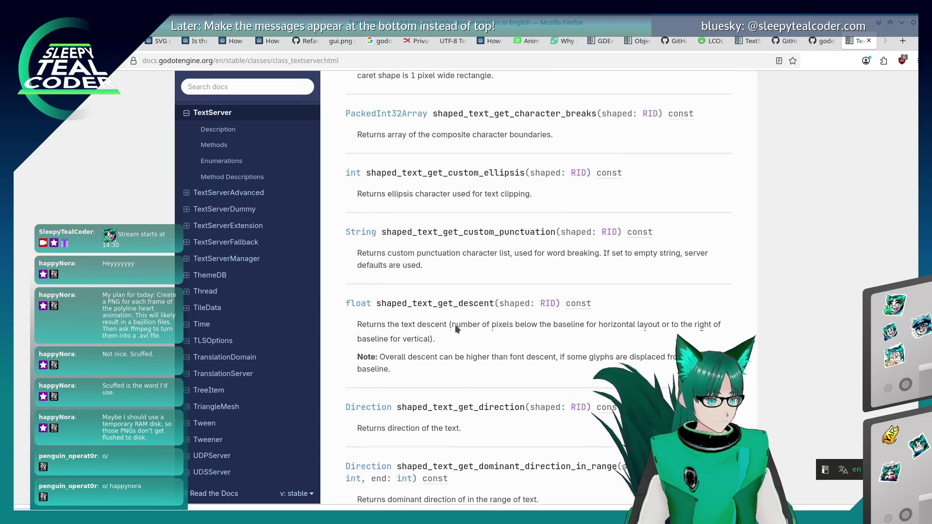
pyautogui.scroll(4, 455, 324)
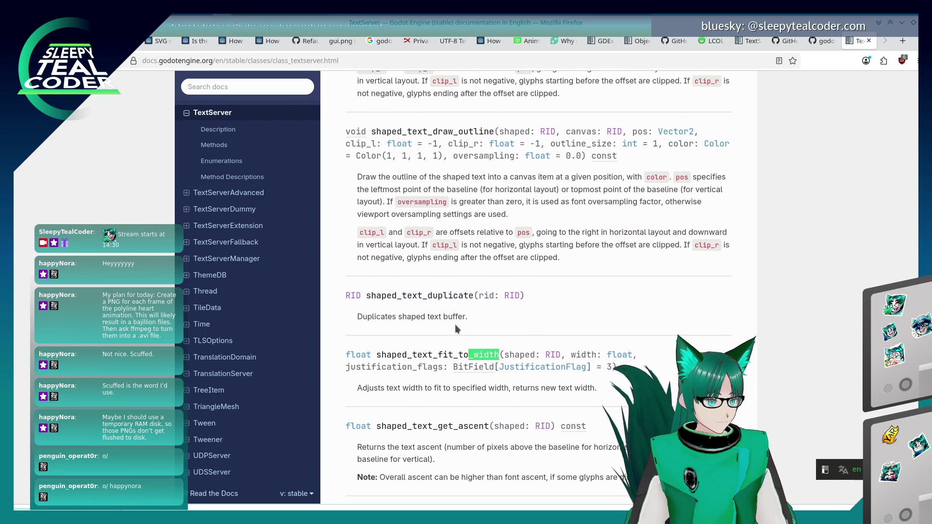
pyautogui.scroll(4, 455, 325)
pyautogui.scroll(2, 455, 328)
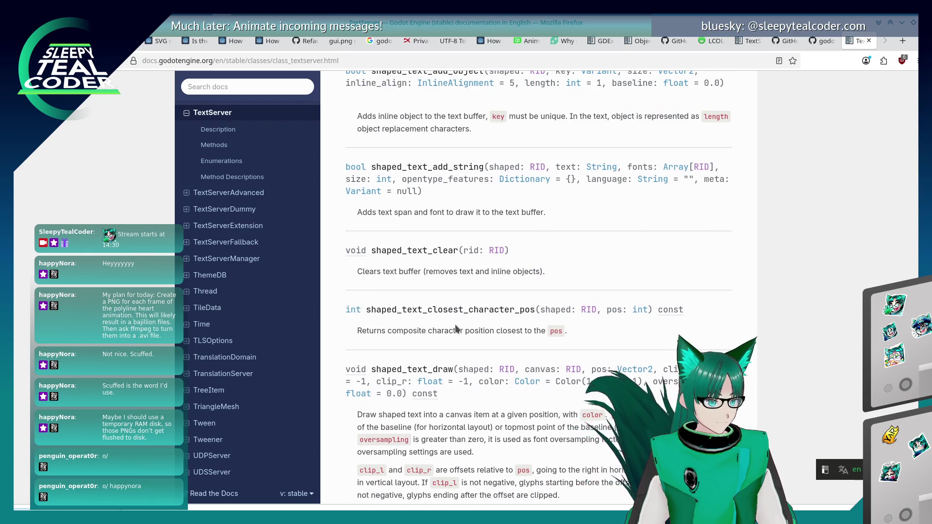
pyautogui.scroll(4, 455, 329)
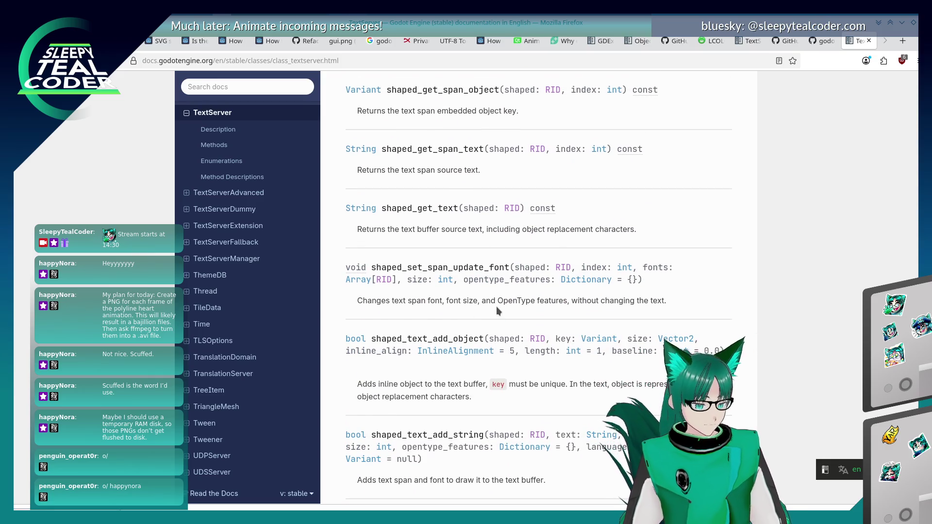
pyautogui.scroll(-10, 496, 307)
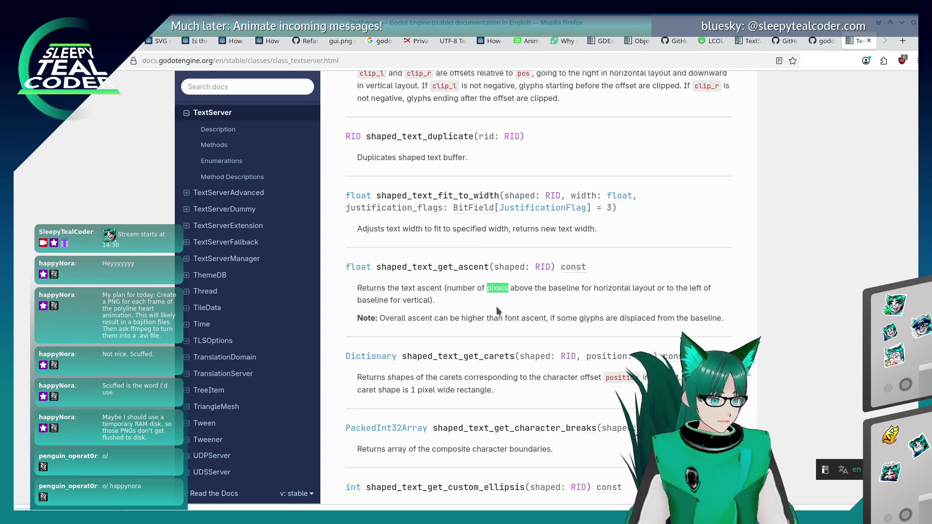
pyautogui.scroll(-6, 496, 306)
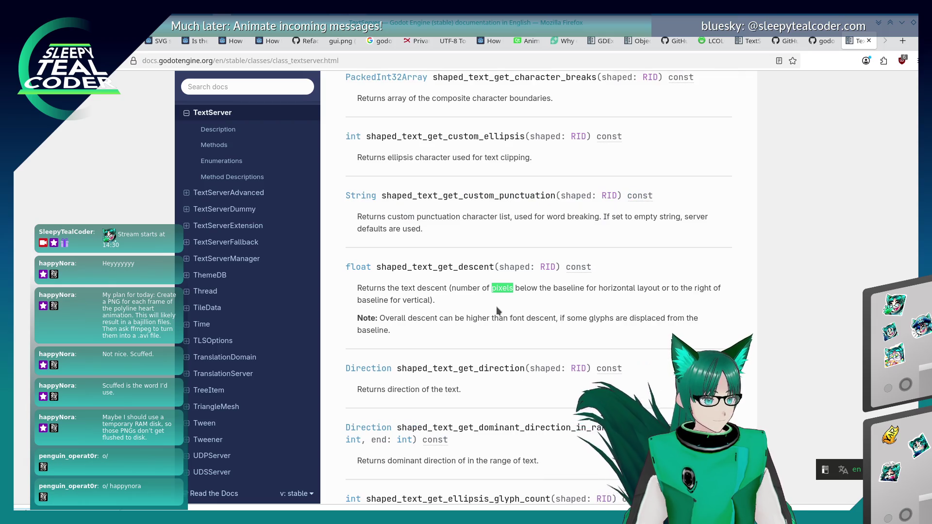
pyautogui.scroll(-15, 496, 306)
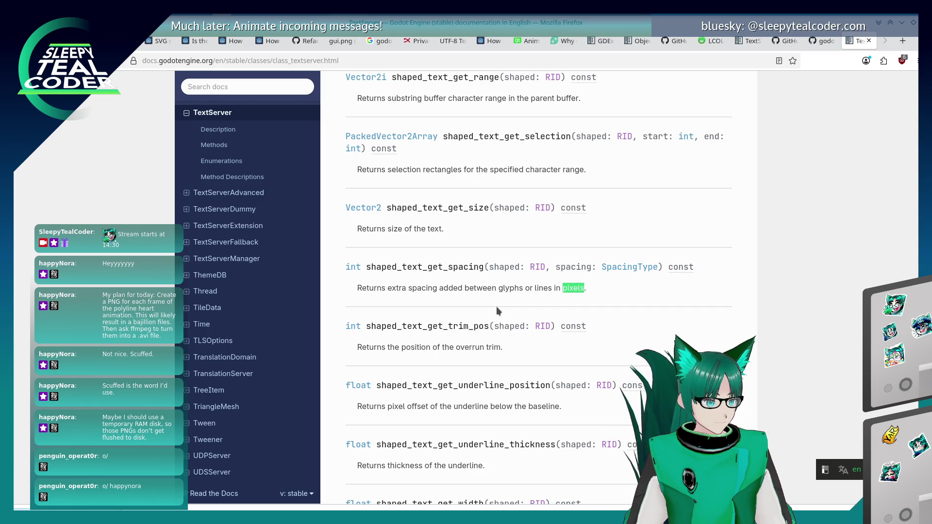
# Step: Step through each 'pixels' match on the page, then start a search for '_widh'
pyautogui.press('Return')
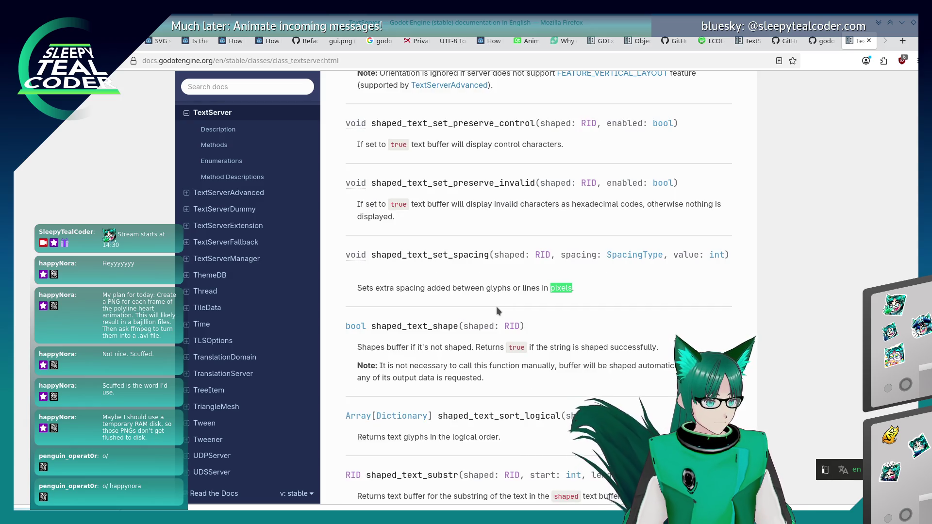
pyautogui.press('Return')
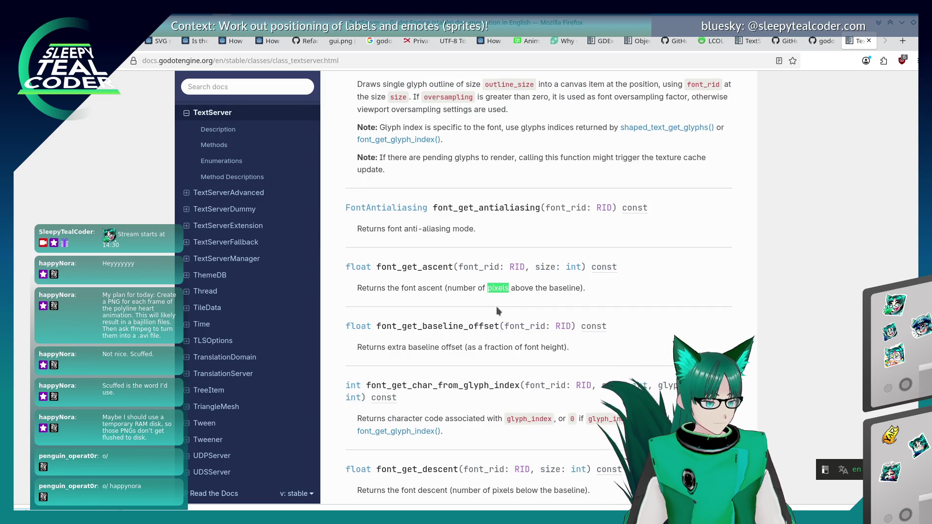
pyautogui.press('Return')
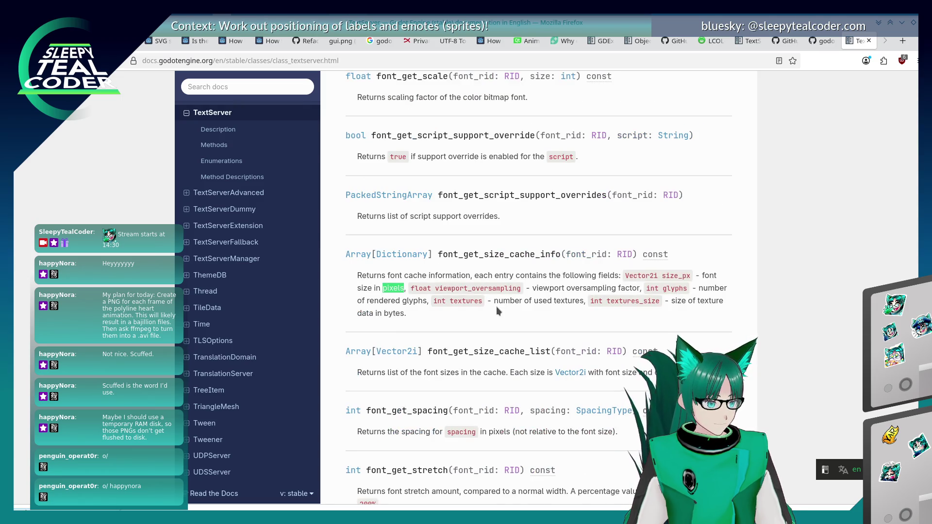
pyautogui.press('Return')
pyautogui.press('Return')
pyautogui.press('Return')
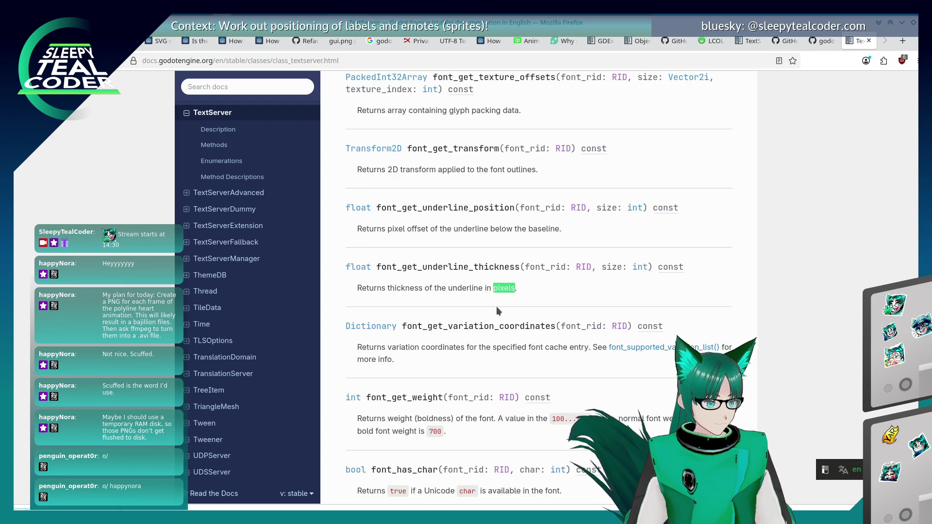
pyautogui.press('Return')
pyautogui.press('Return')
pyautogui.press('Return')
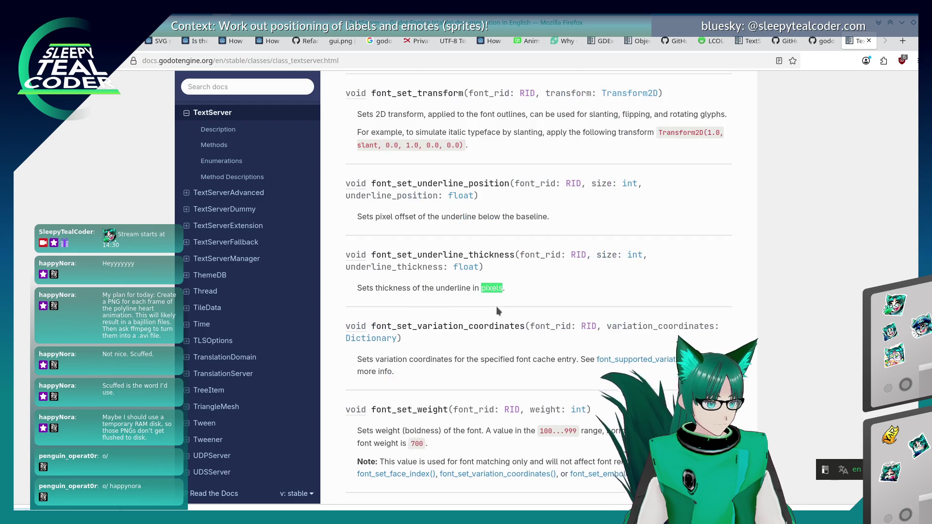
pyautogui.write('_wid')
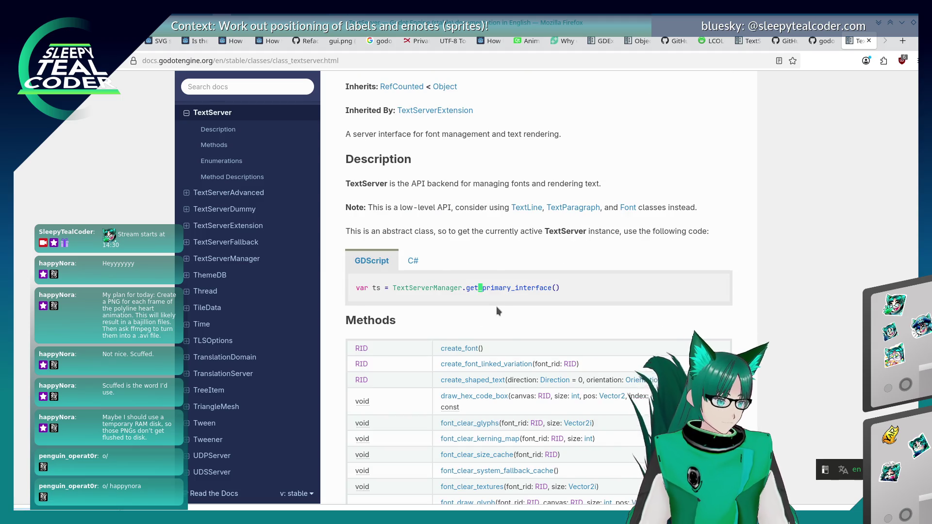
pyautogui.write('h')
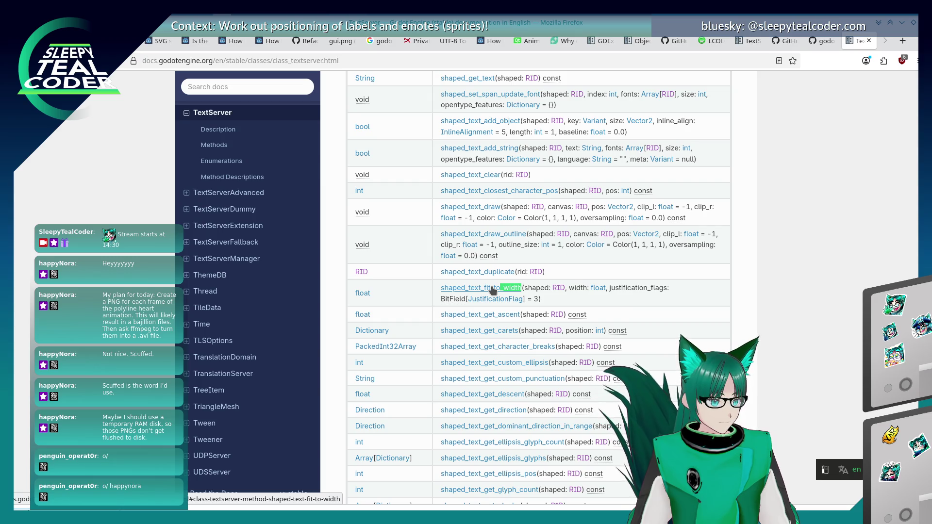
# Step: Open the shaped_text_fit_to_width description and scroll up through the preceding shaped_text methods
pyautogui.click(493, 290)
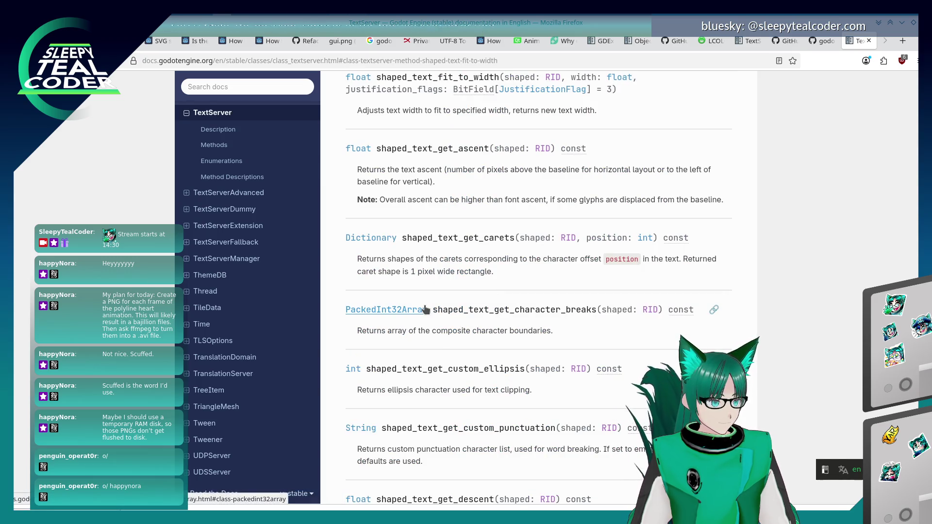
pyautogui.scroll(3, 473, 360)
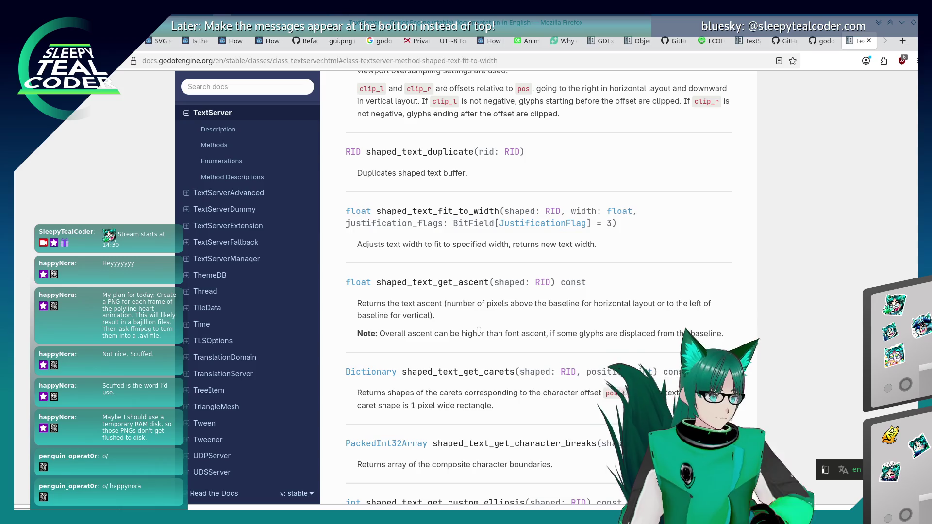
pyautogui.scroll(15, 478, 331)
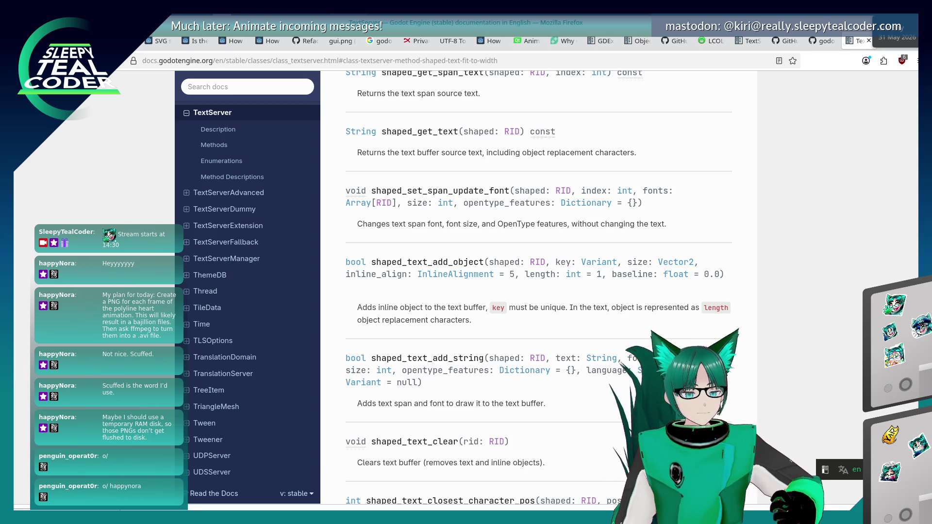
pyautogui.scroll(10, 525, 310)
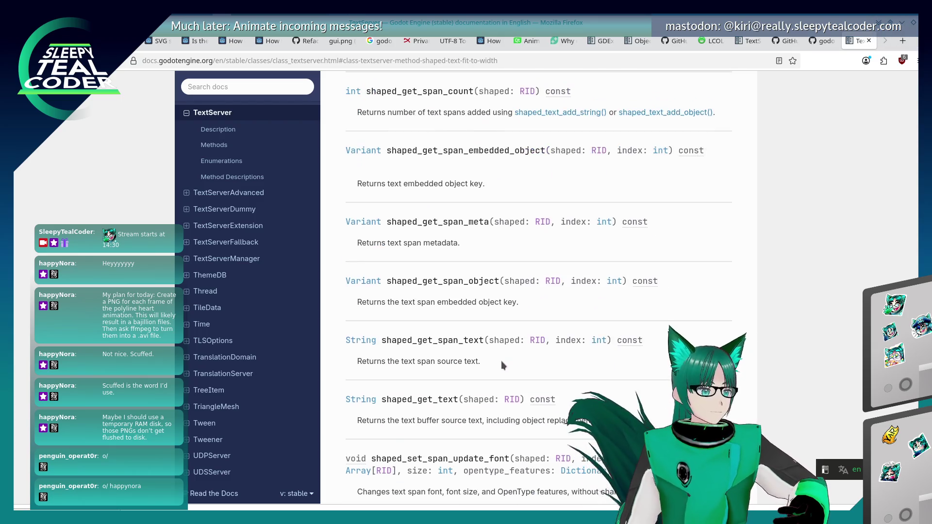
pyautogui.scroll(7, 486, 381)
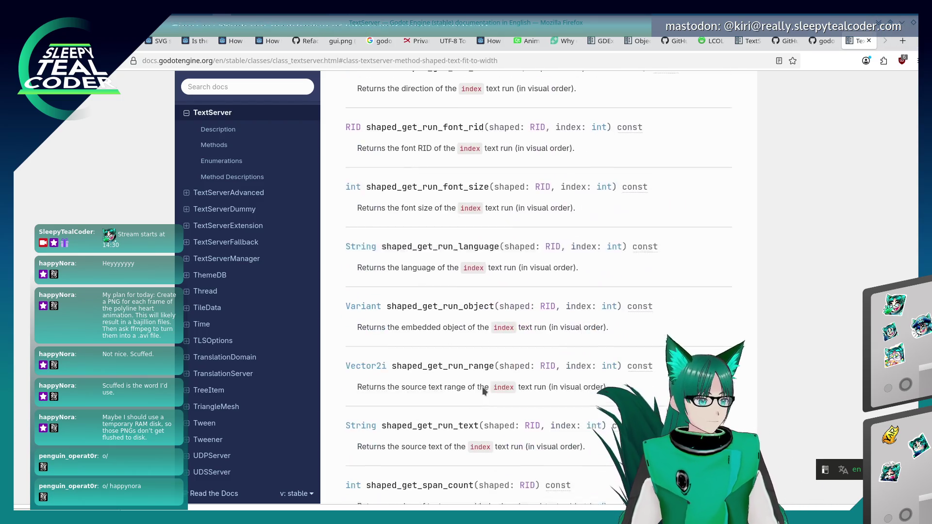
pyautogui.scroll(3, 482, 386)
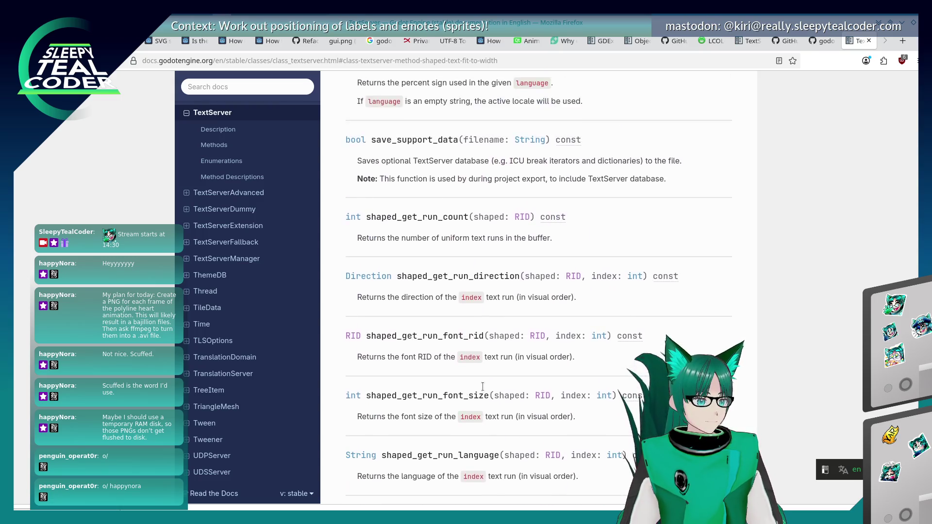
pyautogui.scroll(2, 482, 386)
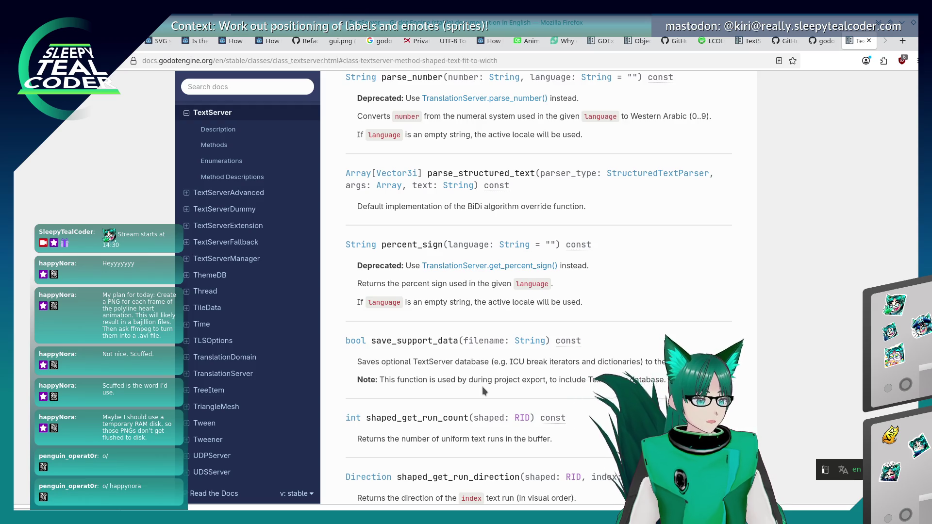
pyautogui.scroll(3, 481, 386)
# Step: Scroll down to the glyph and line-break methods, then expand TextServerAdvanced in the sidebar
pyautogui.scroll(-14, 482, 386)
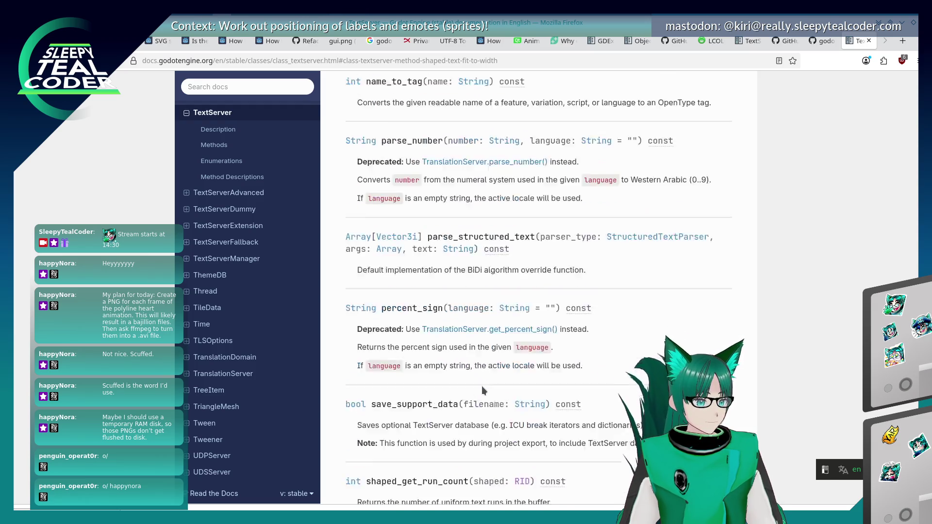
pyautogui.scroll(-7, 481, 386)
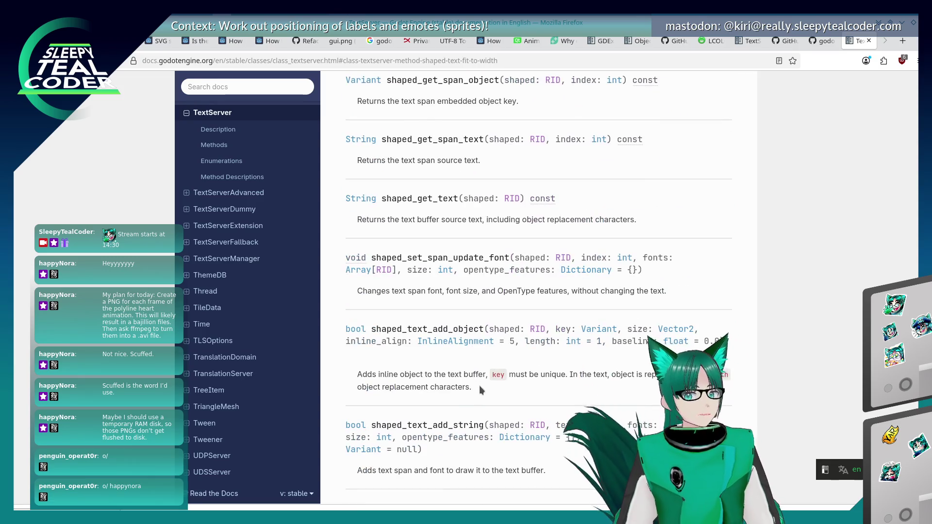
pyautogui.scroll(-3, 478, 389)
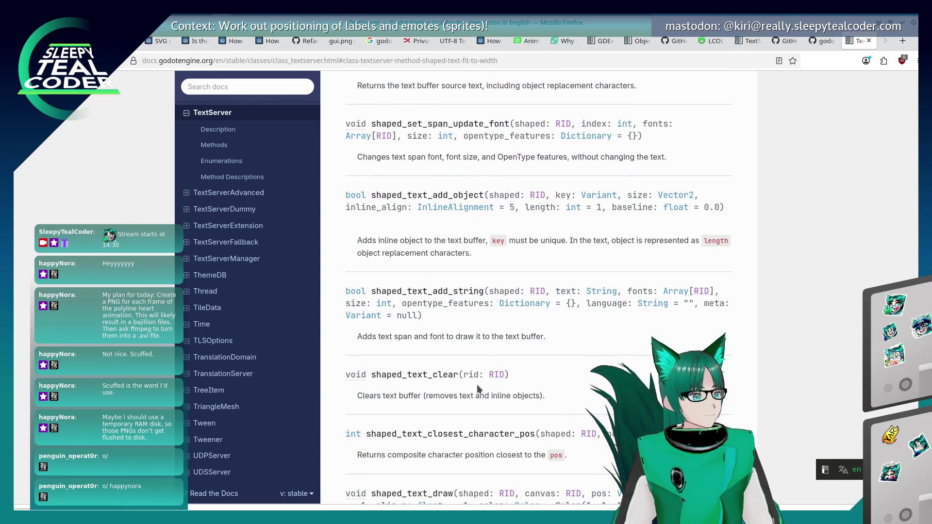
pyautogui.scroll(-12, 477, 387)
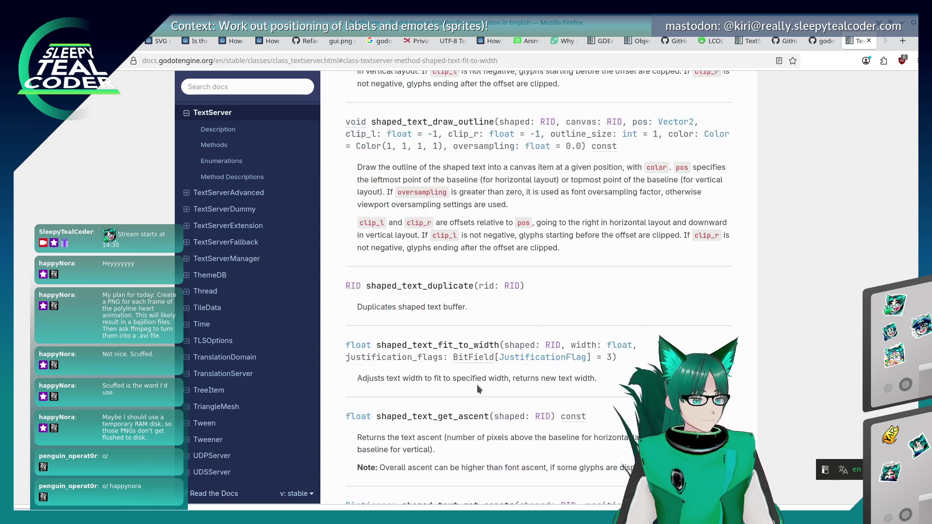
pyautogui.scroll(-4, 476, 384)
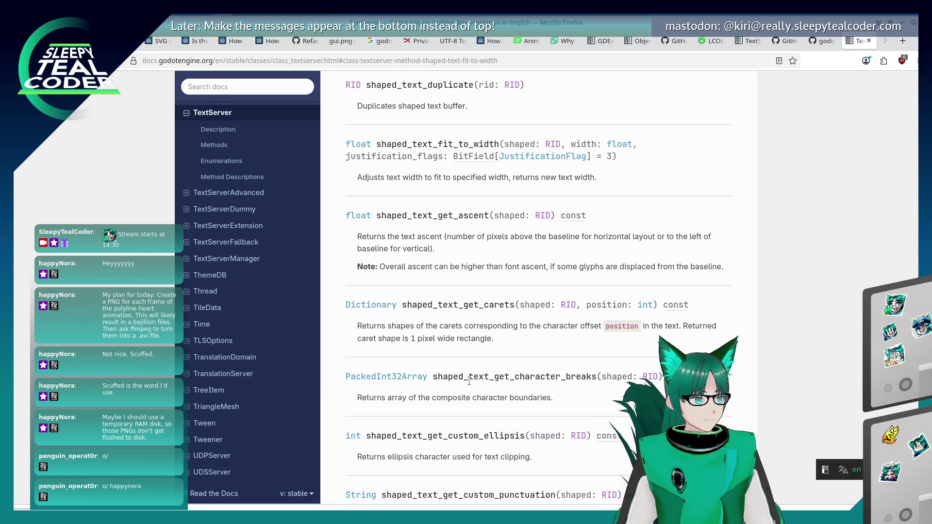
pyautogui.scroll(-3, 467, 382)
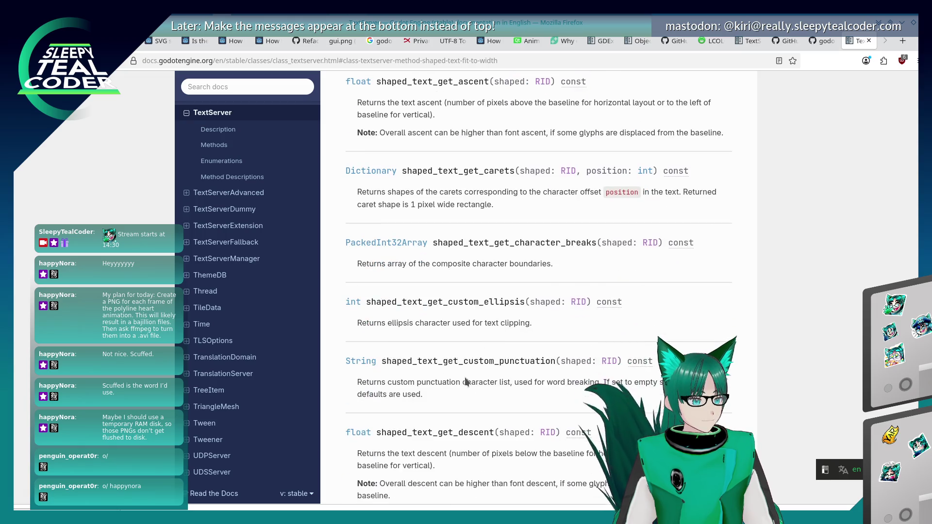
pyautogui.scroll(-4, 465, 377)
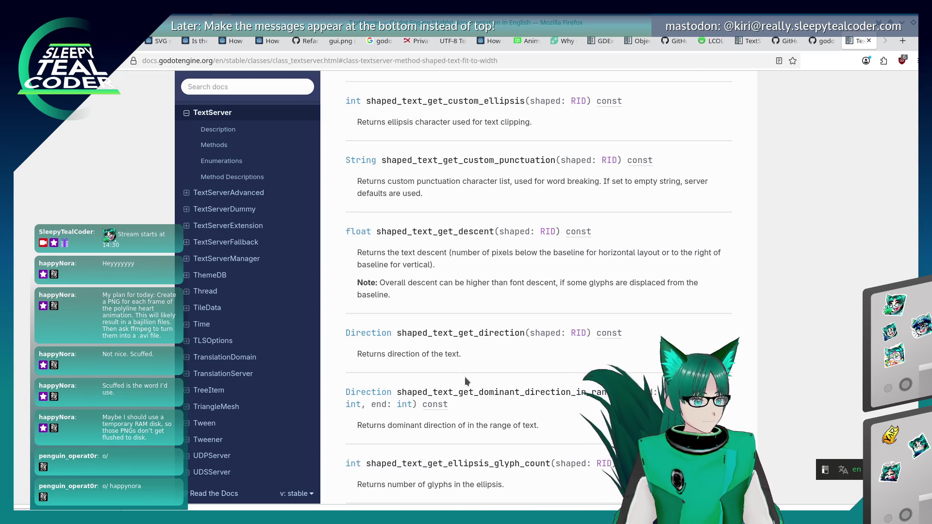
pyautogui.scroll(-1, 464, 377)
pyautogui.scroll(-3, 463, 376)
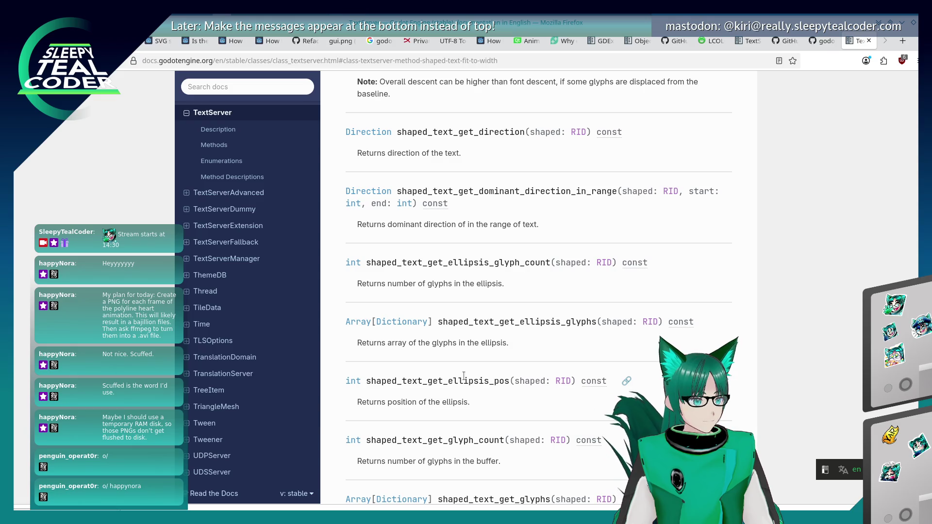
pyautogui.scroll(-6, 464, 376)
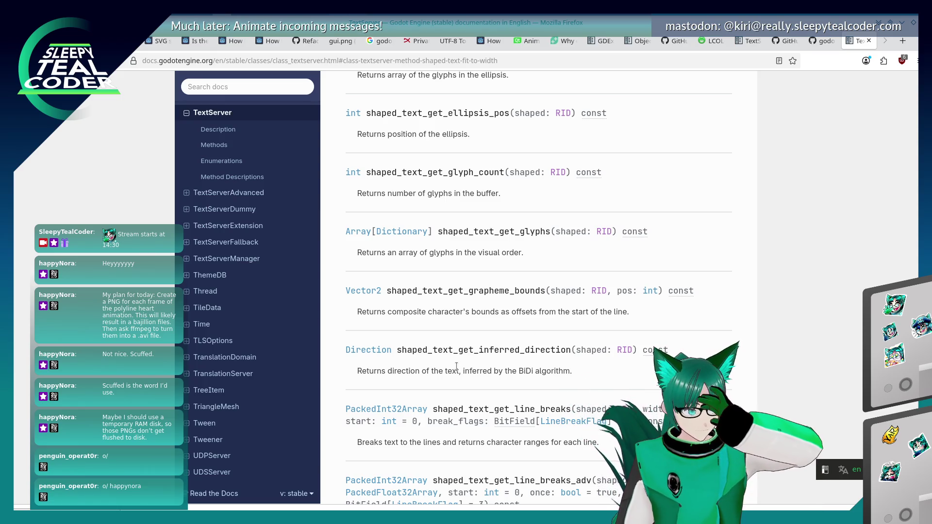
pyautogui.scroll(3, 266, 310)
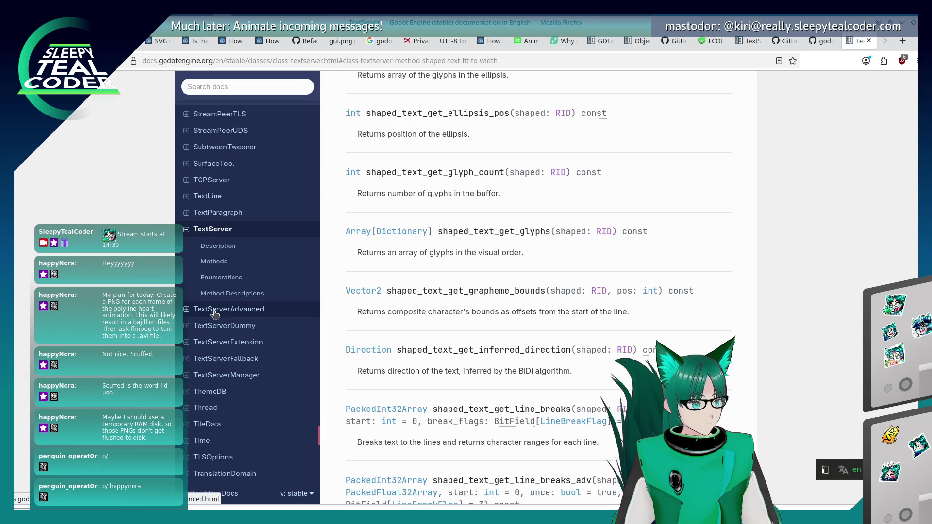
pyautogui.click(186, 309)
# Step: View the TextServerAdvanced description, then return to the TextServer class page
pyautogui.click(219, 265)
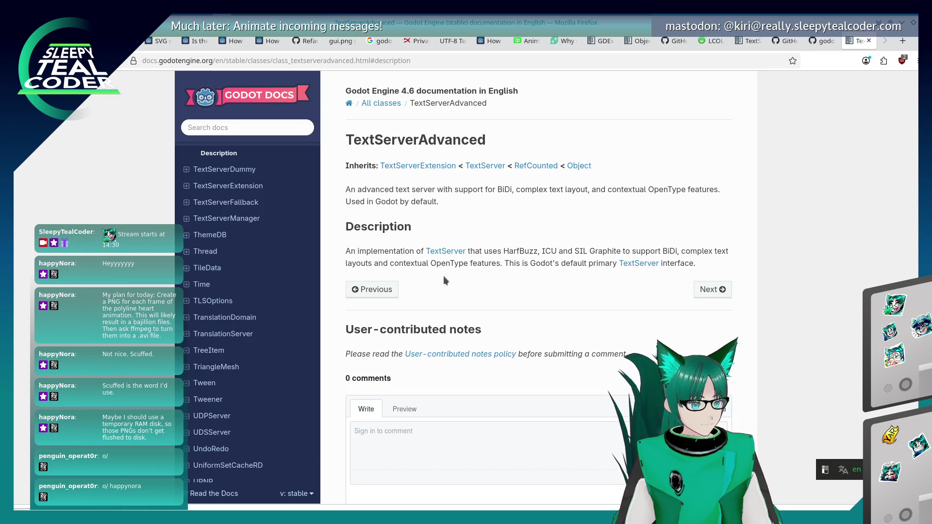
pyautogui.click(447, 256)
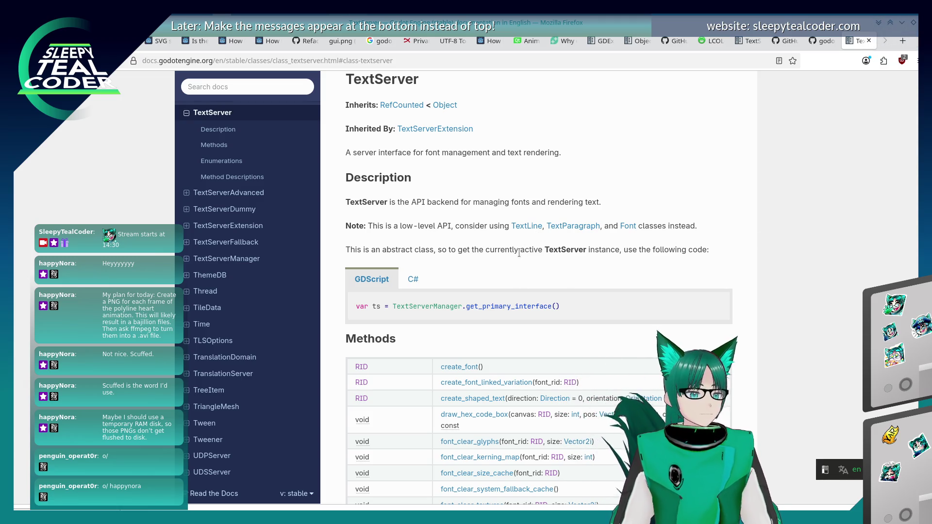
# Step: Scroll the TextServer Methods table and jump to the font_get_glyph_size description
pyautogui.scroll(-3, 519, 265)
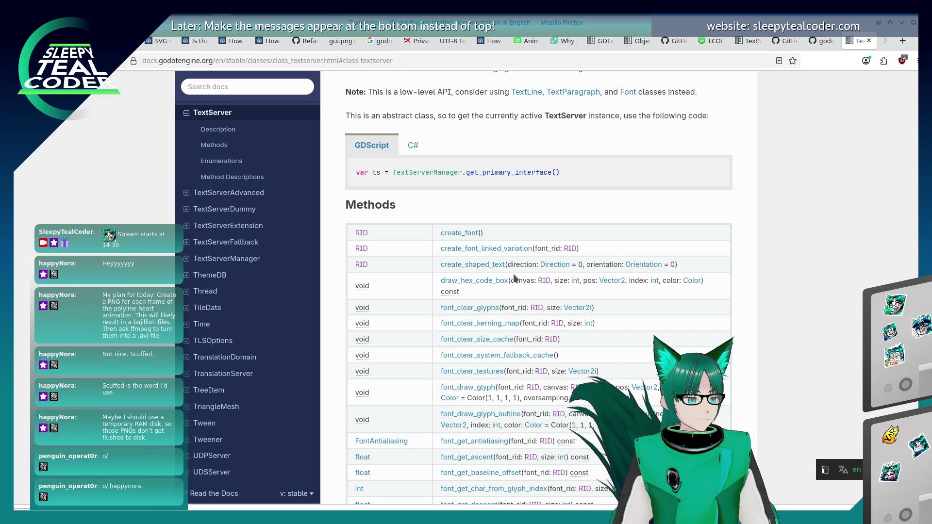
pyautogui.scroll(-3, 514, 278)
pyautogui.scroll(-3, 515, 278)
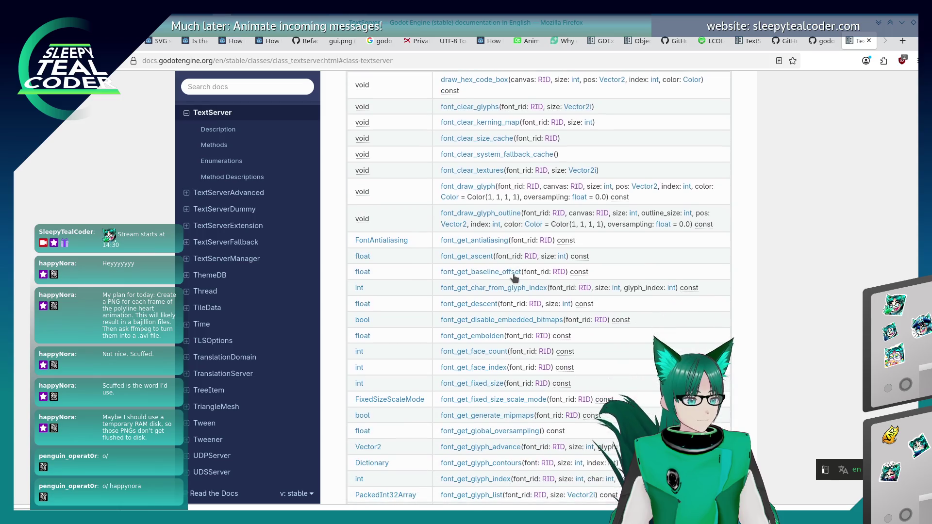
pyautogui.scroll(-3, 514, 277)
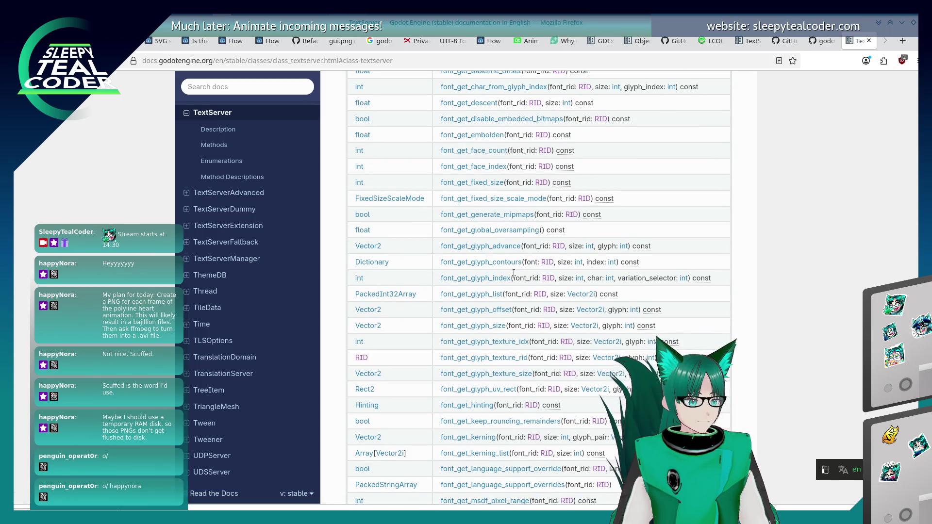
pyautogui.click(481, 326)
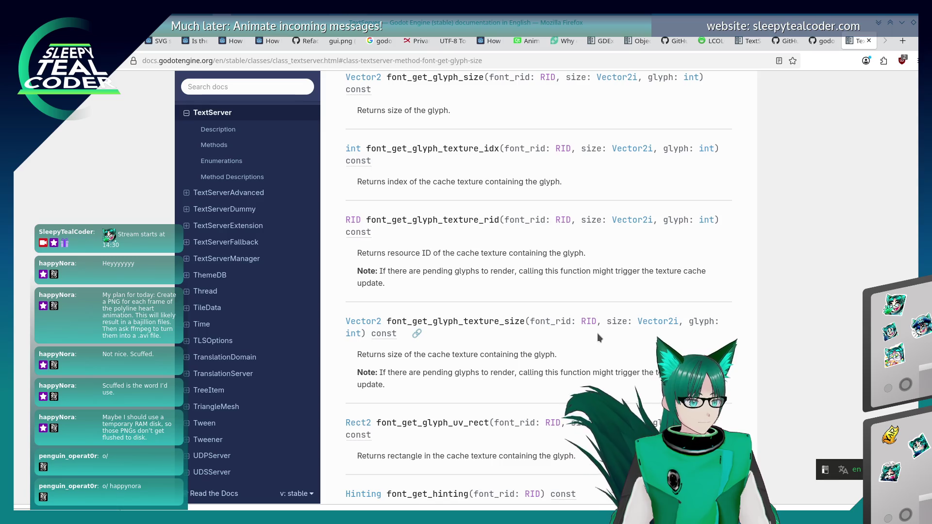
# Step: Scroll up to font_get_glyph_index and briefly highlight its method name
pyautogui.scroll(2, 596, 334)
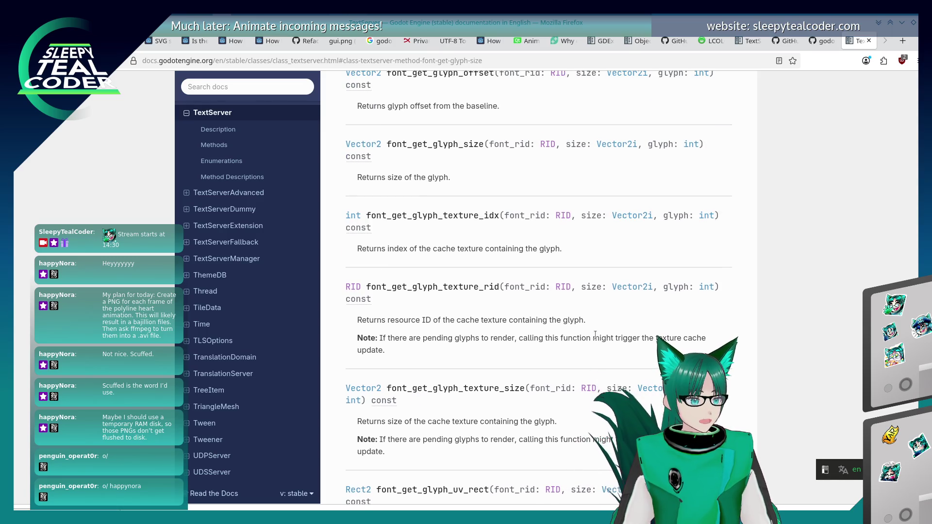
pyautogui.scroll(2, 594, 336)
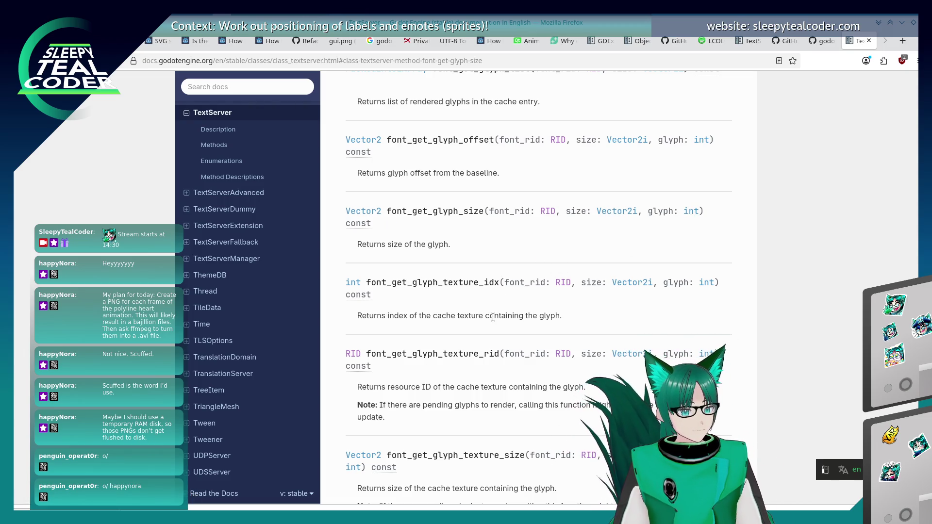
pyautogui.scroll(3, 492, 317)
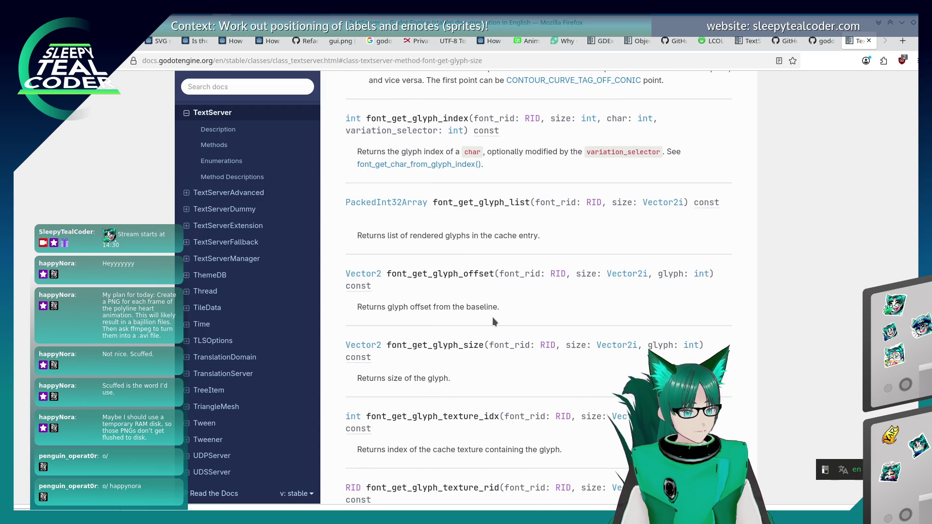
pyautogui.scroll(3, 492, 316)
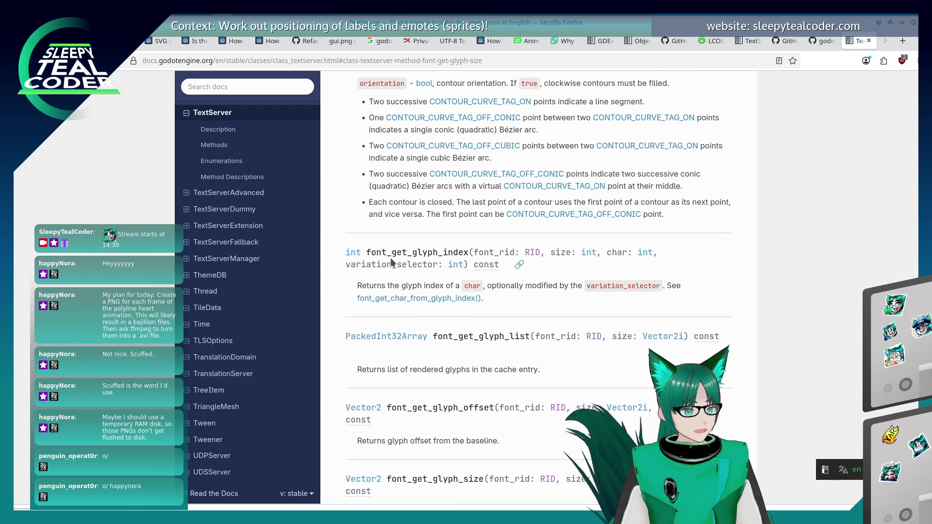
pyautogui.moveTo(368, 252); pyautogui.dragTo(468, 254)
pyautogui.click(468, 254)
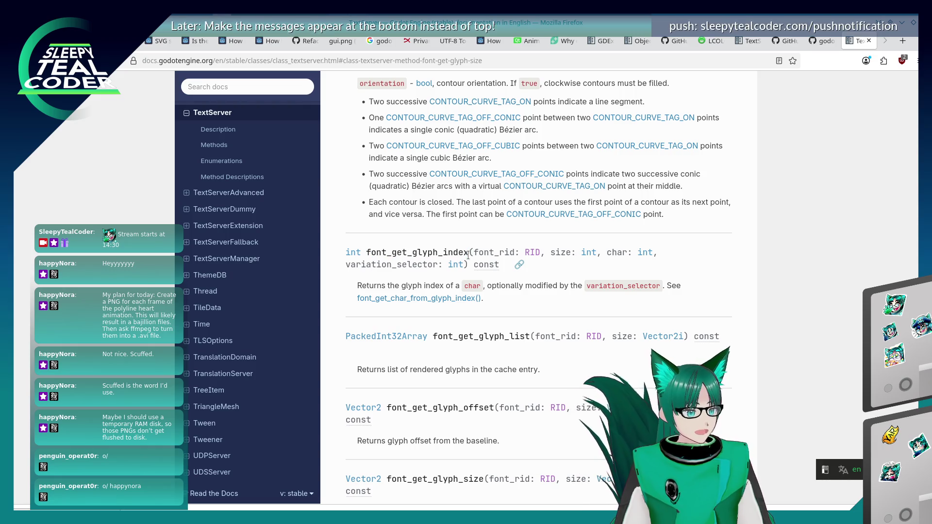
pyautogui.scroll(-3, 514, 324)
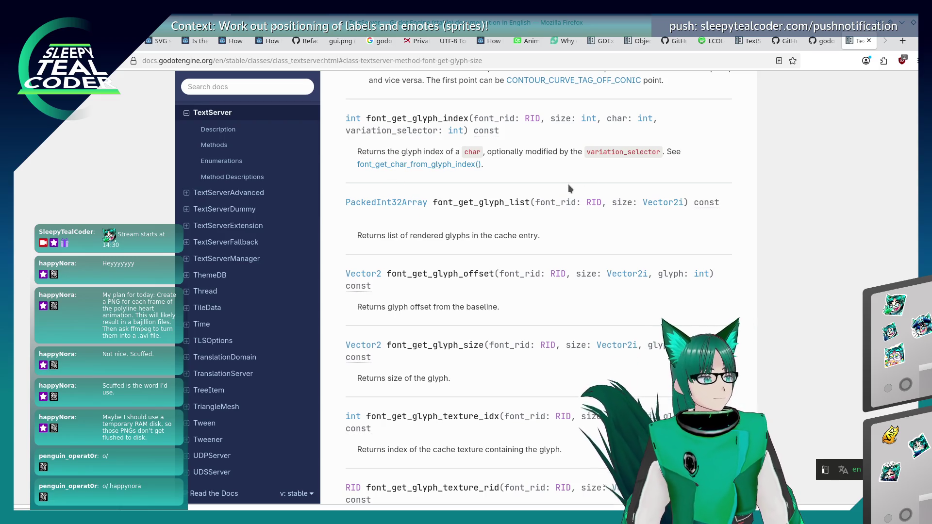
pyautogui.scroll(5, 510, 183)
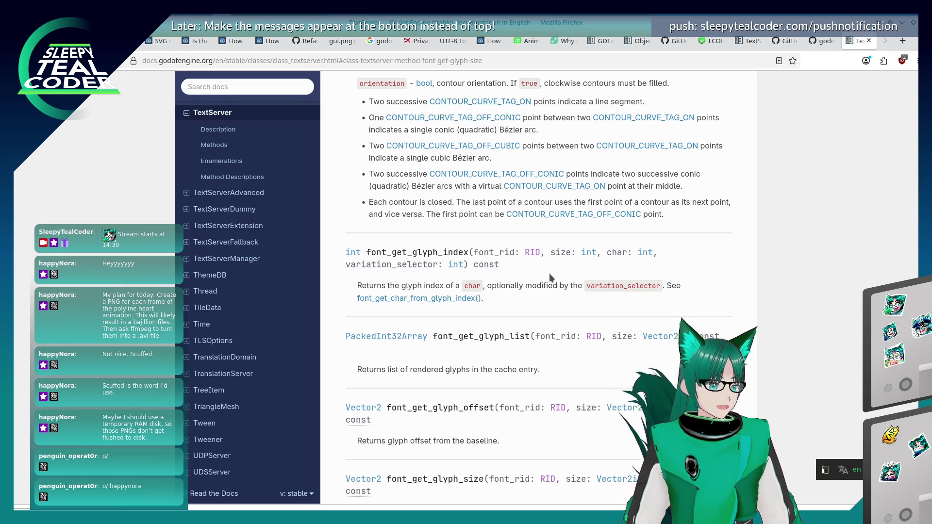
pyautogui.hotkey('alt', 'Tab')
pyautogui.hotkey('alt', 'Tab')
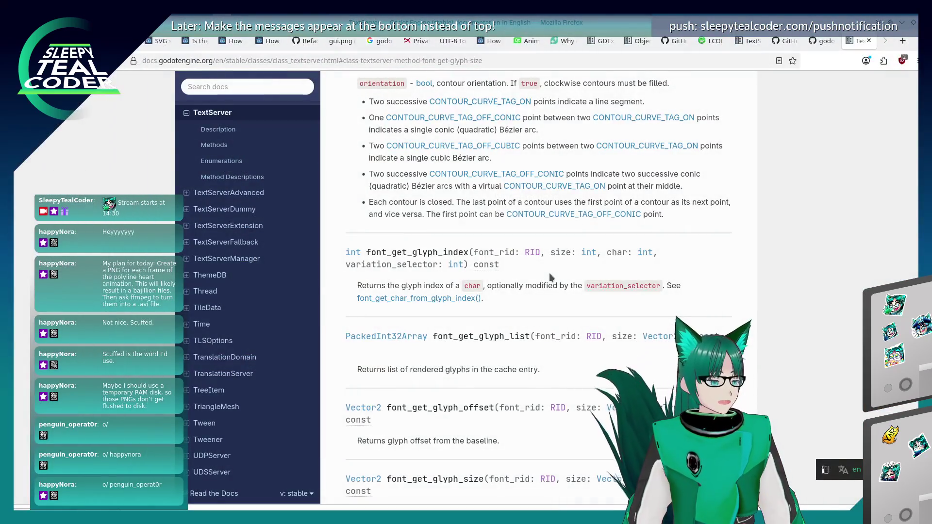
pyautogui.hotkey('alt', 'Tab')
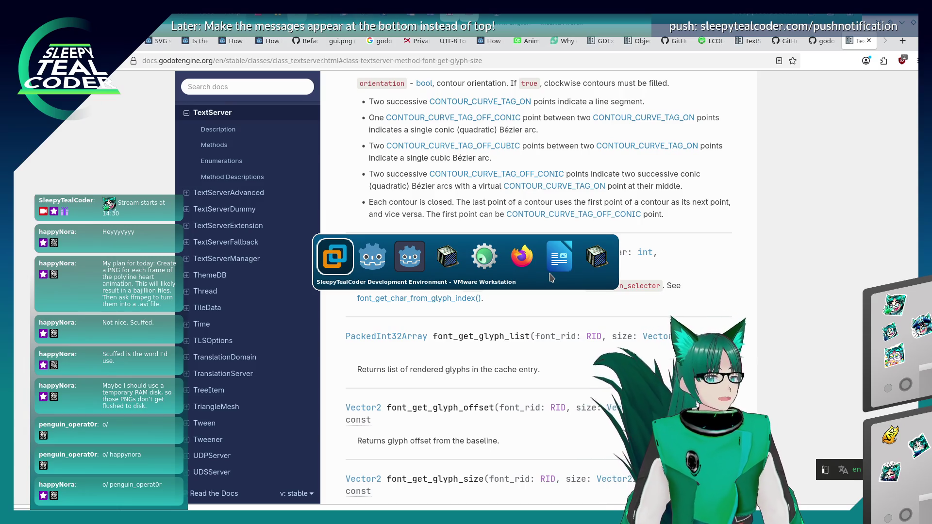
pyautogui.hotkey('alt', 'Tab')
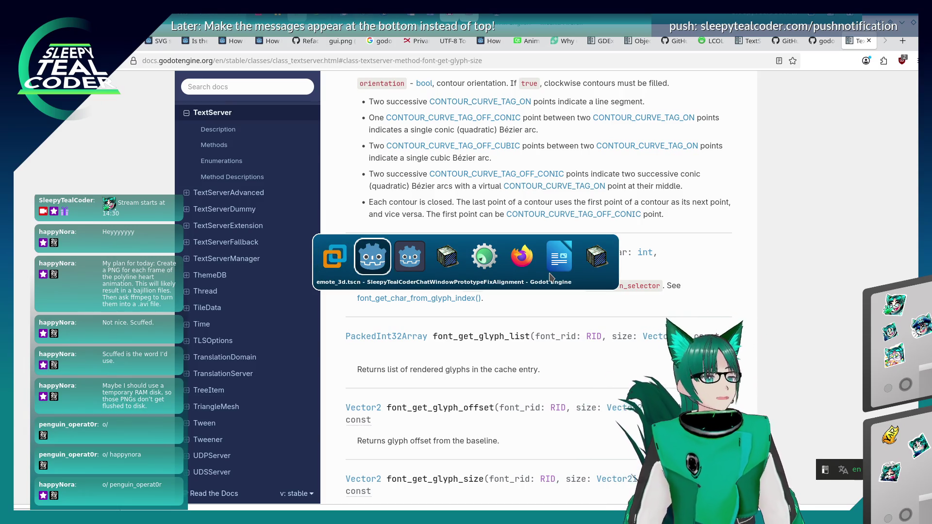
# Step: Bring Godot back and scroll chat_message.gd to the code around lines 251–269
pyautogui.click(373, 256)
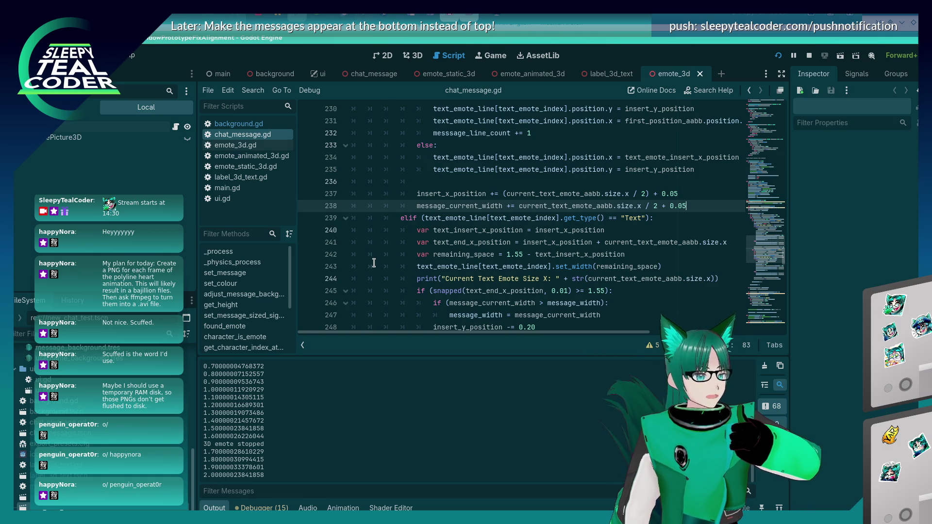
pyautogui.scroll(-2, 413, 228)
pyautogui.scroll(2, 443, 203)
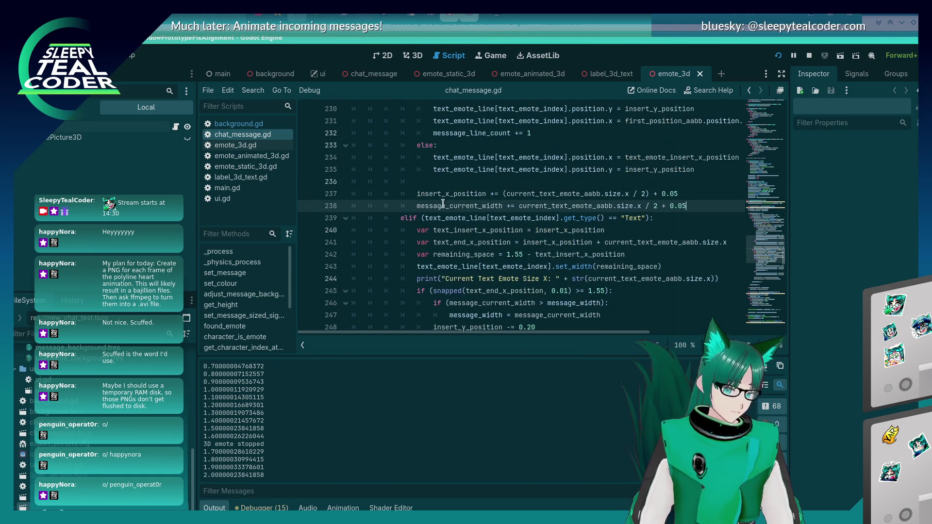
pyautogui.scroll(2, 442, 202)
pyautogui.scroll(-5, 451, 206)
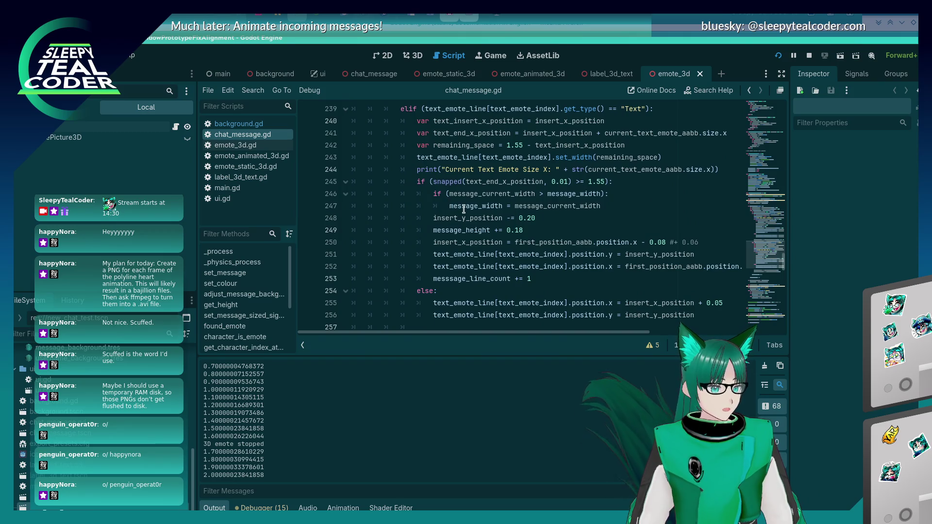
pyautogui.scroll(-2, 463, 209)
pyautogui.scroll(1, 464, 210)
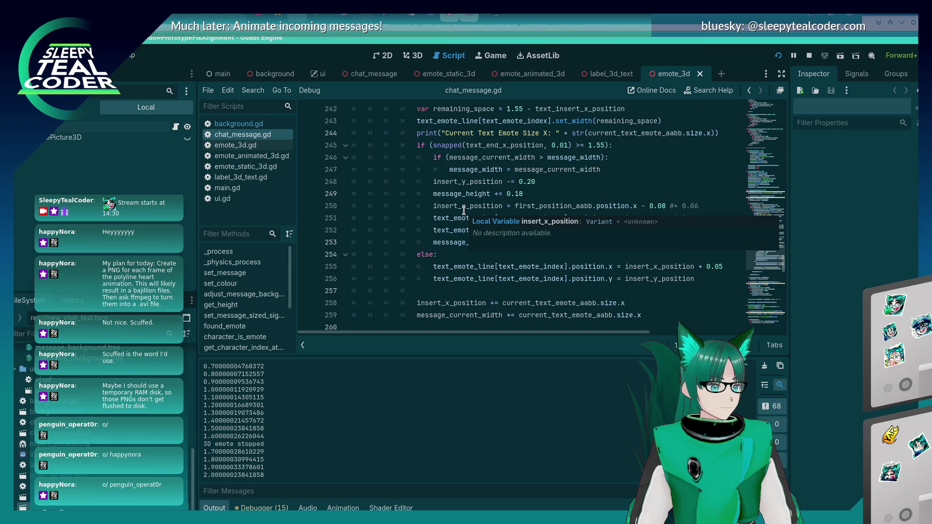
pyautogui.scroll(-3, 464, 210)
# Step: Place the cursor on empty line 260, then switch to the build terminal
pyautogui.hotkey('alt', 'Tab')
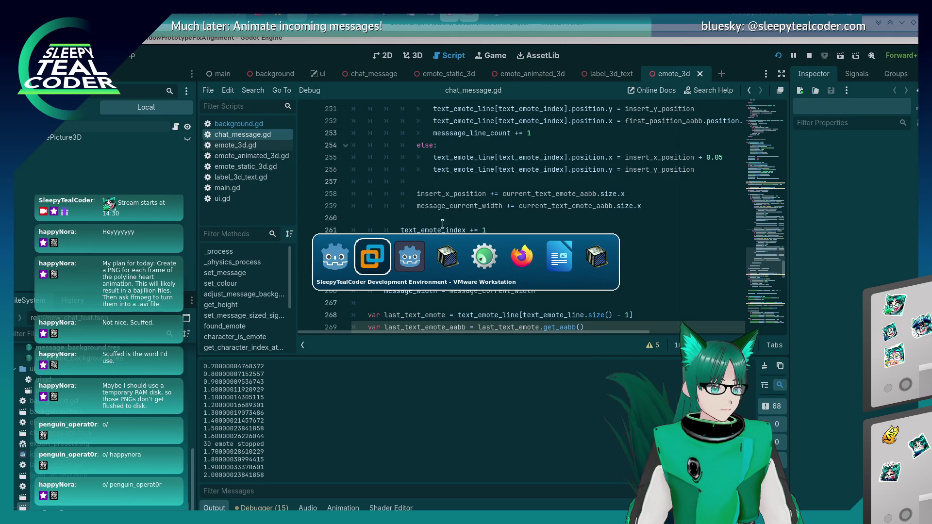
pyautogui.click(324, 257)
pyautogui.click(493, 216)
pyautogui.hotkey('alt', 'Tab')
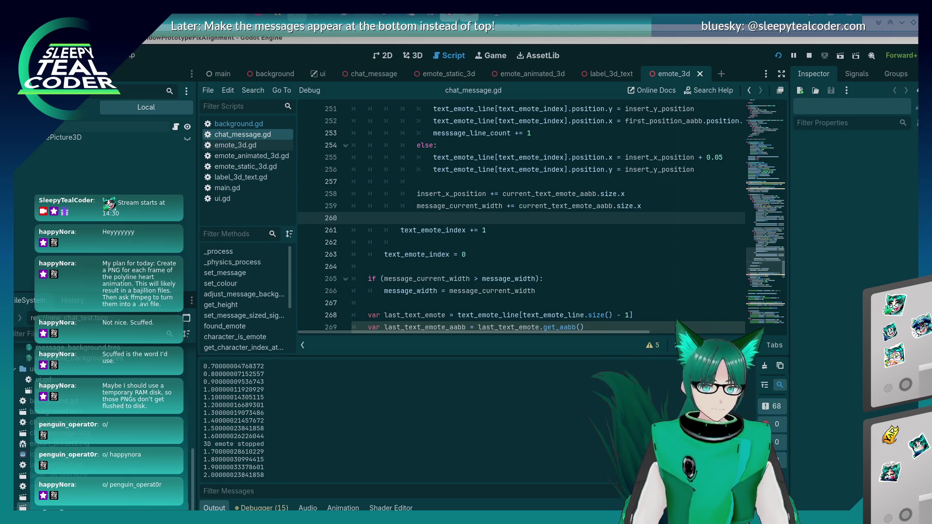
pyautogui.hotkey('alt', 'Tab')
# Step: Change into the godot sleepy chat-window fix-alignment project folder using tab completion
pyautogui.write('cd ')
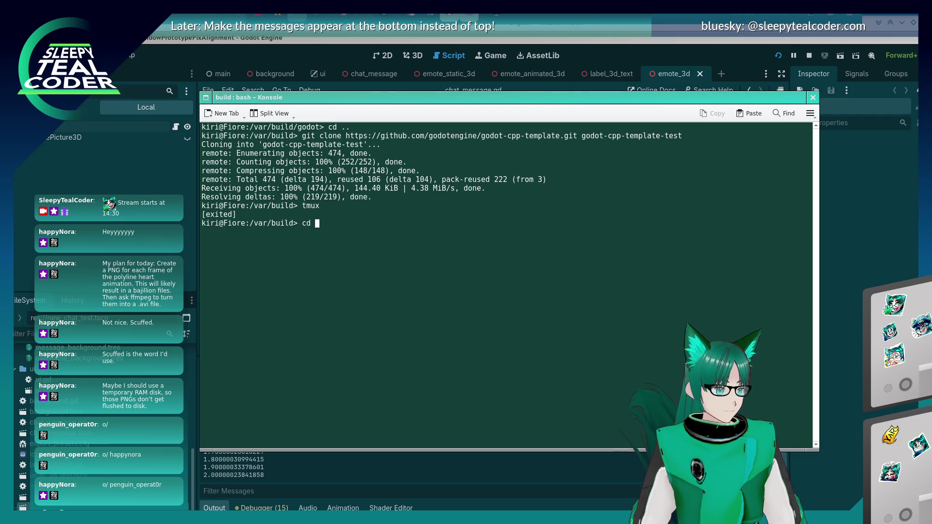
pyautogui.write('go')
pyautogui.press('Tab')
pyautogui.press('Tab')
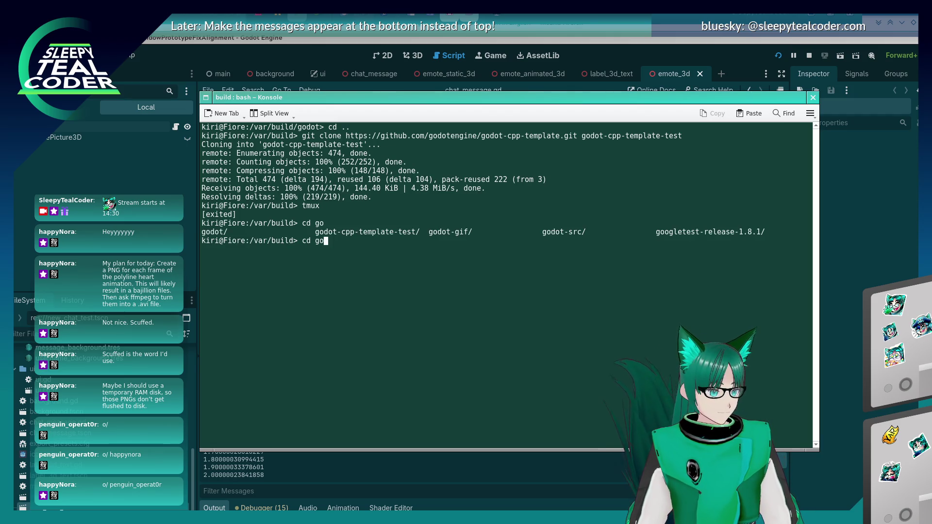
pyautogui.write('do')
pyautogui.press('Tab')
pyautogui.write('/s')
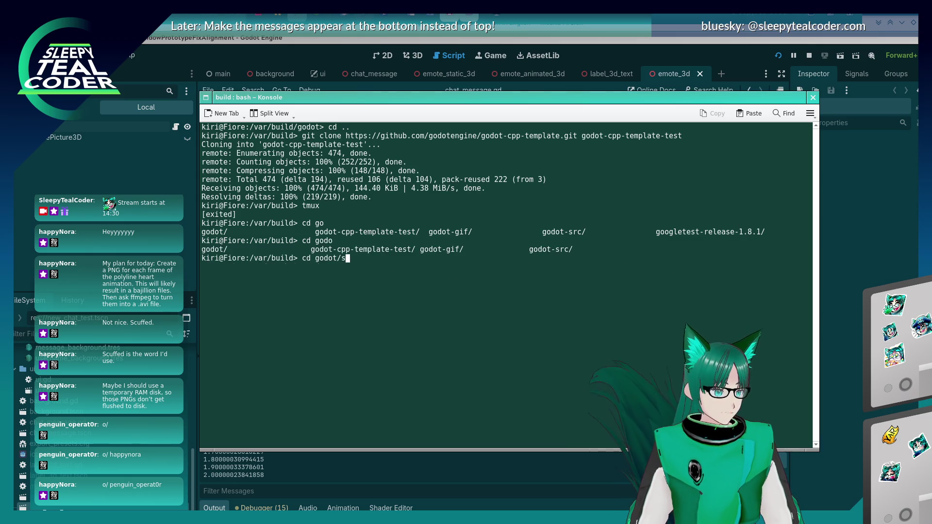
pyautogui.press('Tab')
pyautogui.press('Tab')
pyautogui.write('te')
pyautogui.press('BackSpace')
pyautogui.press('BackSpace')
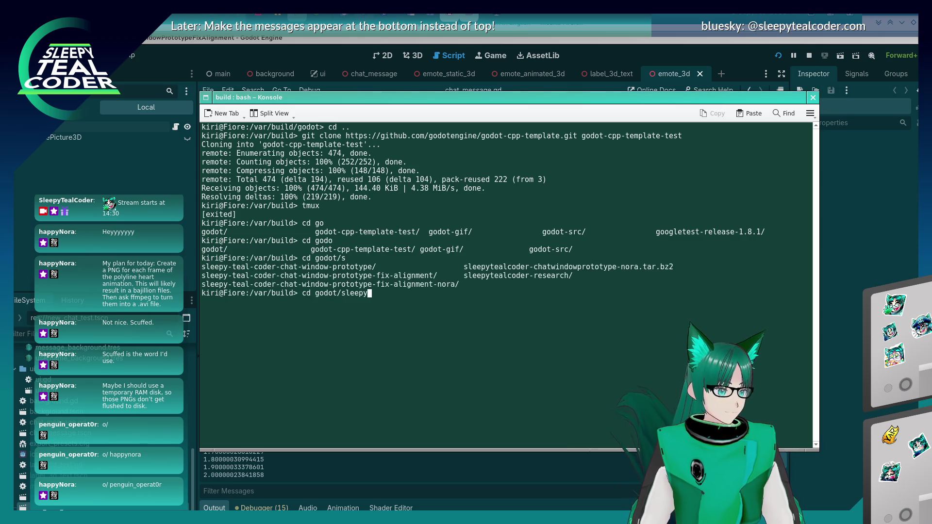
pyautogui.write('-te')
pyautogui.press('Tab')
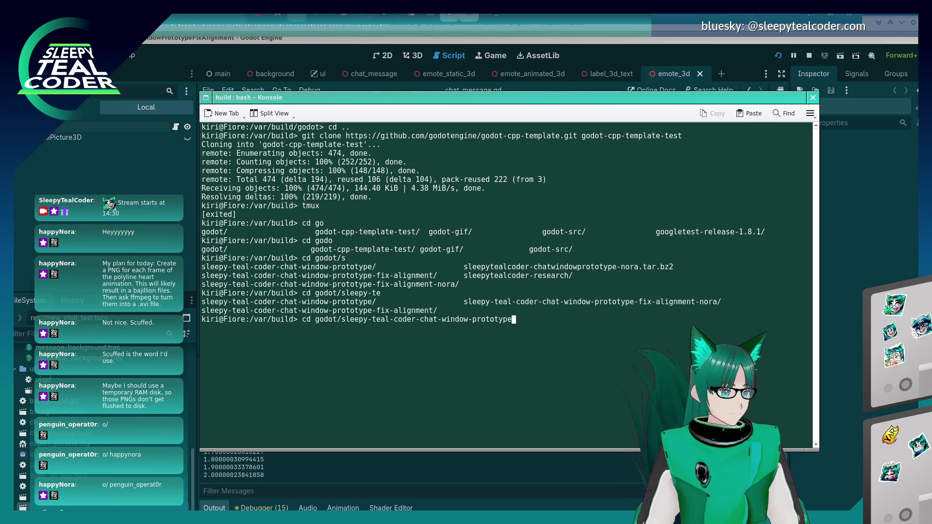
pyautogui.write('-f')
pyautogui.press('Tab')
pyautogui.press('Return')
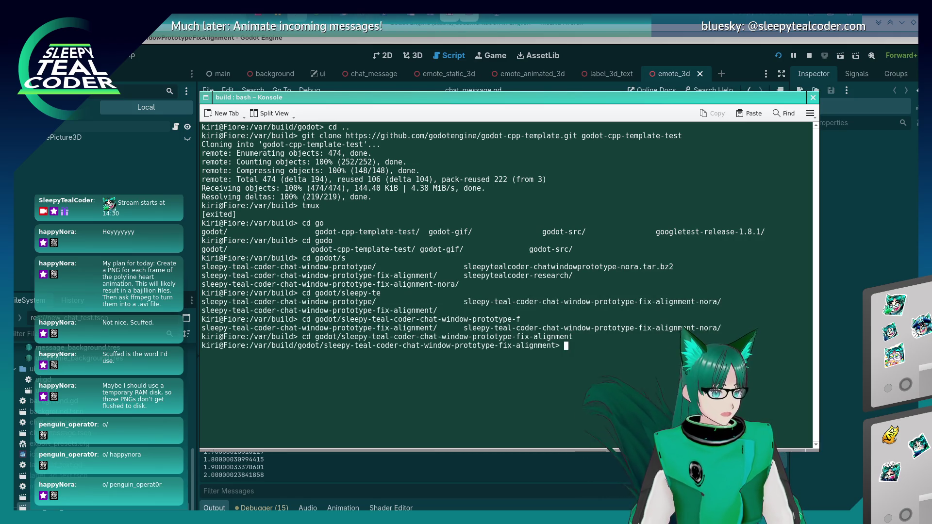
# Step: Check git status and stage chat_message.gd and label_3d_text.gd
pyautogui.write('git status')
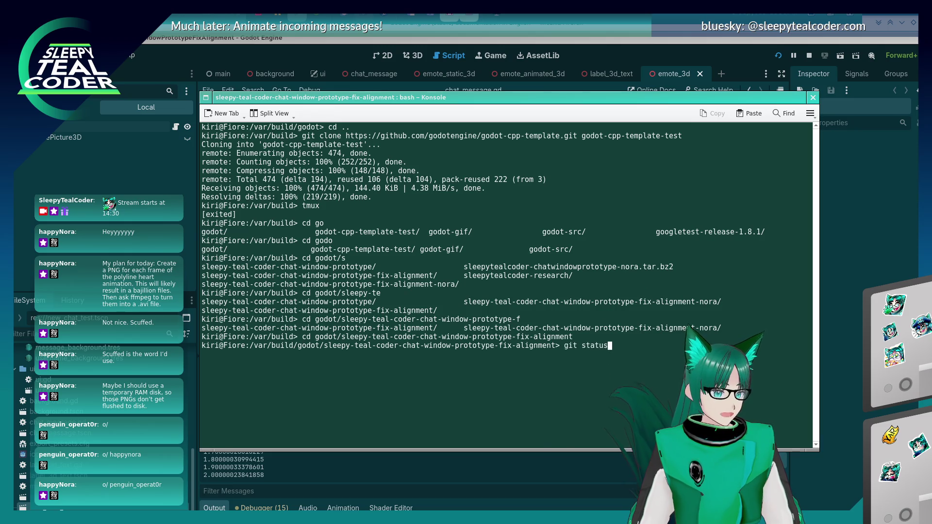
pyautogui.press('Return')
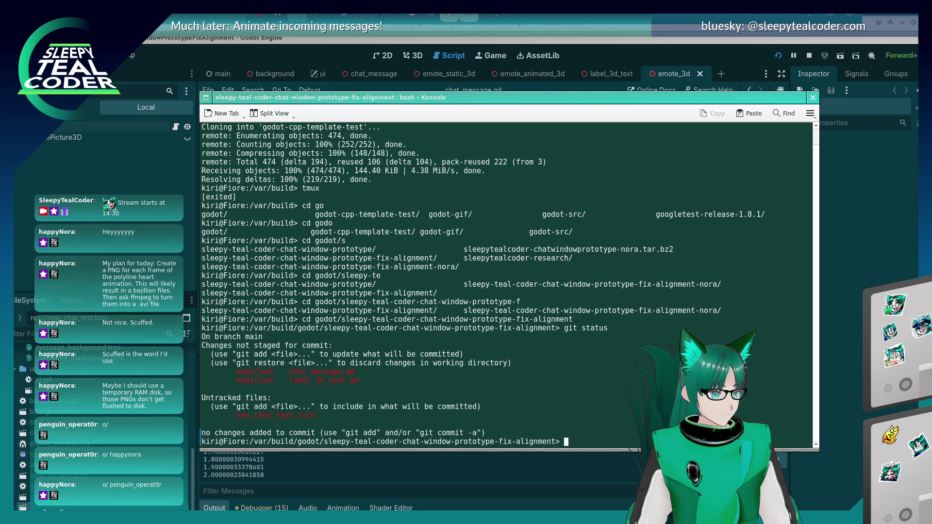
pyautogui.write('git add c')
pyautogui.press('Tab')
pyautogui.press('Tab')
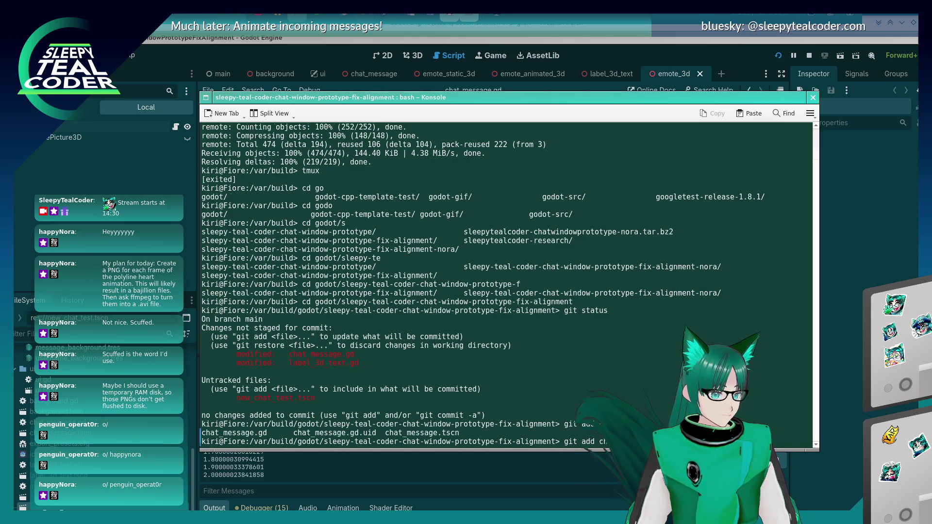
pyautogui.write('m')
pyautogui.press('Tab')
pyautogui.press('Tab')
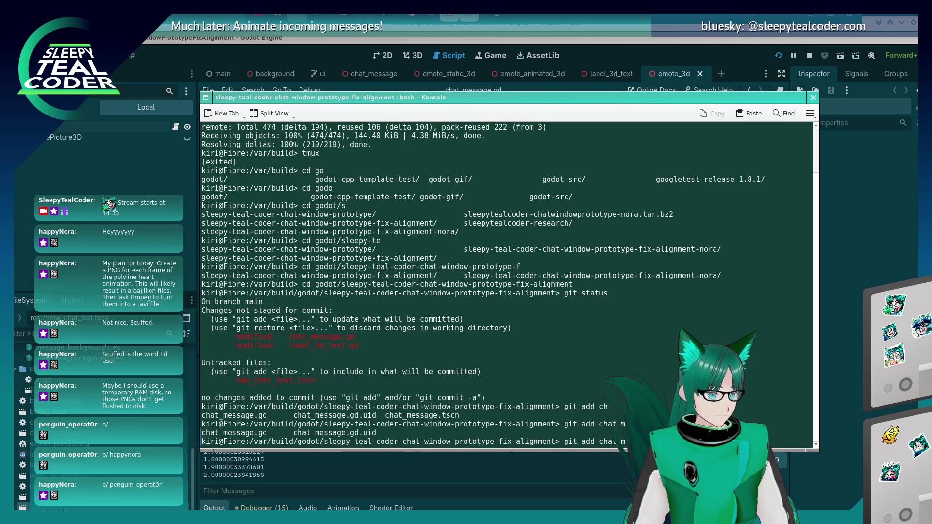
pyautogui.write('l')
pyautogui.press('Tab')
pyautogui.press('Tab')
pyautogui.write('g')
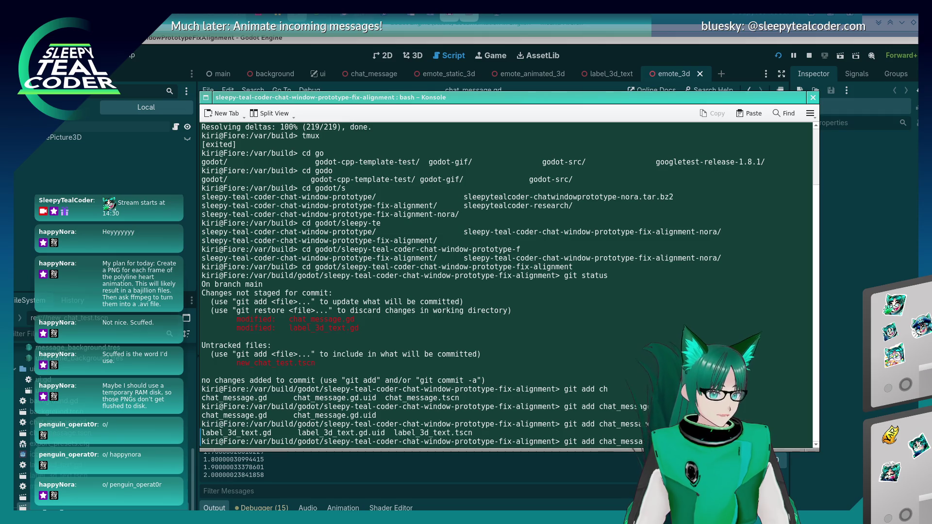
pyautogui.press('Tab')
pyautogui.press('Tab')
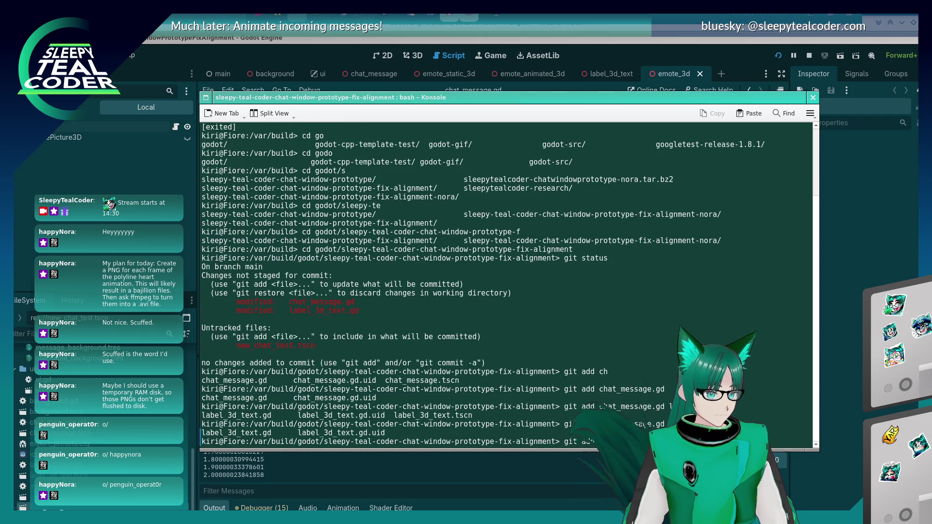
pyautogui.press('Return')
# Step: Commit with message 'Chat message prior to implementing a character-by-character insertion.' via nano
pyautogui.write('git commit')
pyautogui.press('Return')
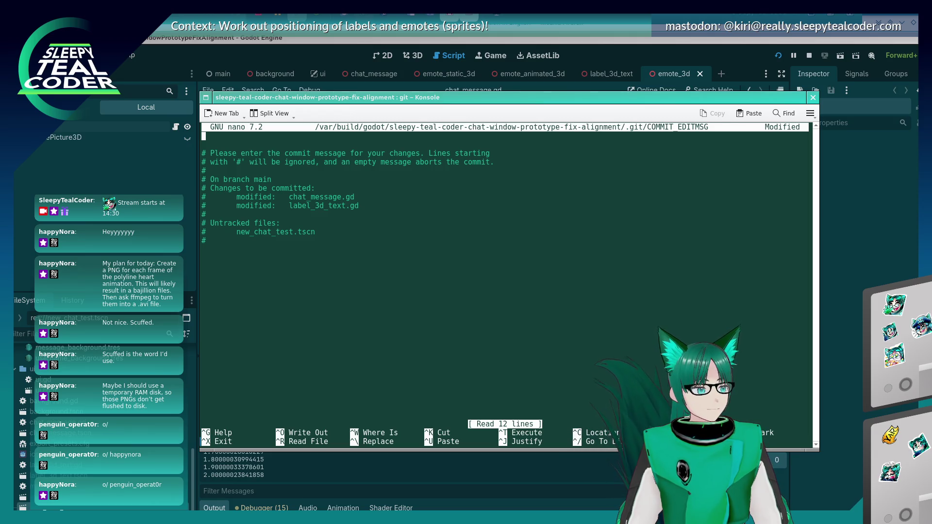
pyautogui.write('Chat message')
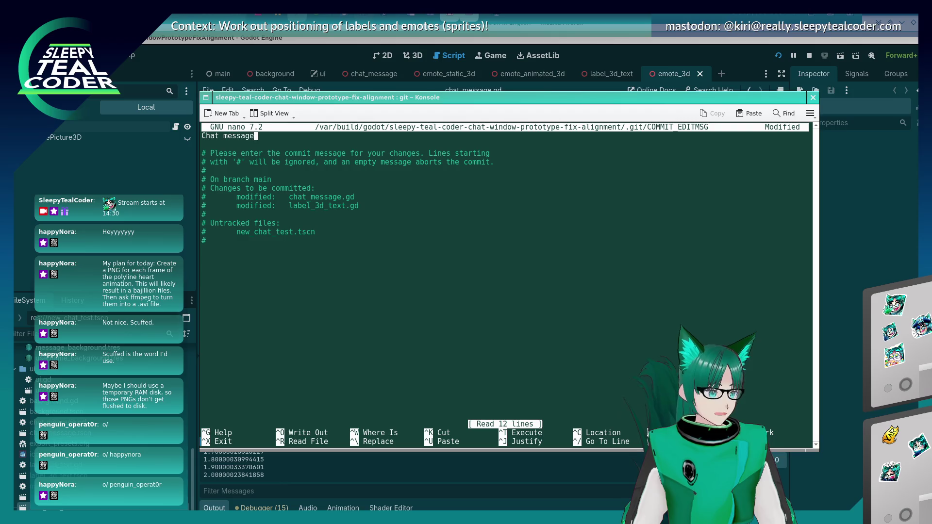
pyautogui.write(' prior to ')
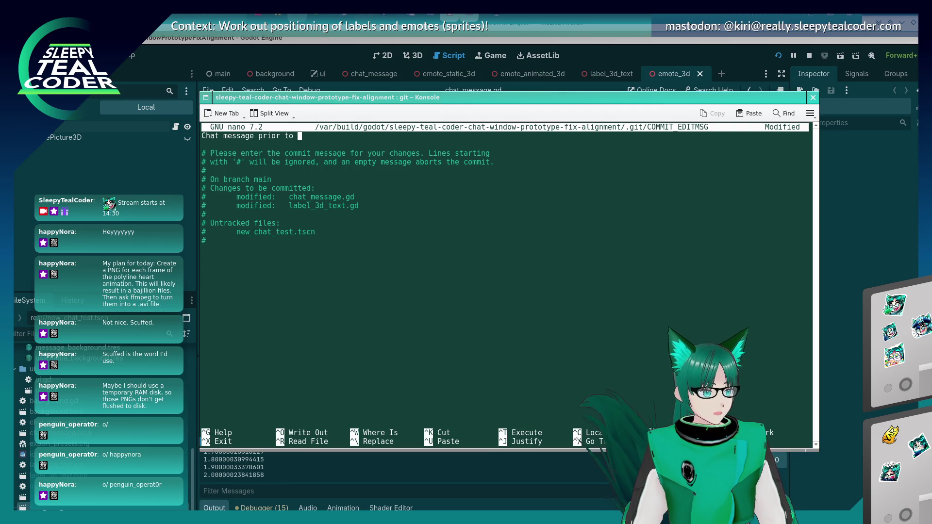
pyautogui.write('implementing a character-by-character insertion.')
pyautogui.hotkey('ctrl', 'o')
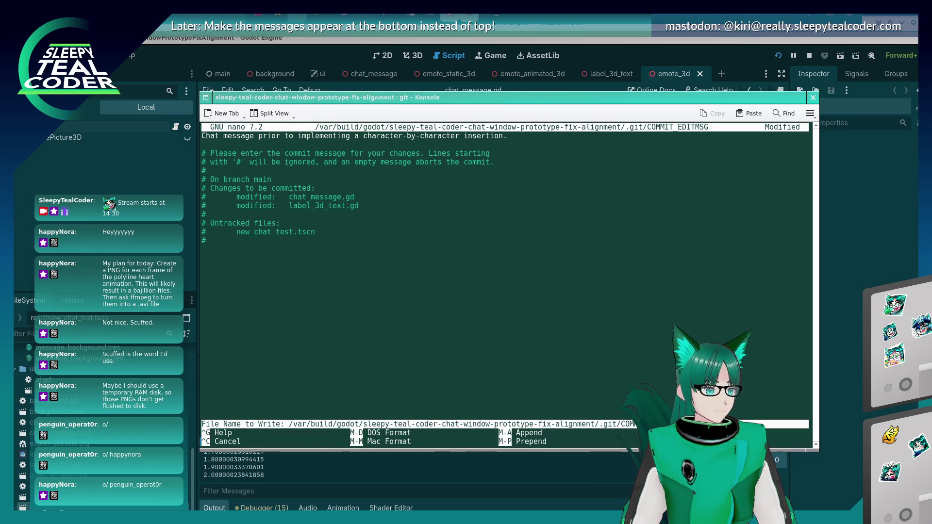
pyautogui.press('Return')
pyautogui.hotkey('ctrl', 'x')
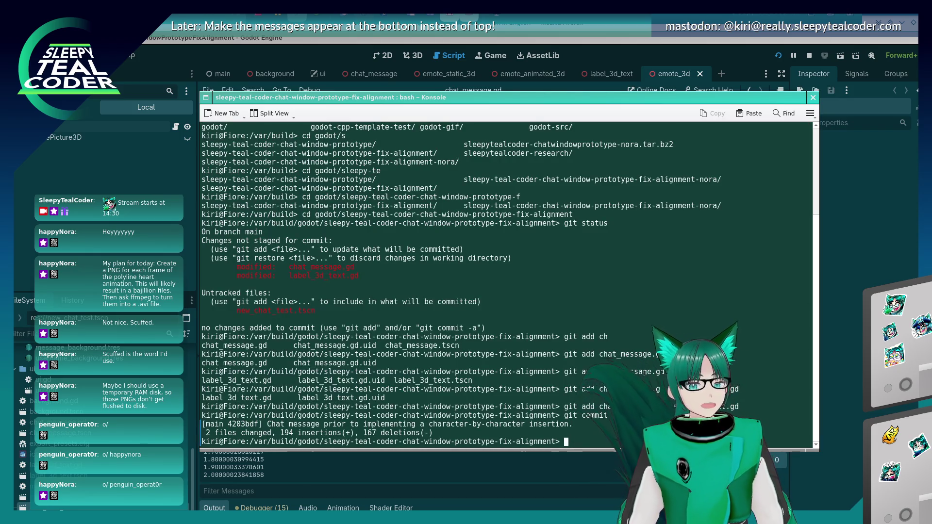
pyautogui.hotkey('alt', 'Tab')
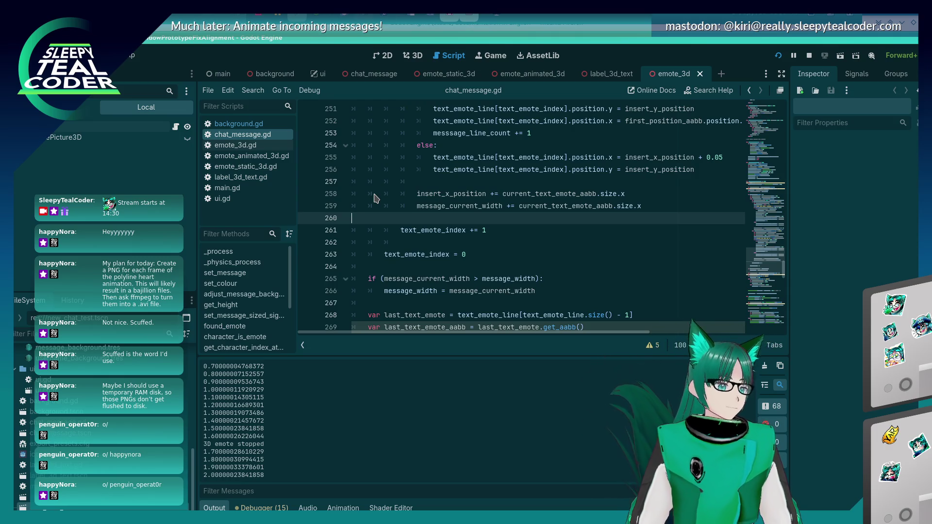
pyautogui.scroll(3, 478, 201)
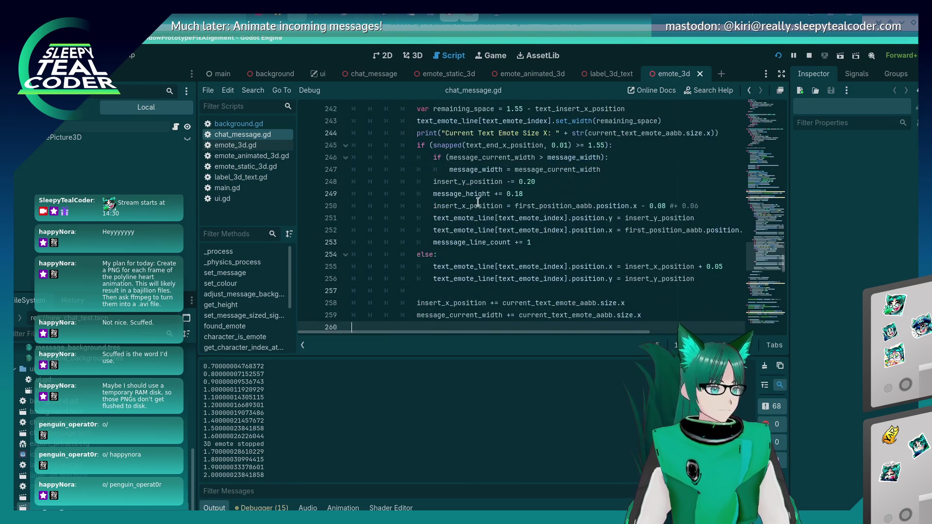
pyautogui.scroll(1, 478, 201)
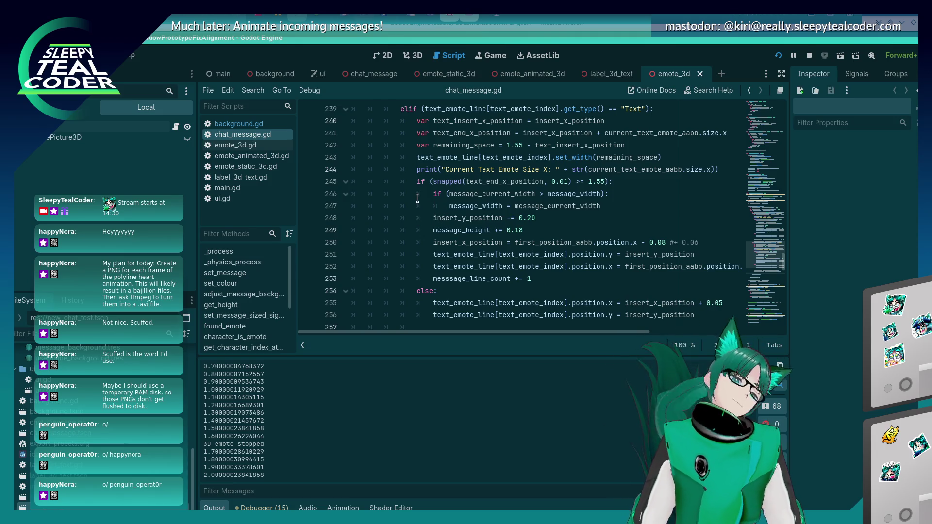
pyautogui.moveTo(471, 200)
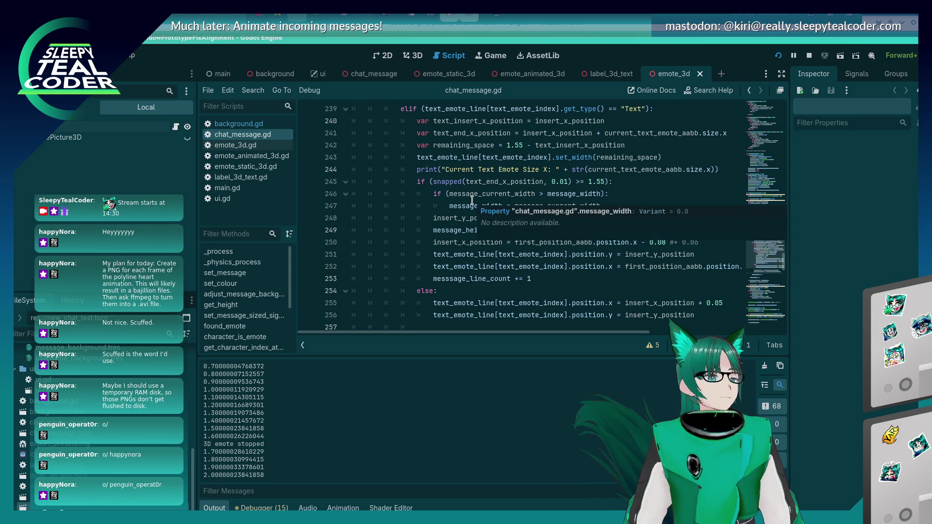
pyautogui.moveTo(474, 182)
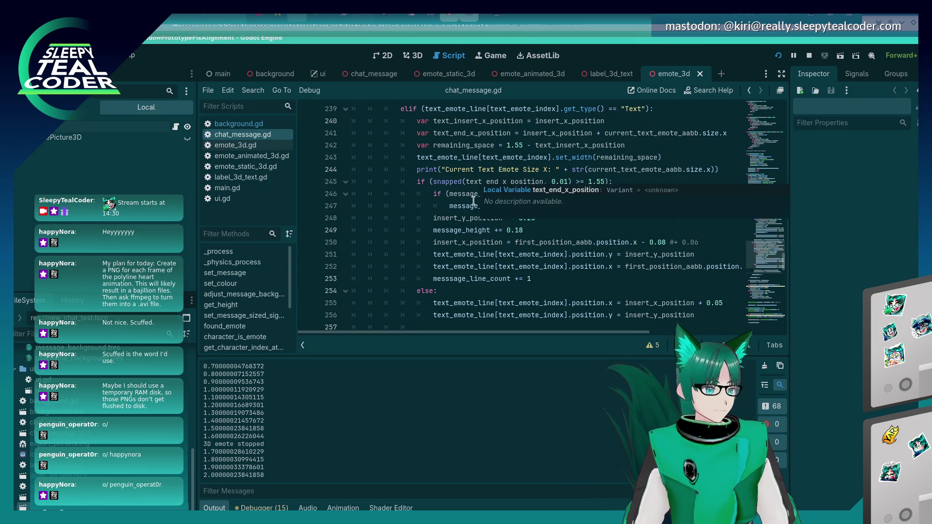
pyautogui.scroll(-2, 473, 200)
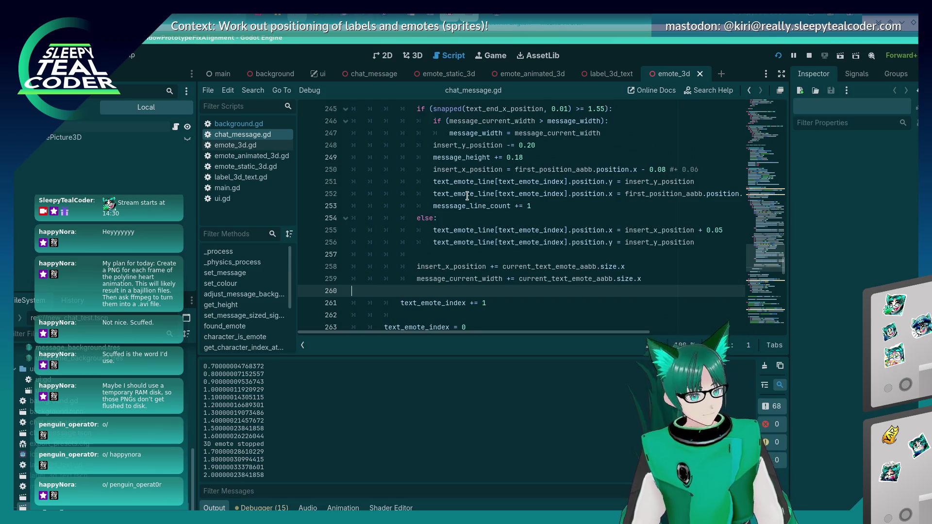
pyautogui.scroll(-1, 467, 196)
pyautogui.scroll(-5, 461, 200)
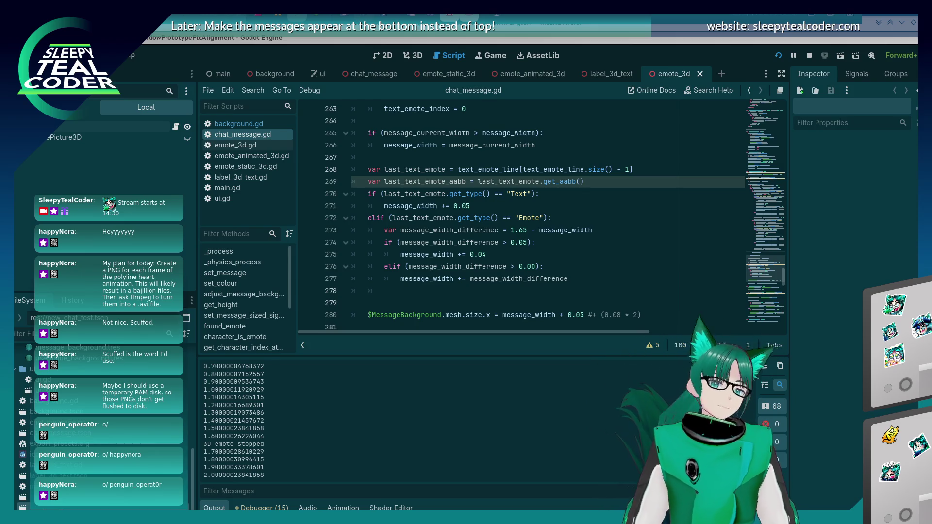
pyautogui.moveTo(583, 171)
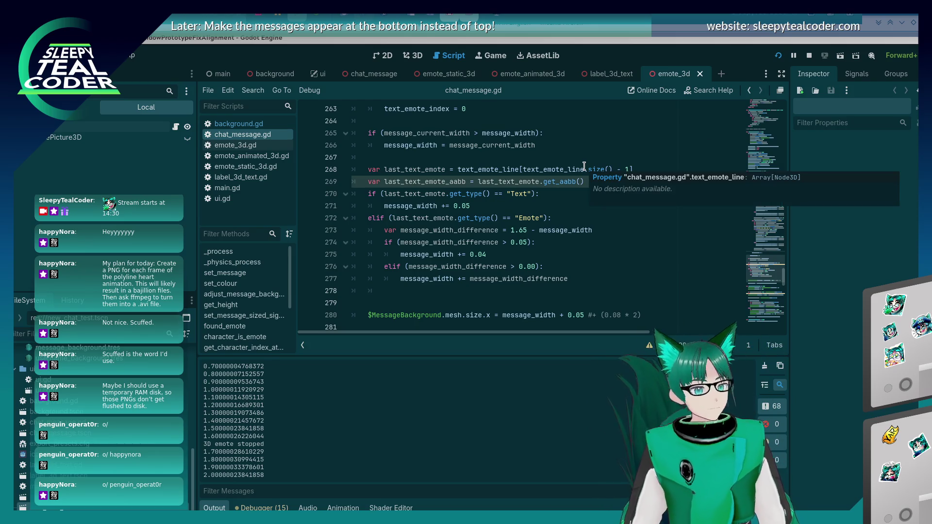
pyautogui.scroll(5, 549, 216)
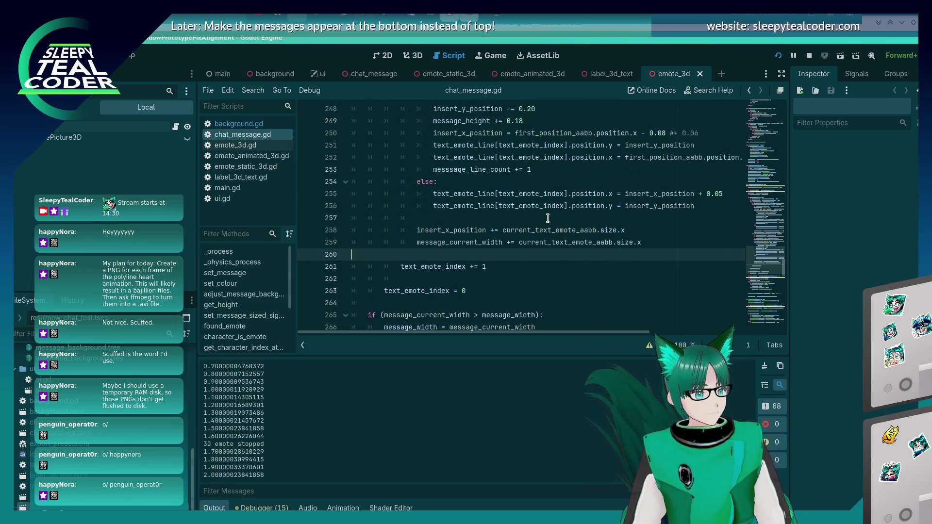
pyautogui.scroll(3, 504, 240)
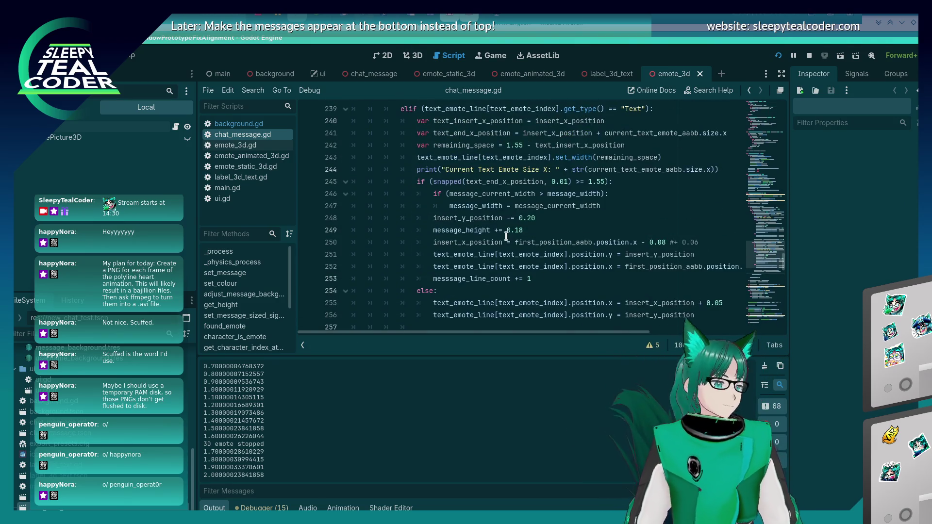
pyautogui.scroll(1, 505, 236)
pyautogui.scroll(3, 485, 238)
pyautogui.scroll(7, 490, 228)
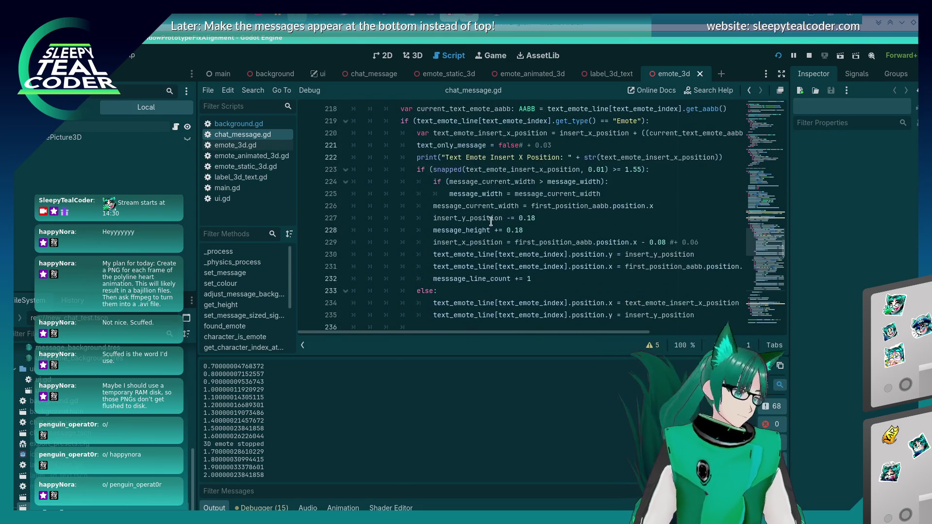
pyautogui.scroll(-4, 490, 217)
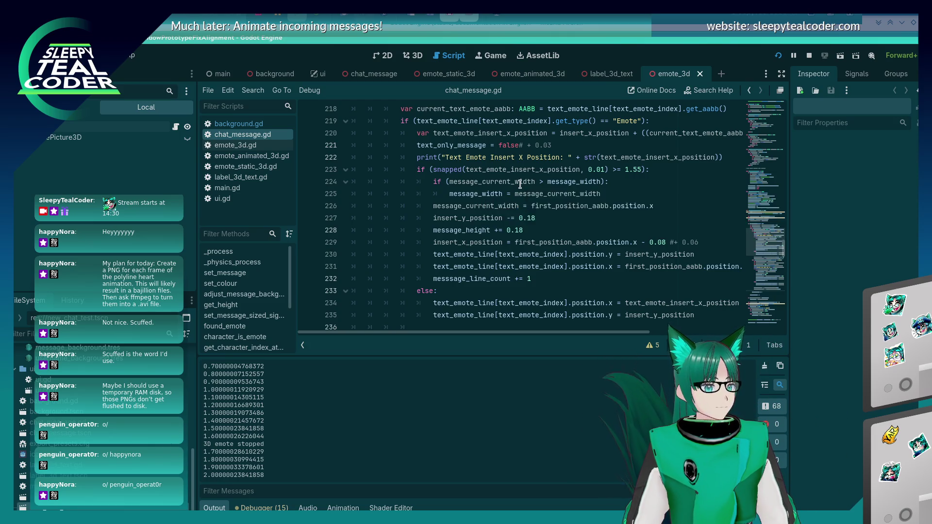
pyautogui.scroll(1, 520, 184)
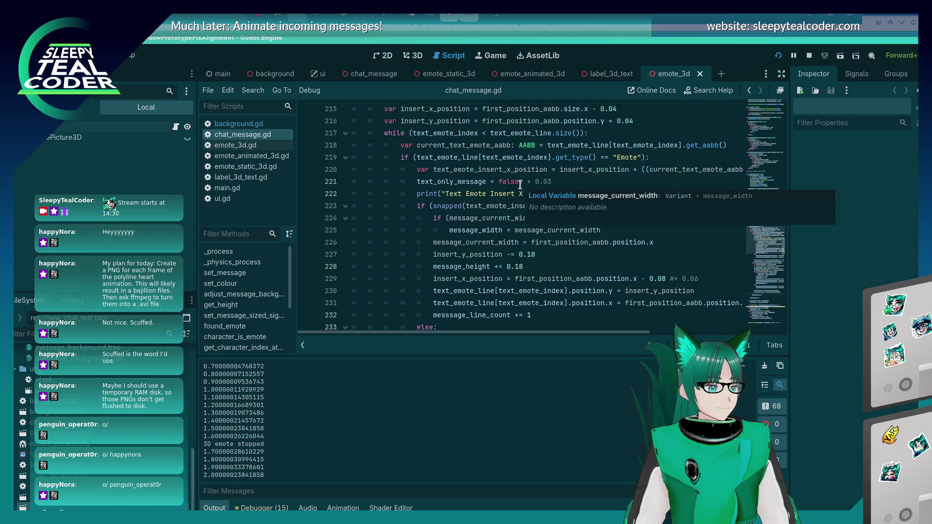
pyautogui.scroll(-5, 519, 184)
pyautogui.scroll(-6, 520, 184)
pyautogui.scroll(10, 520, 184)
pyautogui.scroll(4, 520, 185)
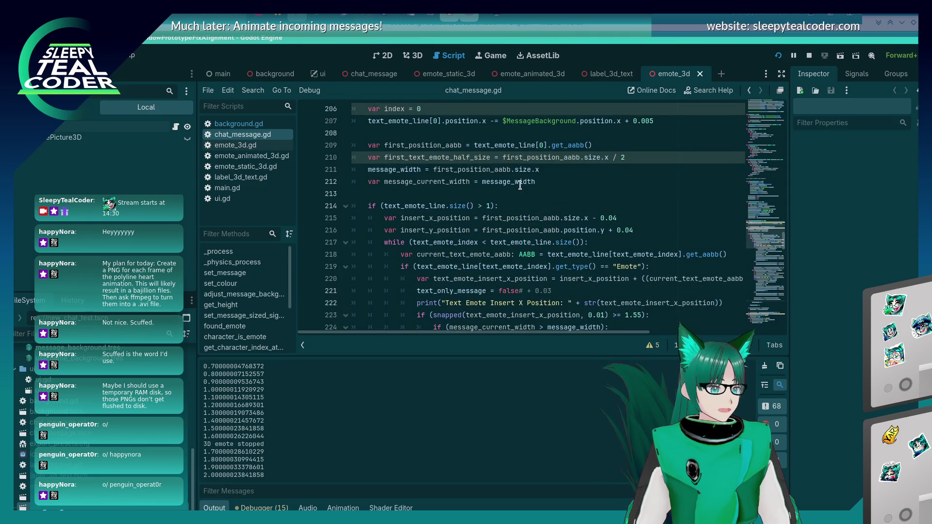
pyautogui.scroll(-1, 520, 184)
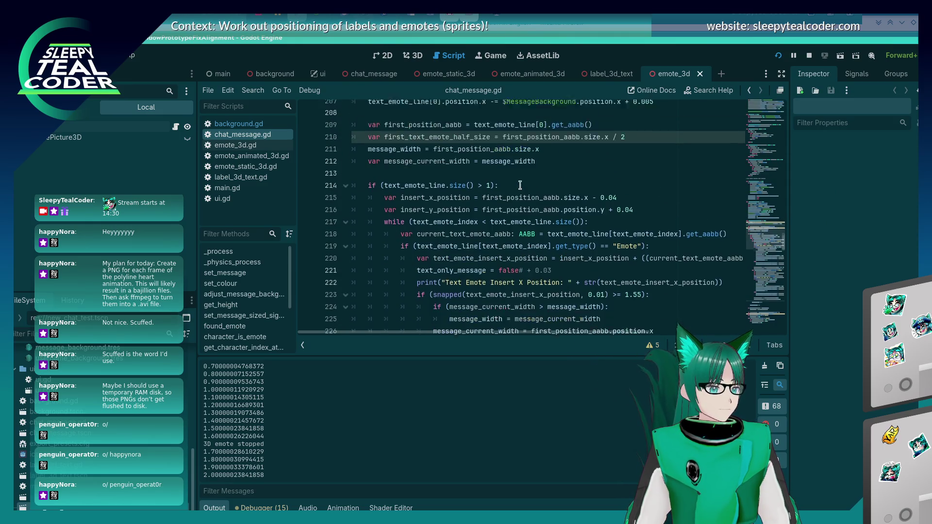
pyautogui.scroll(-3, 519, 185)
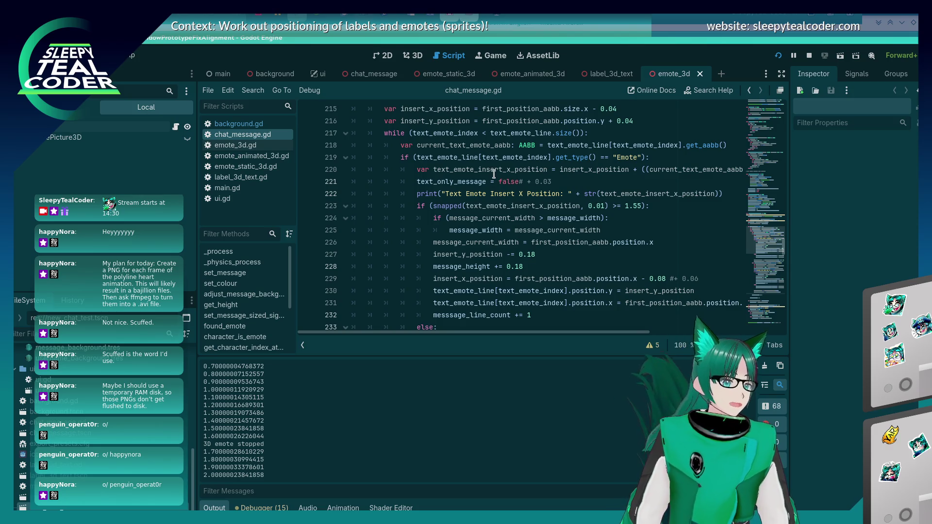
pyautogui.scroll(-2, 448, 212)
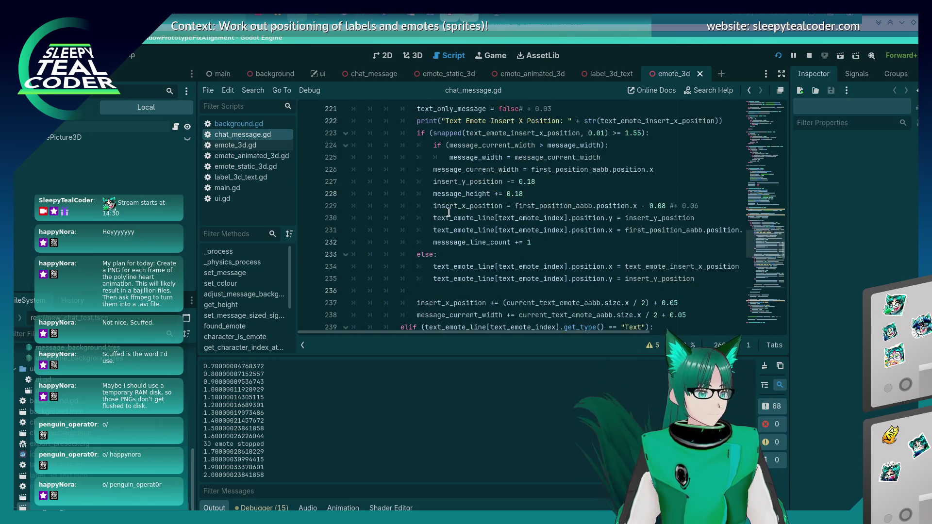
pyautogui.scroll(-2, 448, 212)
pyautogui.scroll(-1, 448, 212)
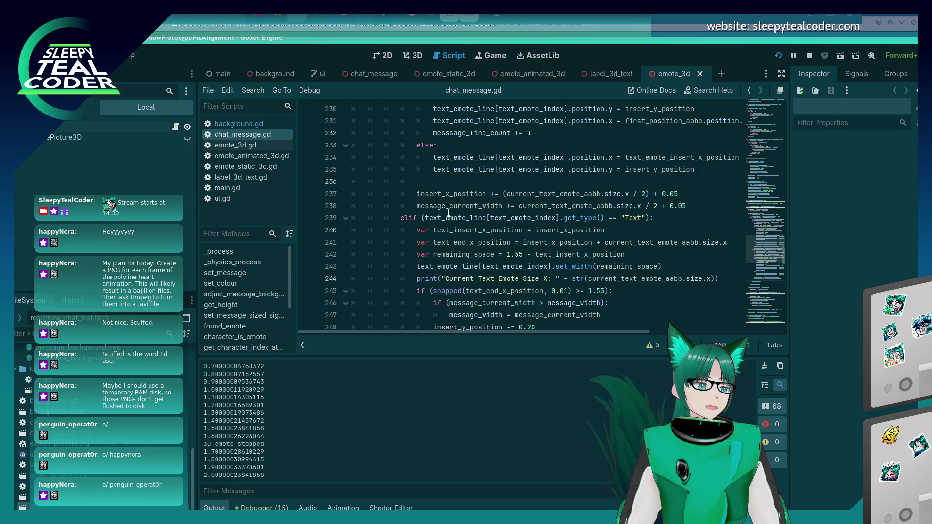
pyautogui.scroll(7, 448, 212)
pyautogui.scroll(6, 448, 212)
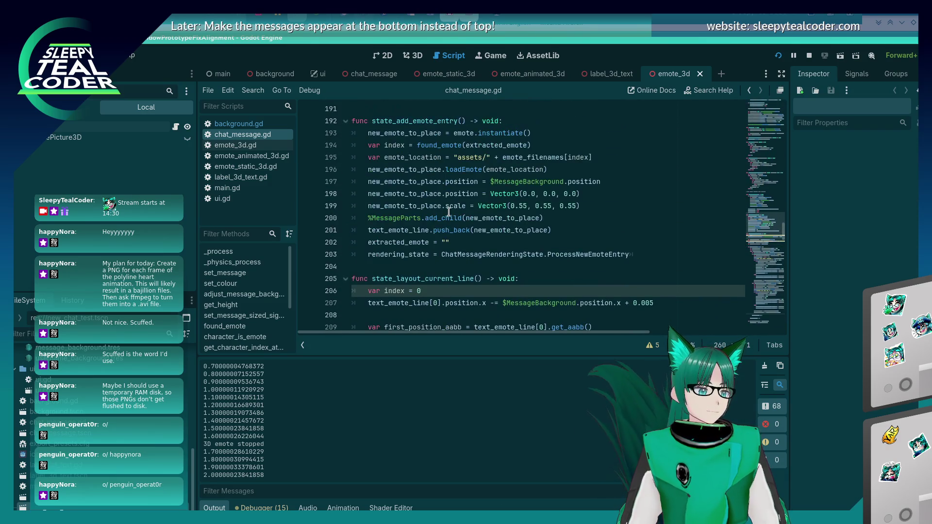
pyautogui.moveTo(445, 218)
pyautogui.scroll(-9, 441, 247)
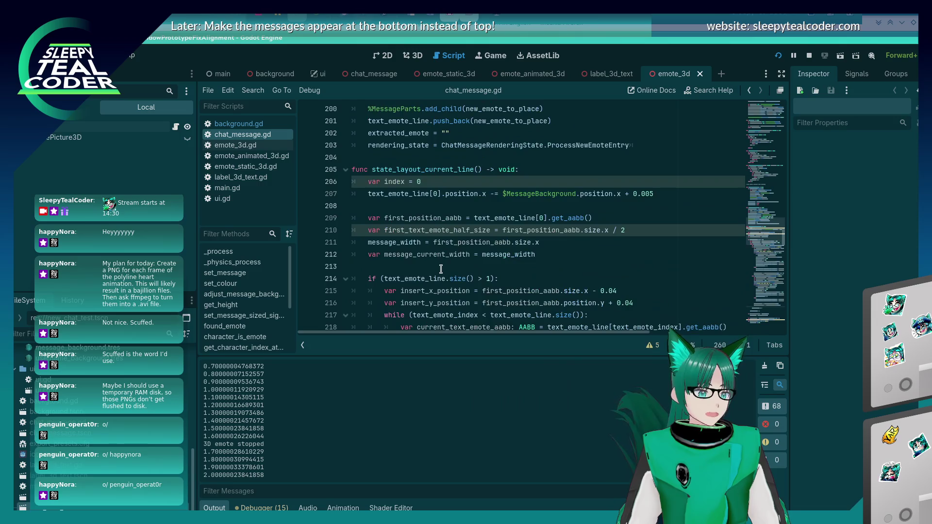
pyautogui.scroll(3, 441, 268)
pyautogui.scroll(-12, 452, 238)
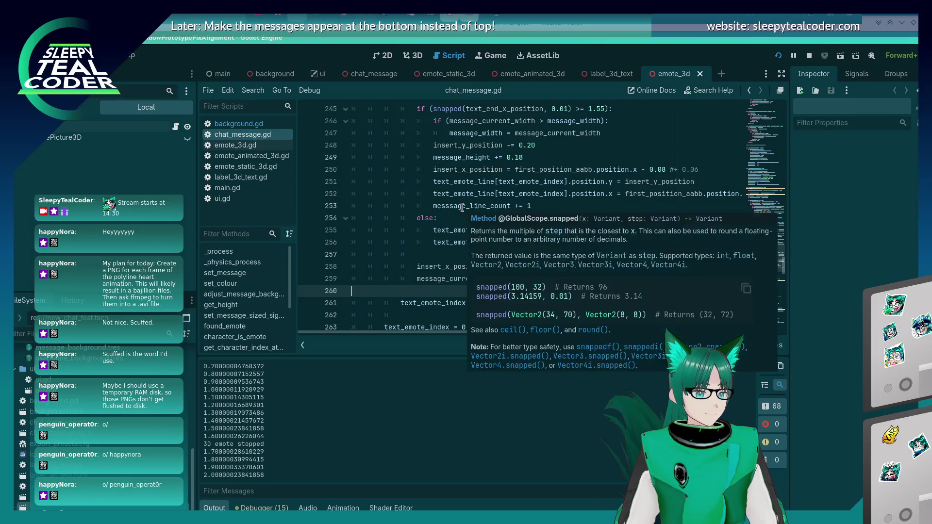
pyautogui.scroll(-7, 461, 206)
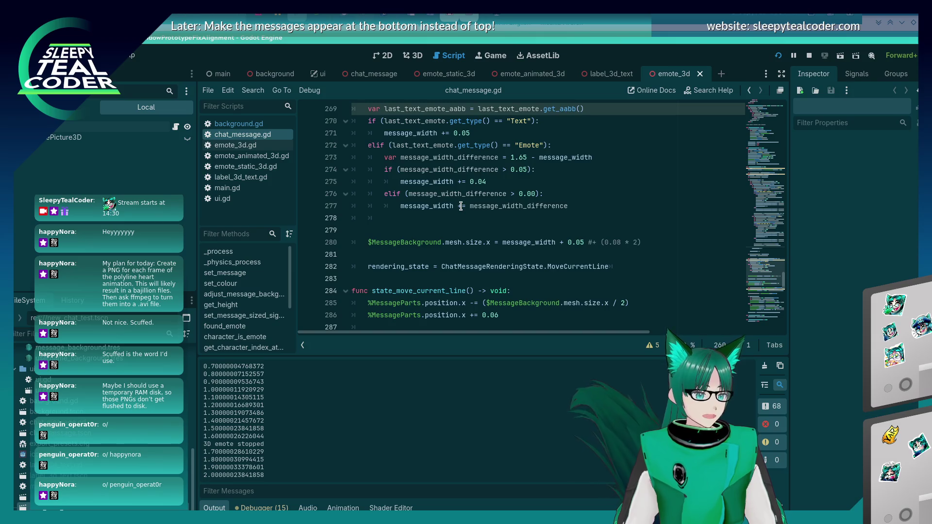
pyautogui.scroll(3, 460, 206)
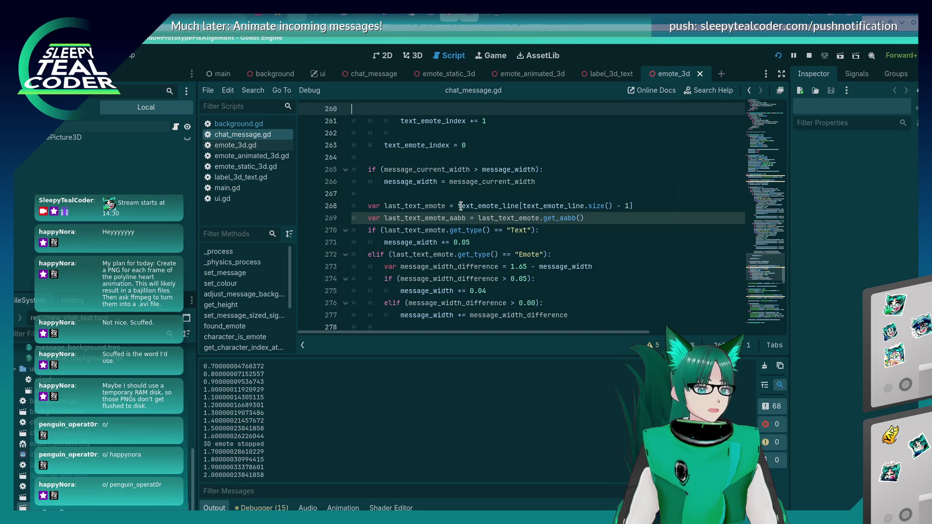
pyautogui.scroll(7, 460, 205)
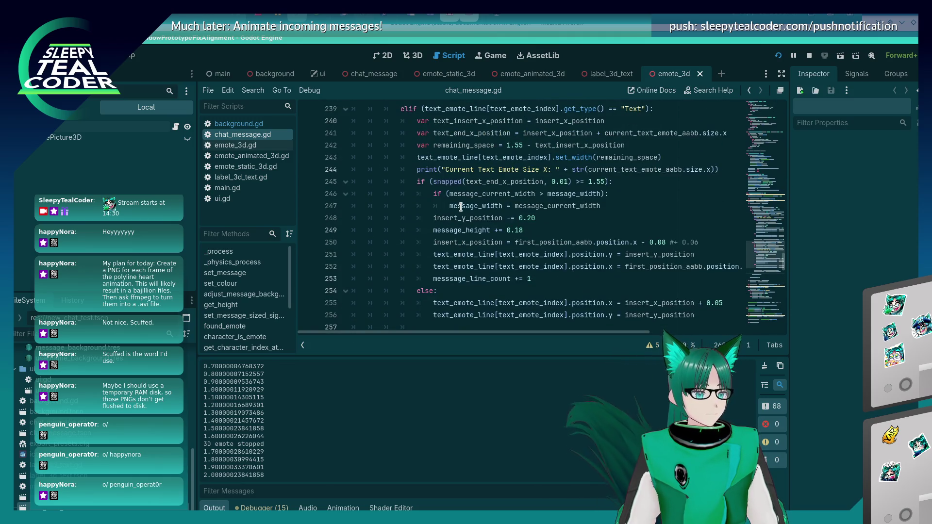
pyautogui.scroll(1, 461, 206)
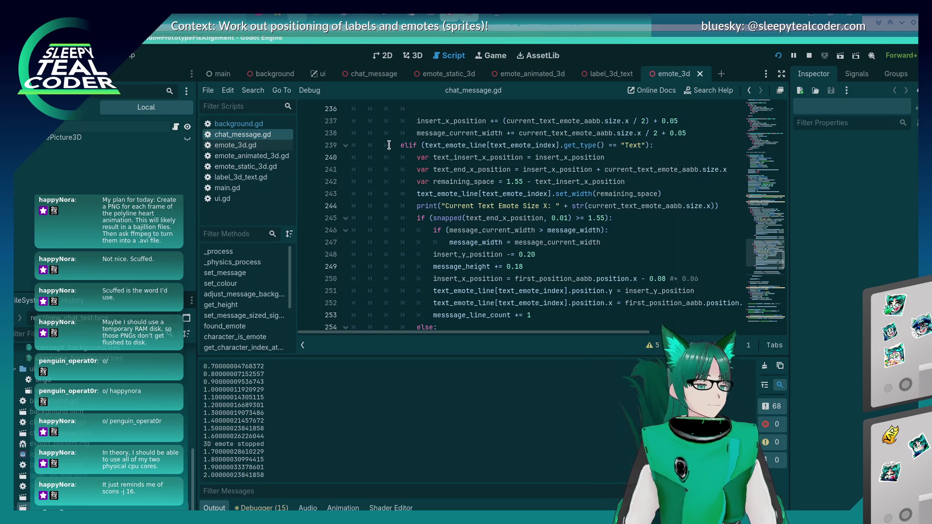
pyautogui.click(431, 194)
pyautogui.click(440, 182)
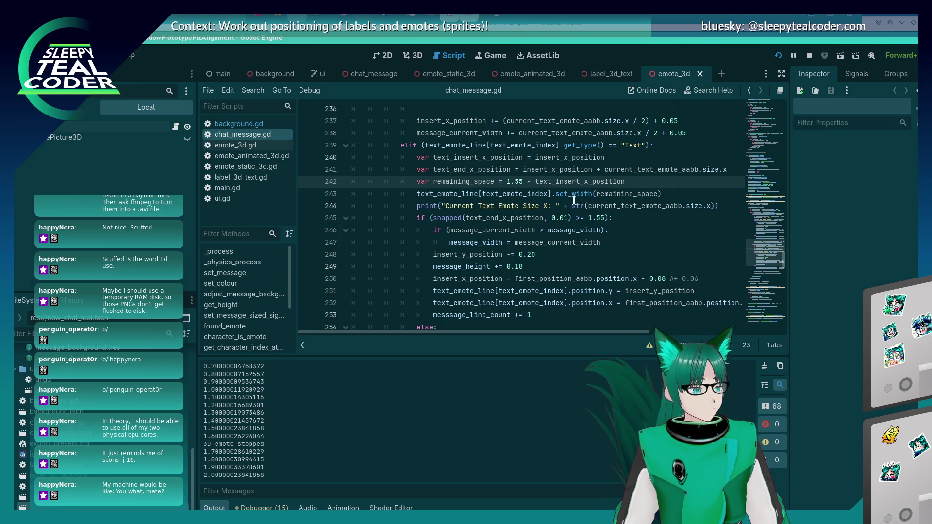
# Step: Scroll chat_message.gd and place the cursor at the start of line 240
pyautogui.scroll(1, 508, 206)
pyautogui.scroll(-2, 508, 206)
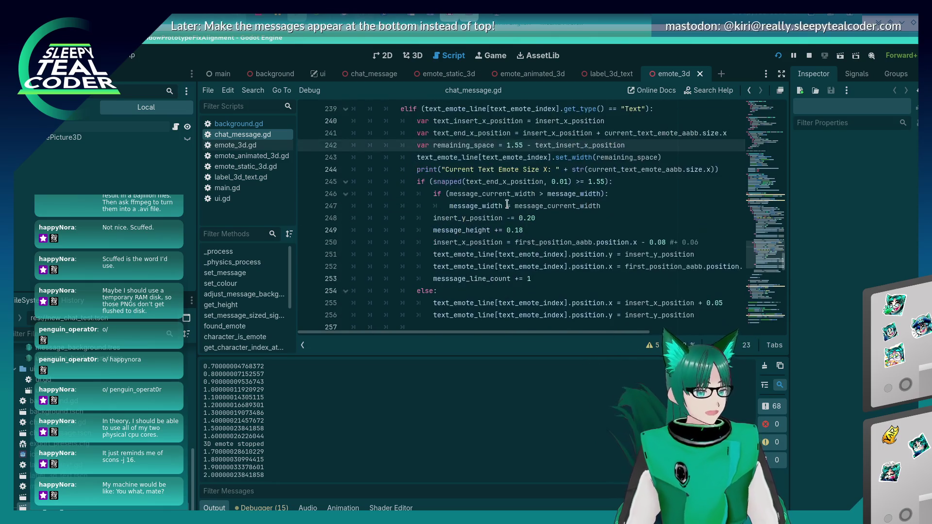
pyautogui.scroll(1, 507, 207)
pyautogui.scroll(-2, 507, 207)
pyautogui.scroll(2, 506, 207)
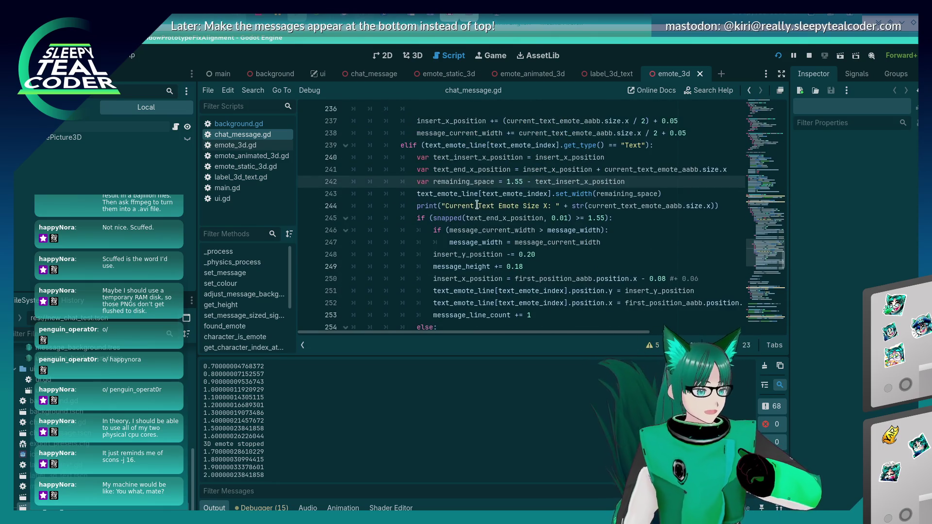
pyautogui.click(417, 157)
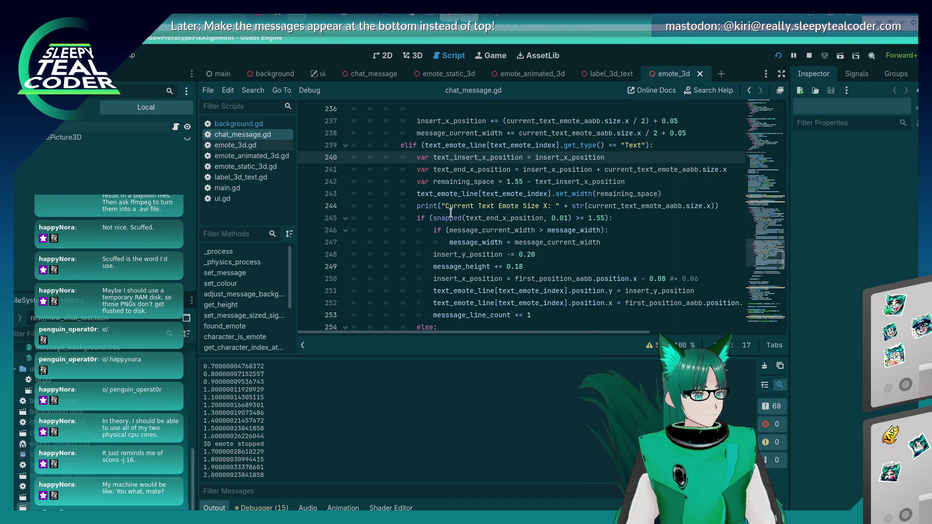
# Step: Scroll up to state_add_text_entry and place the cursor on lines 186, then 184
pyautogui.scroll(7, 417, 220)
pyautogui.scroll(19, 417, 221)
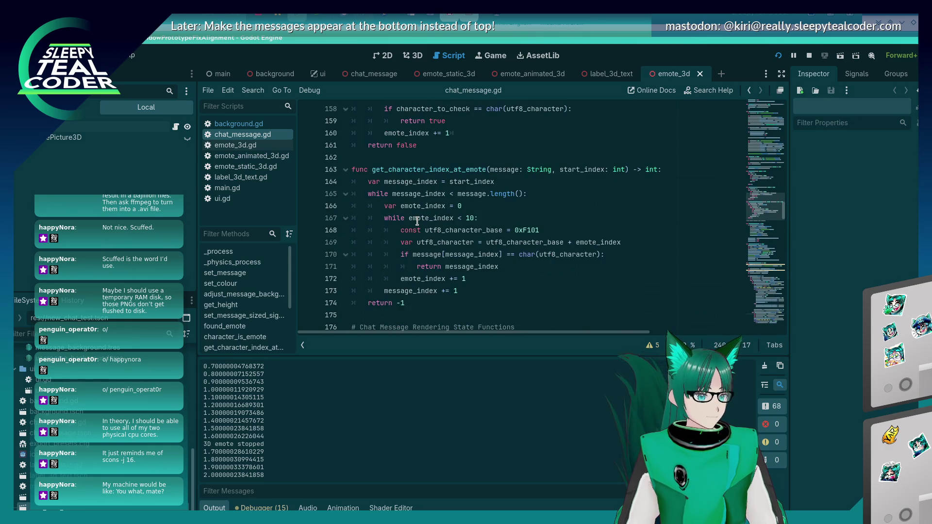
pyautogui.scroll(-15, 417, 221)
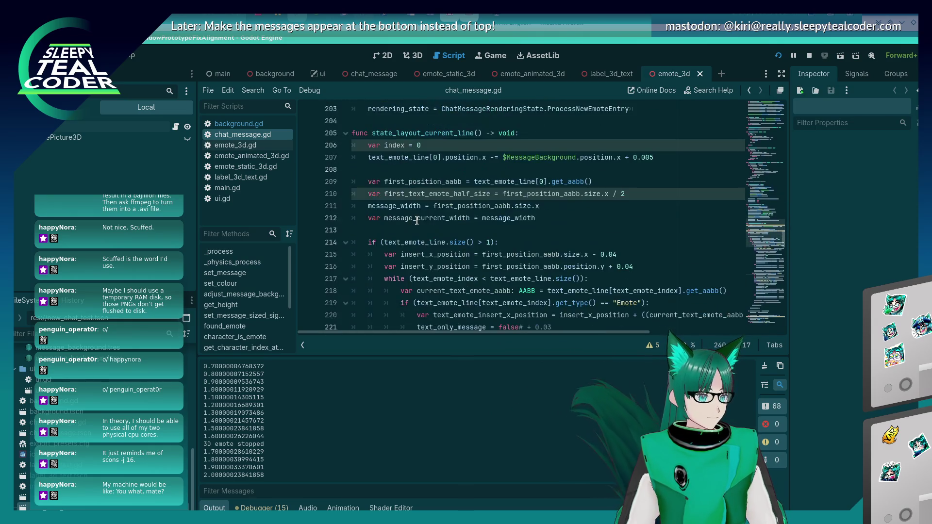
pyautogui.scroll(-3, 417, 221)
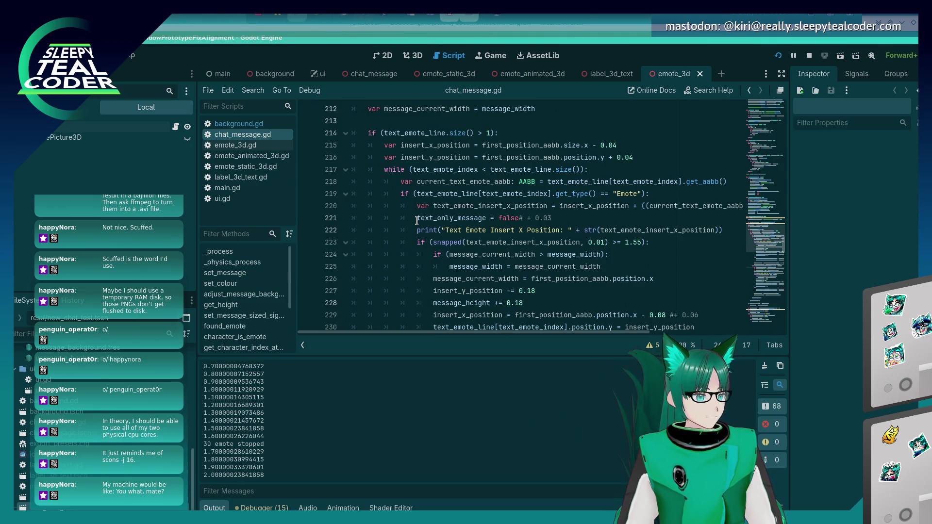
pyautogui.scroll(-3, 416, 221)
pyautogui.scroll(-18, 416, 221)
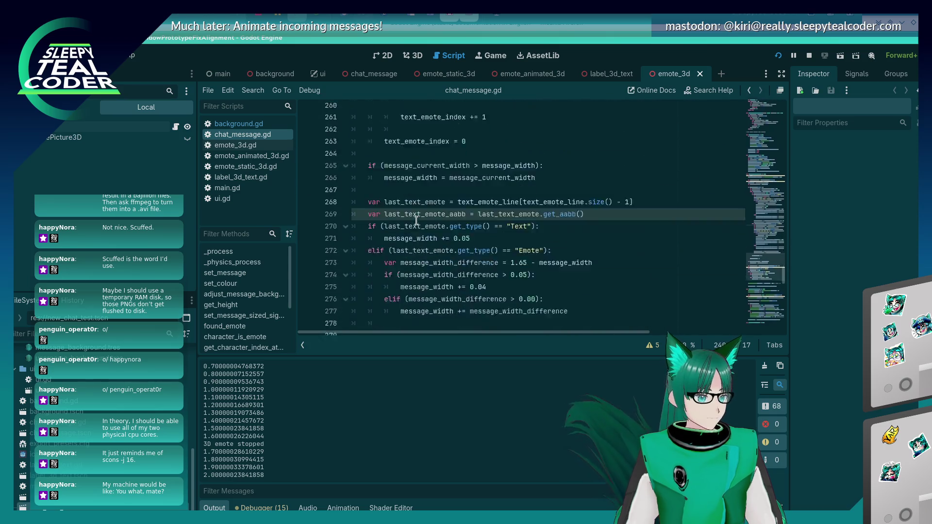
pyautogui.scroll(-3, 416, 221)
pyautogui.scroll(20, 412, 220)
pyautogui.scroll(14, 410, 219)
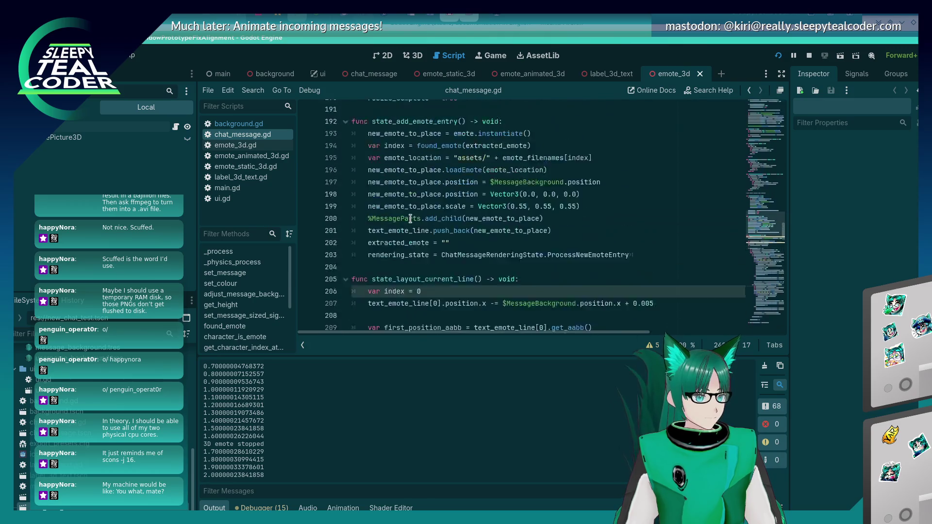
pyautogui.scroll(5, 410, 219)
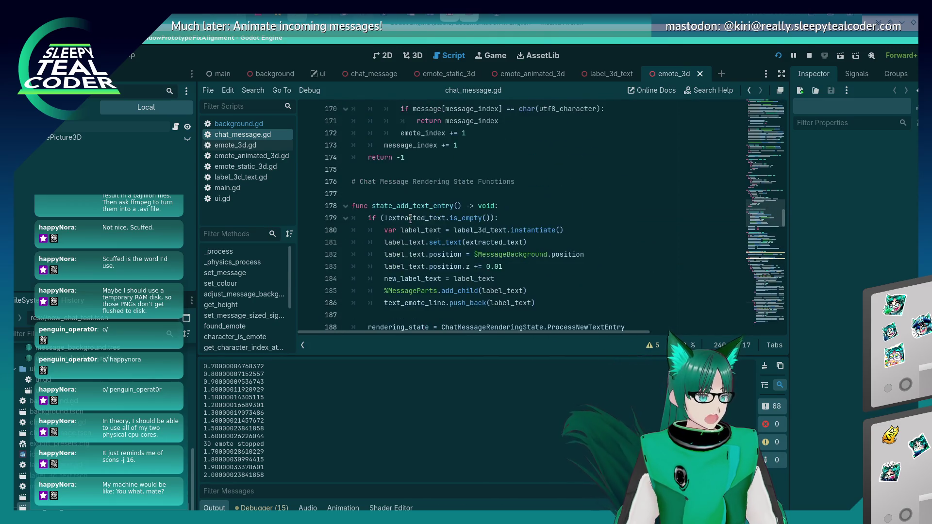
pyautogui.scroll(-5, 410, 219)
pyautogui.click(528, 224)
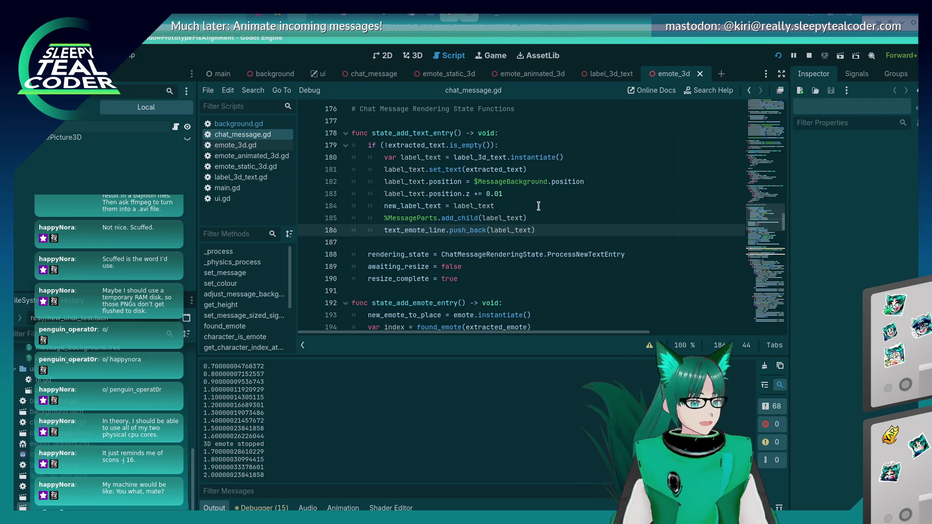
pyautogui.click(535, 208)
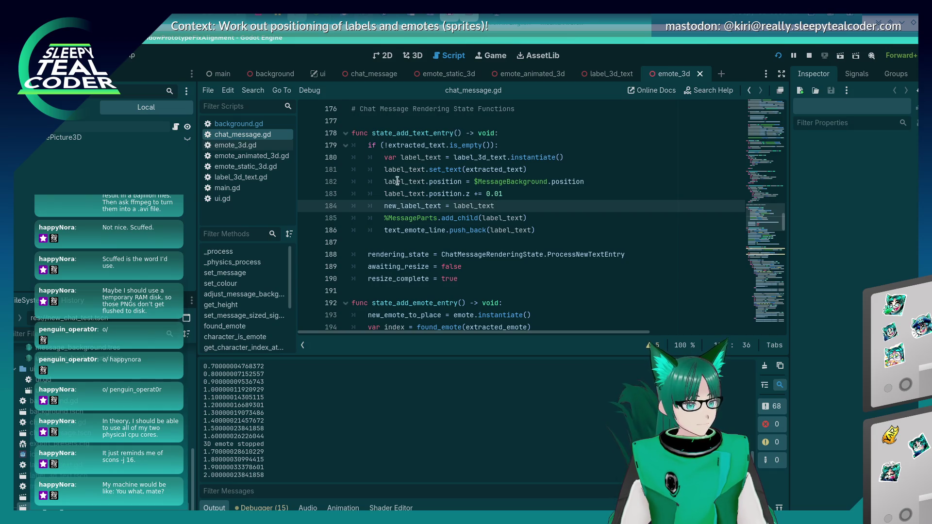
pyautogui.doubleClick(554, 255)
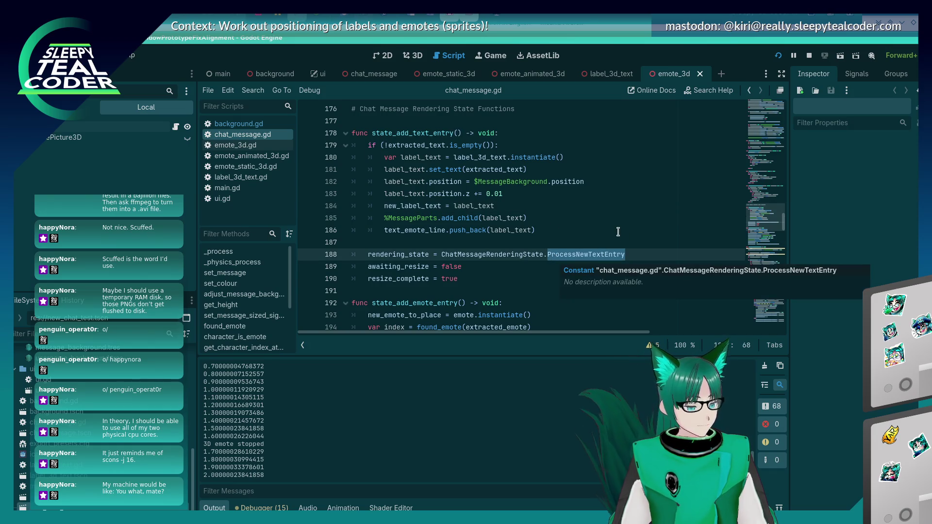
pyautogui.hotkey('ctrl', 'f')
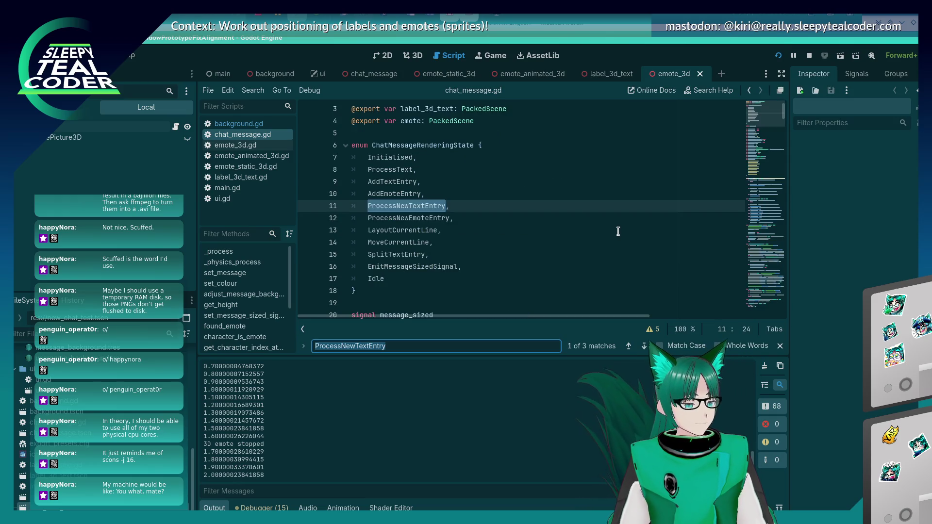
pyautogui.press('Return')
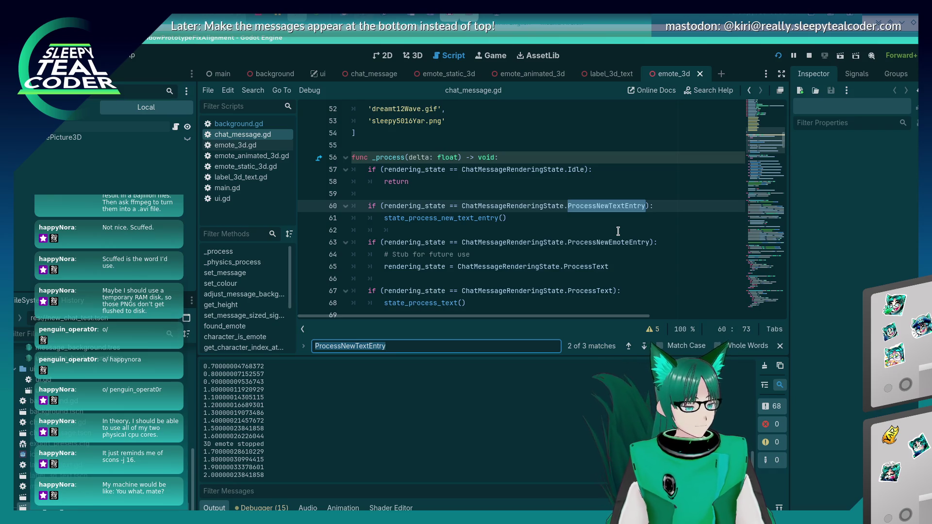
pyautogui.press('Return')
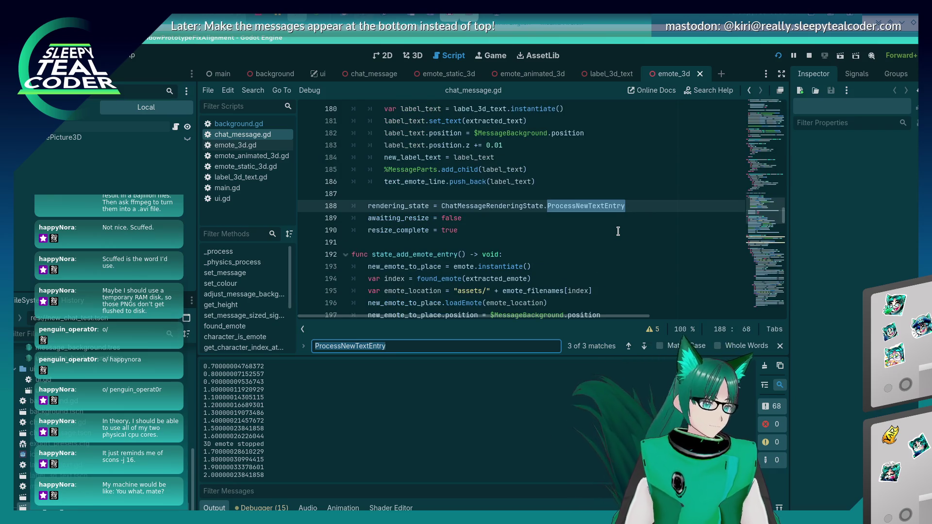
pyautogui.scroll(4, 612, 223)
pyautogui.scroll(-2, 605, 215)
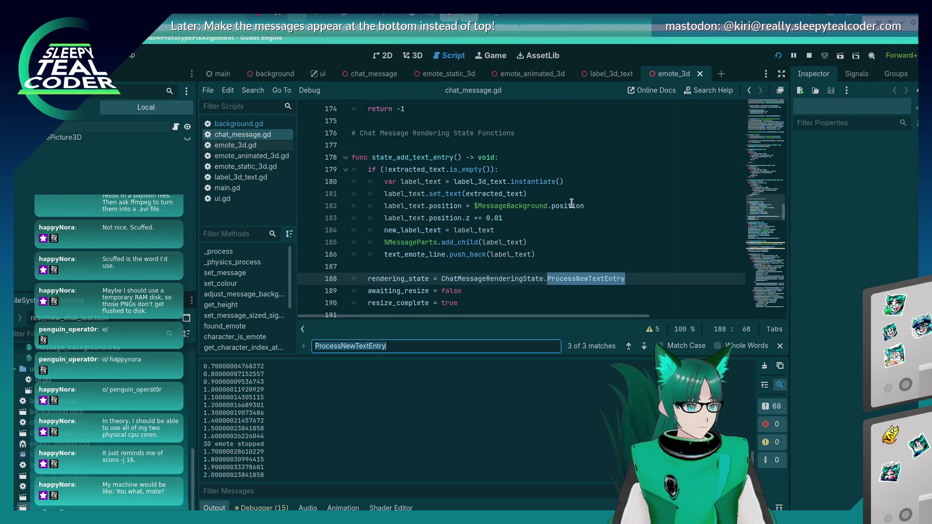
pyautogui.write('.AddTexten')
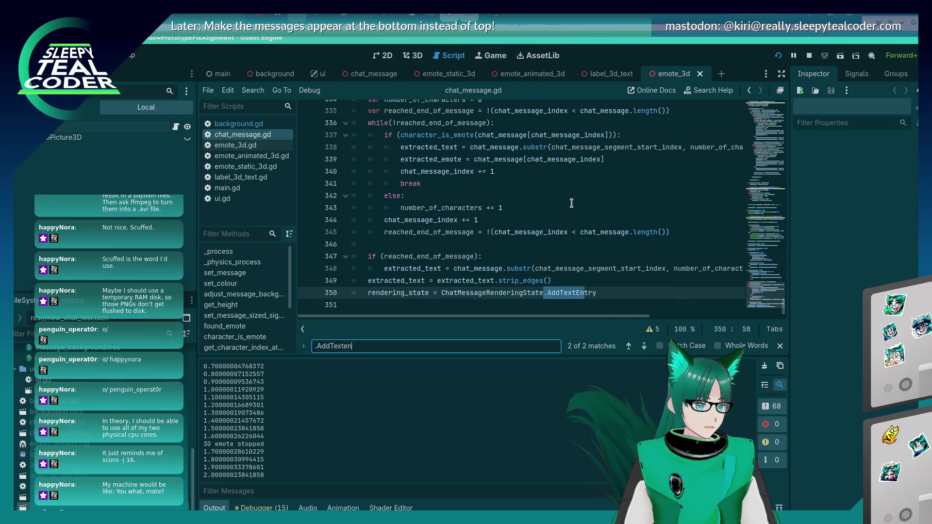
pyautogui.write('try')
pyautogui.scroll(10, 500, 160)
pyautogui.scroll(-7, 499, 160)
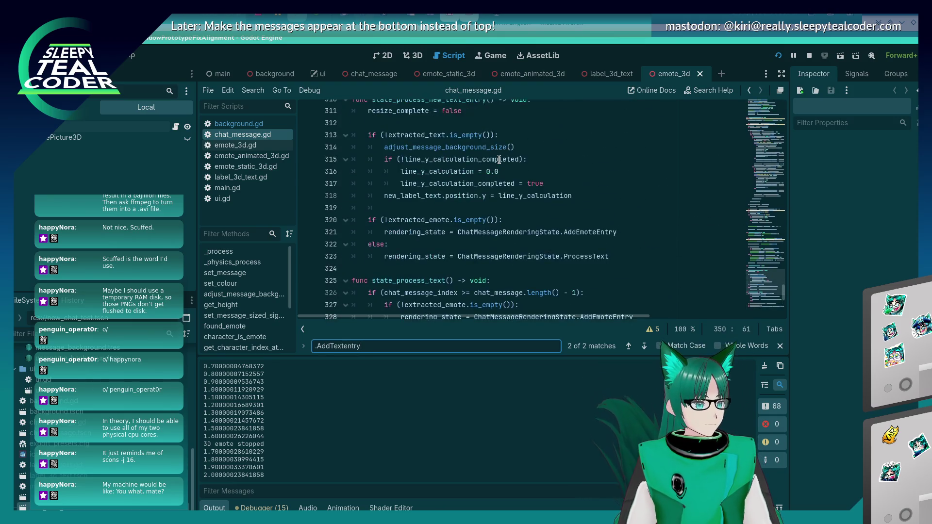
pyautogui.scroll(-3, 500, 160)
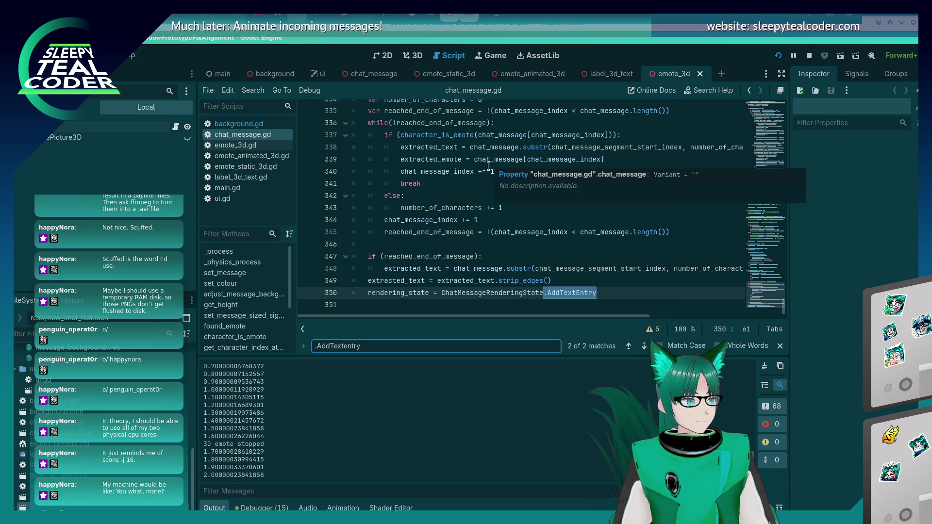
pyautogui.press('Return')
pyautogui.press('Return')
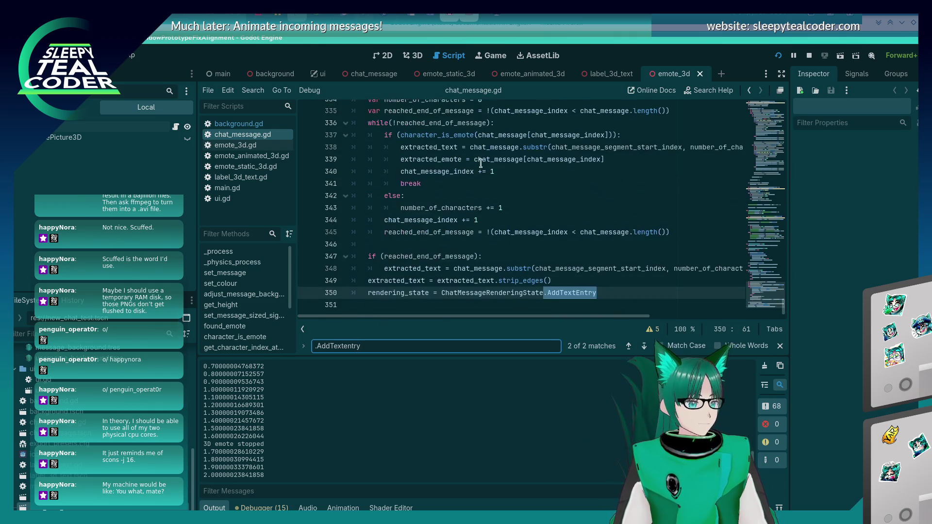
pyautogui.scroll(10, 481, 163)
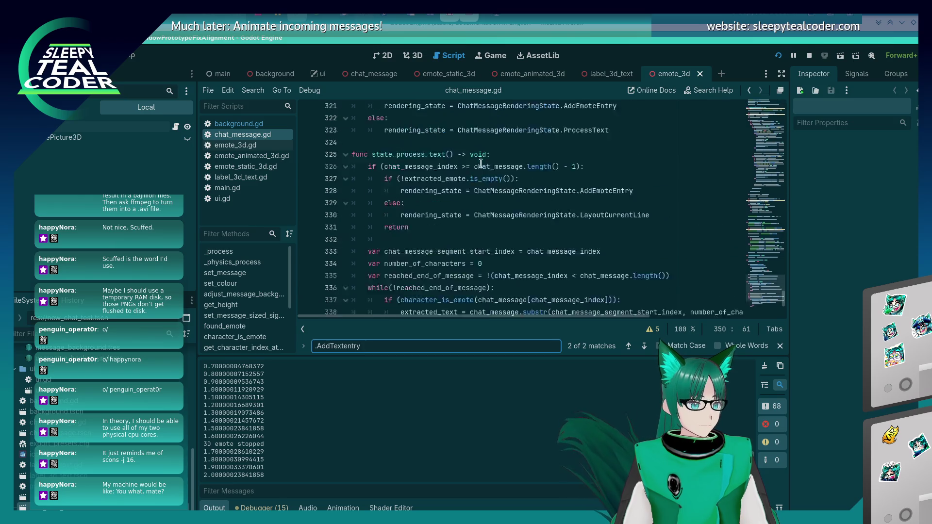
pyautogui.scroll(2, 480, 163)
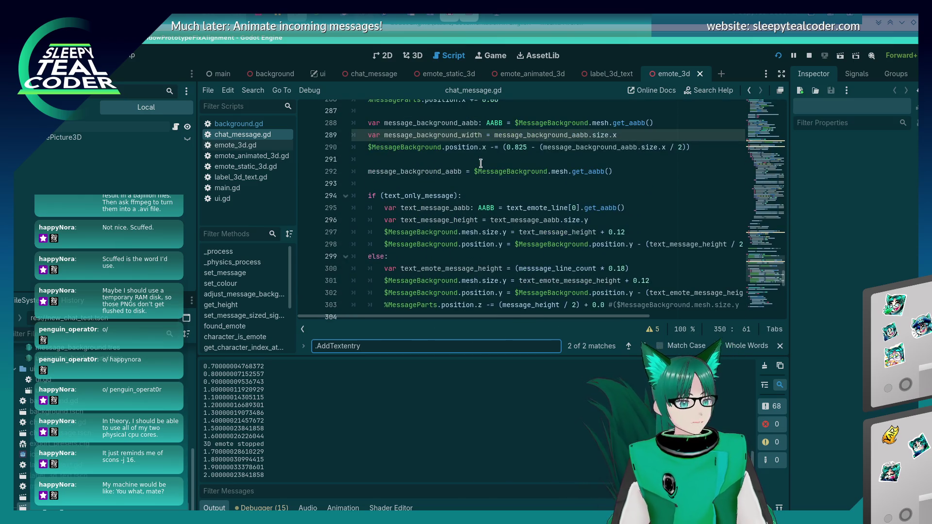
pyautogui.scroll(15, 480, 163)
pyautogui.scroll(-3, 478, 209)
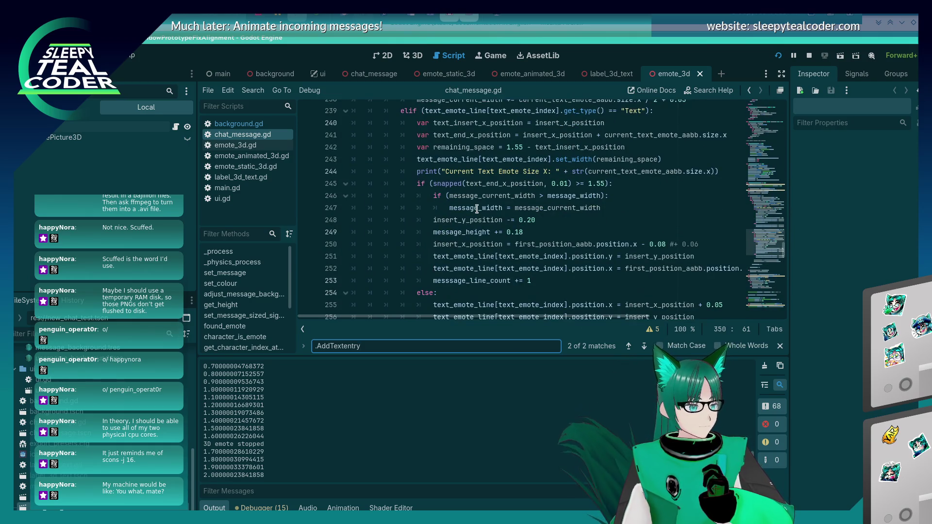
pyautogui.scroll(1, 477, 209)
pyautogui.scroll(-2, 476, 209)
pyautogui.scroll(6, 477, 209)
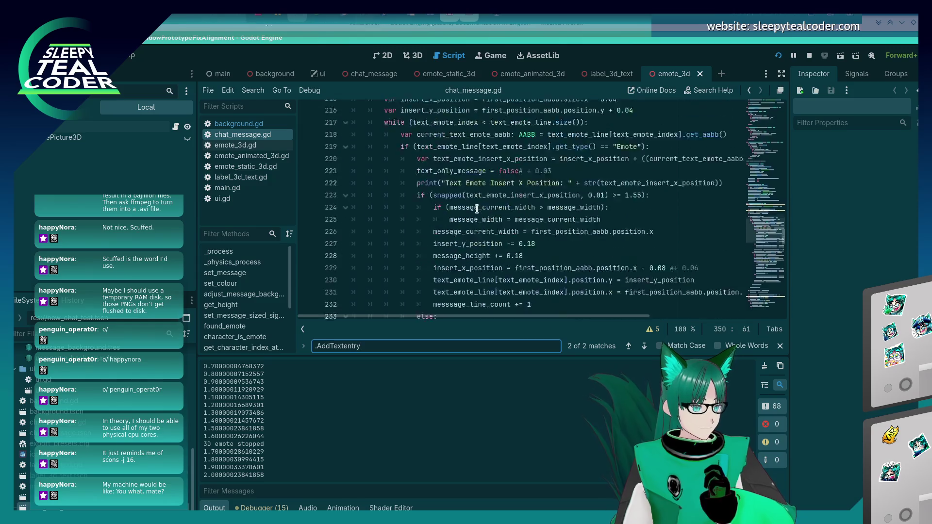
pyautogui.scroll(3, 477, 209)
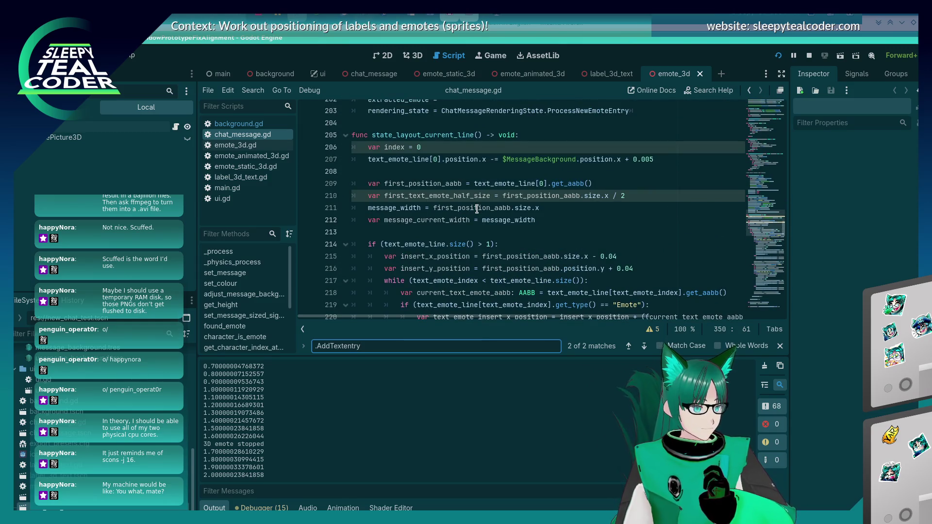
pyautogui.scroll(-4, 477, 208)
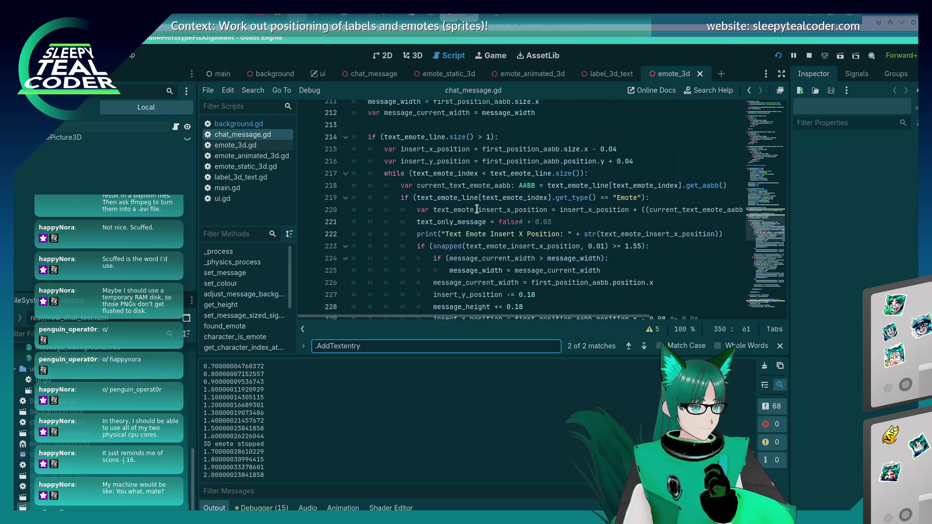
pyautogui.scroll(-5, 477, 209)
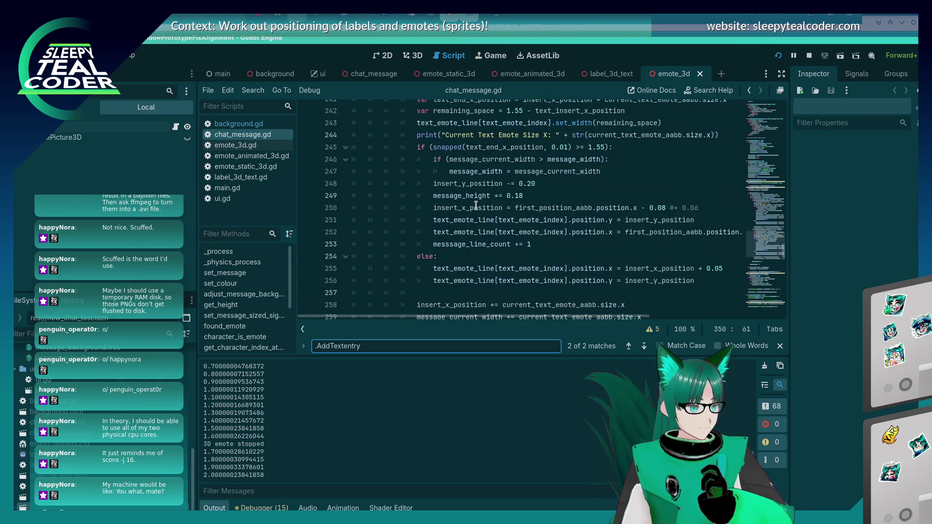
pyautogui.scroll(-1, 476, 207)
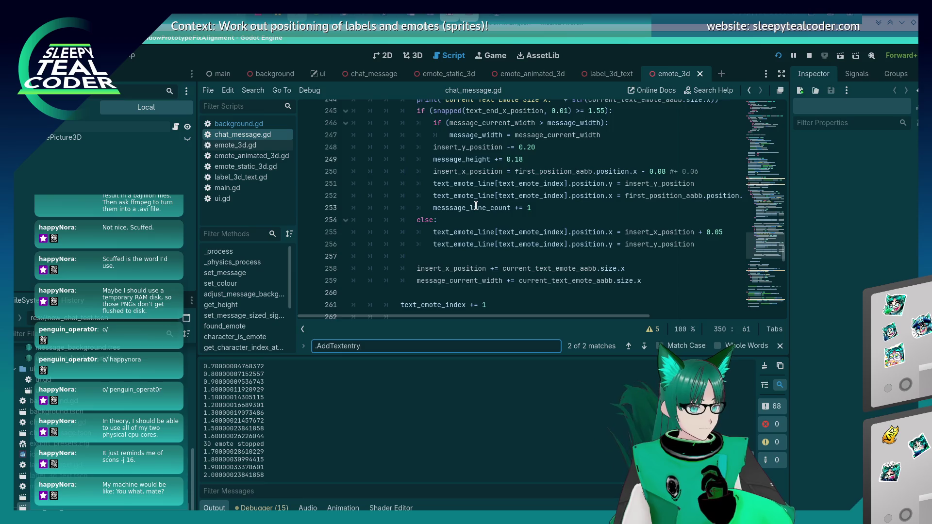
pyautogui.scroll(8, 476, 206)
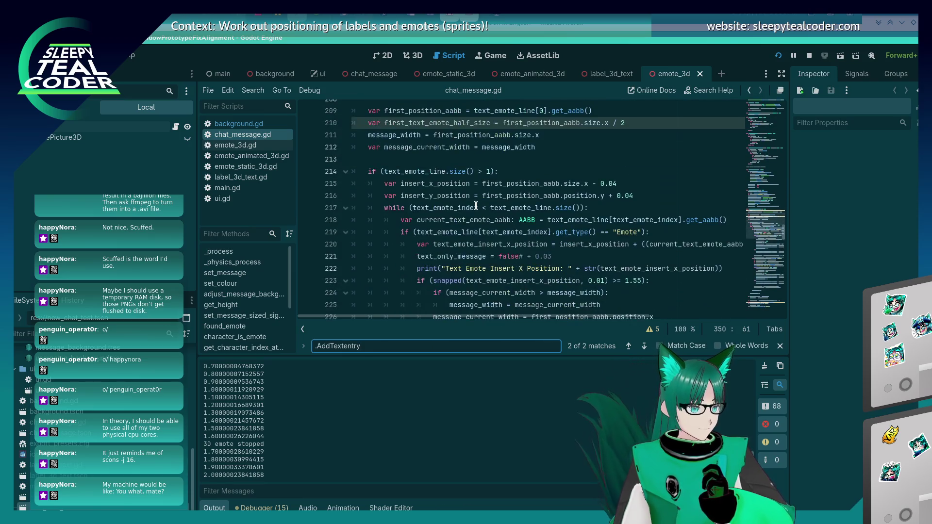
pyautogui.scroll(-2, 476, 205)
pyautogui.scroll(-5, 476, 206)
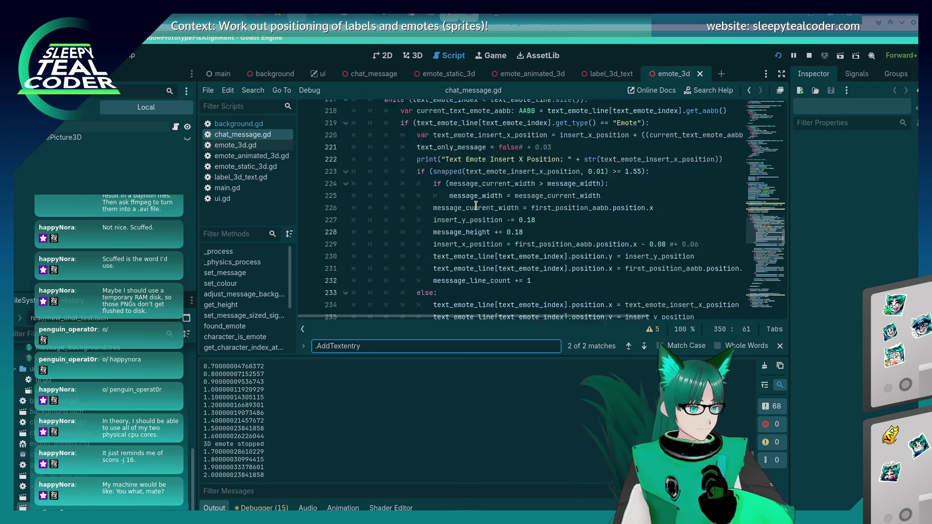
pyautogui.scroll(-1, 476, 206)
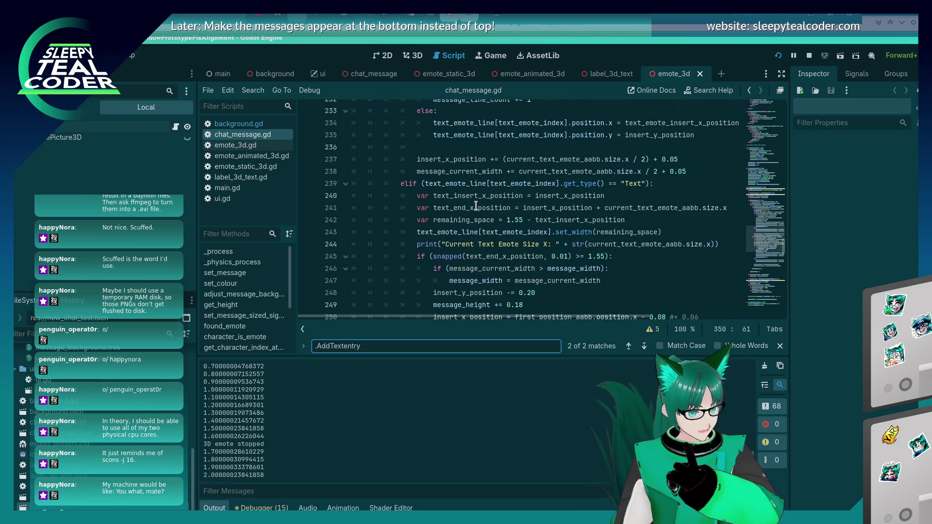
pyautogui.scroll(1, 476, 205)
pyautogui.click(643, 219)
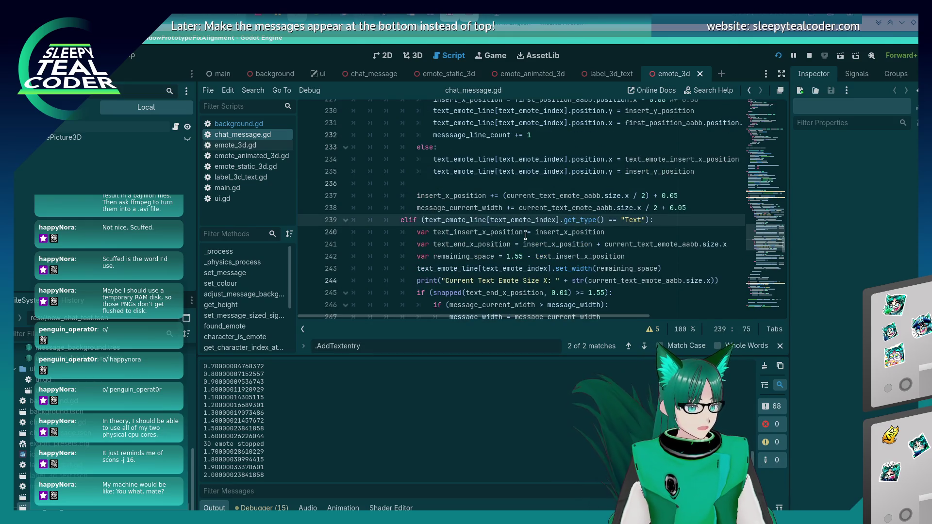
pyautogui.scroll(-20, 525, 235)
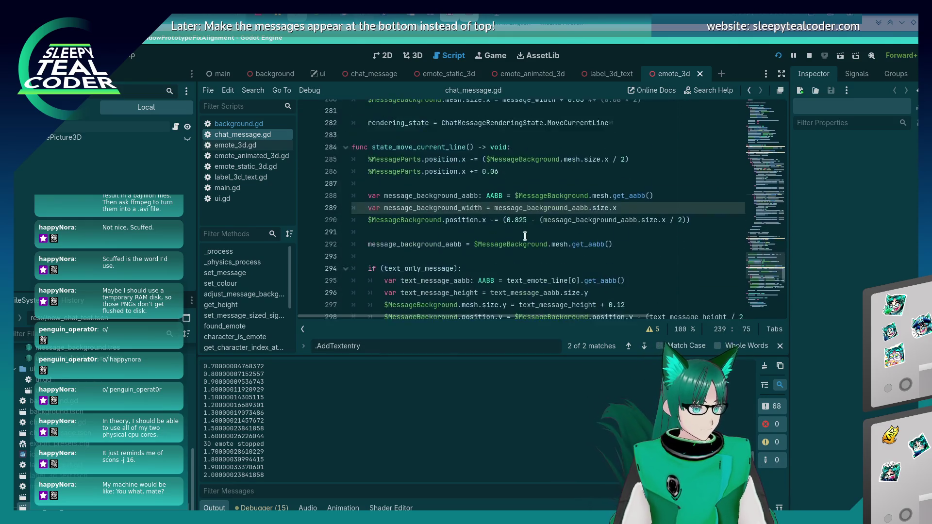
pyautogui.scroll(-8, 525, 235)
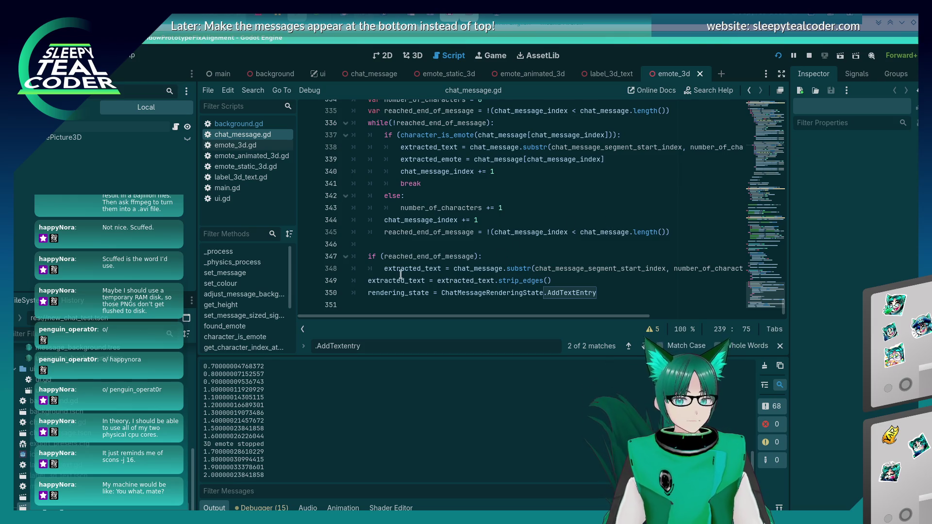
pyautogui.click(391, 303)
# Step: Declare 'func handle_text_stuff() -> void:' on a new line at the end of the script
pyautogui.press('Return')
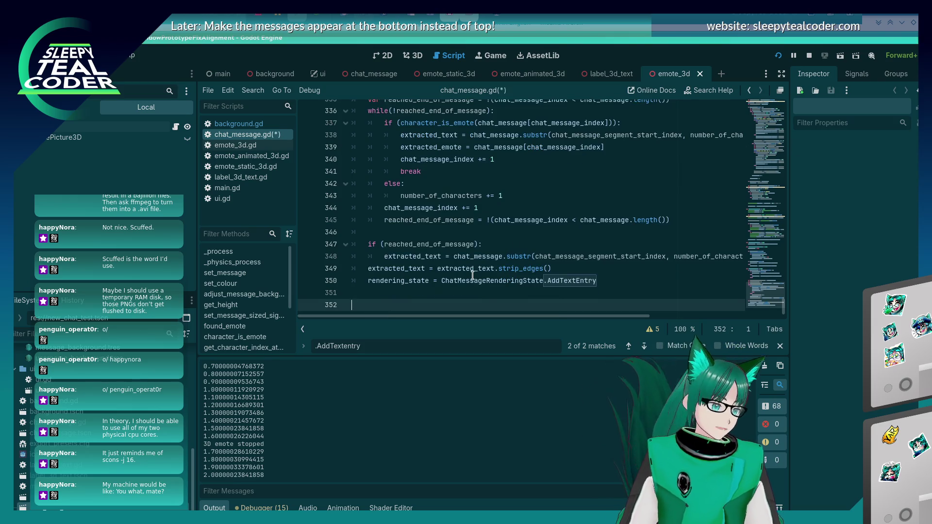
pyautogui.write('func')
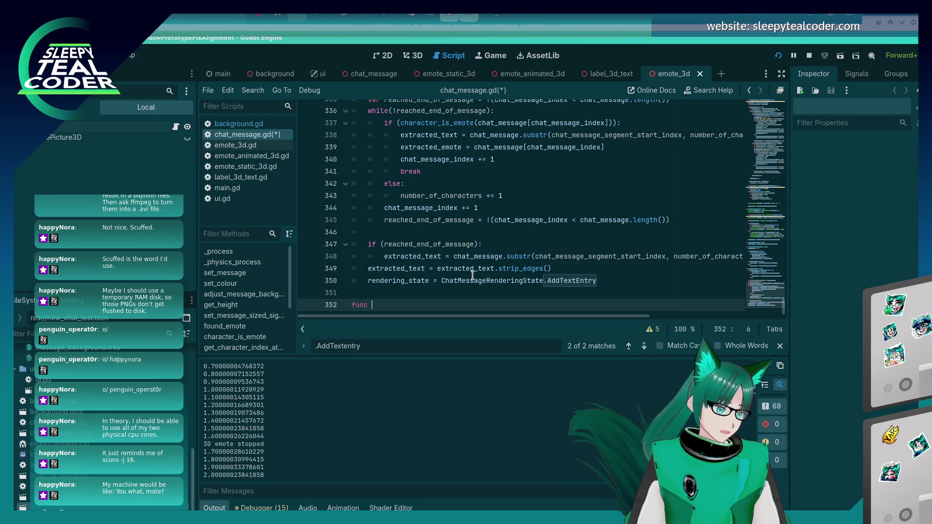
pyautogui.scroll(6, 473, 274)
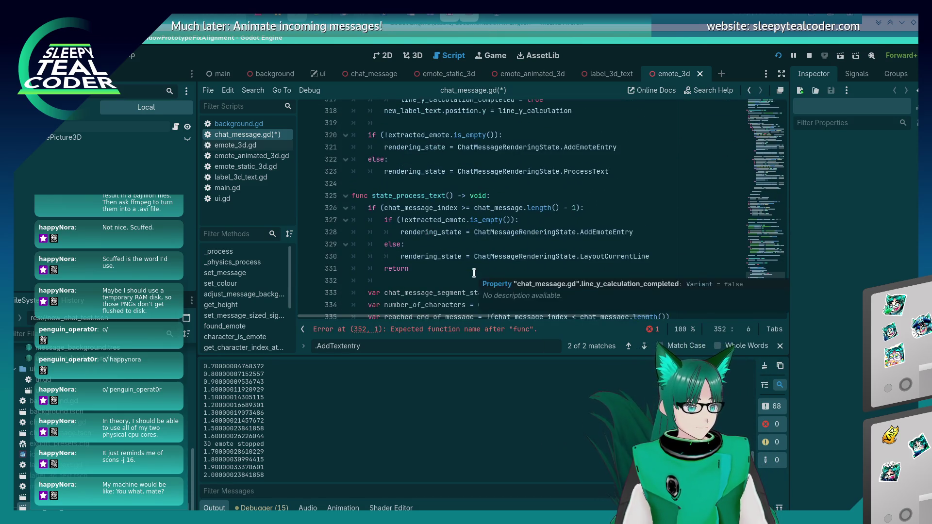
pyautogui.scroll(-6, 474, 273)
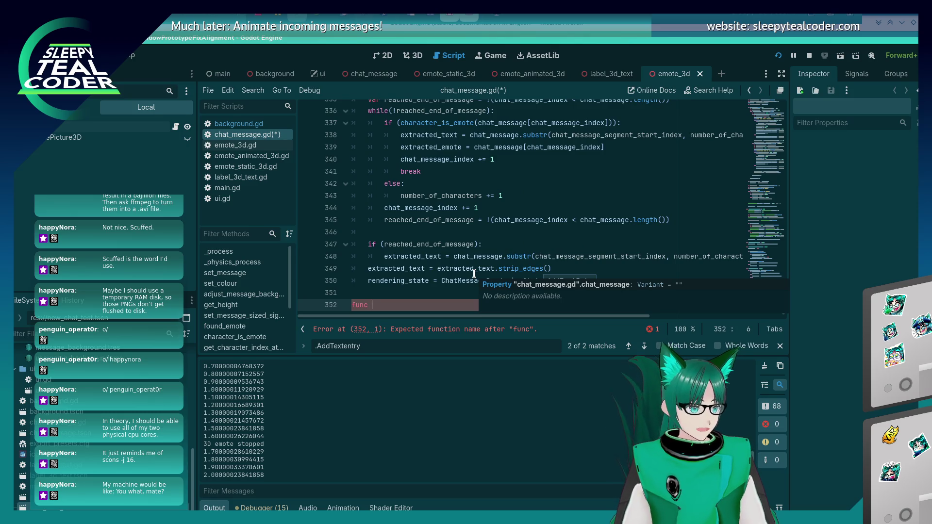
pyautogui.write('gener')
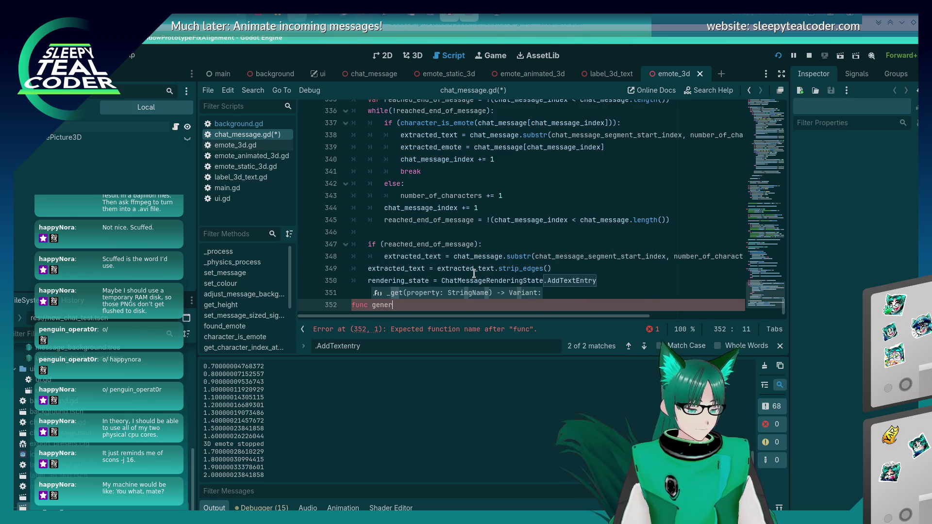
pyautogui.press('BackSpace')
pyautogui.press('BackSpace')
pyautogui.write('handl')
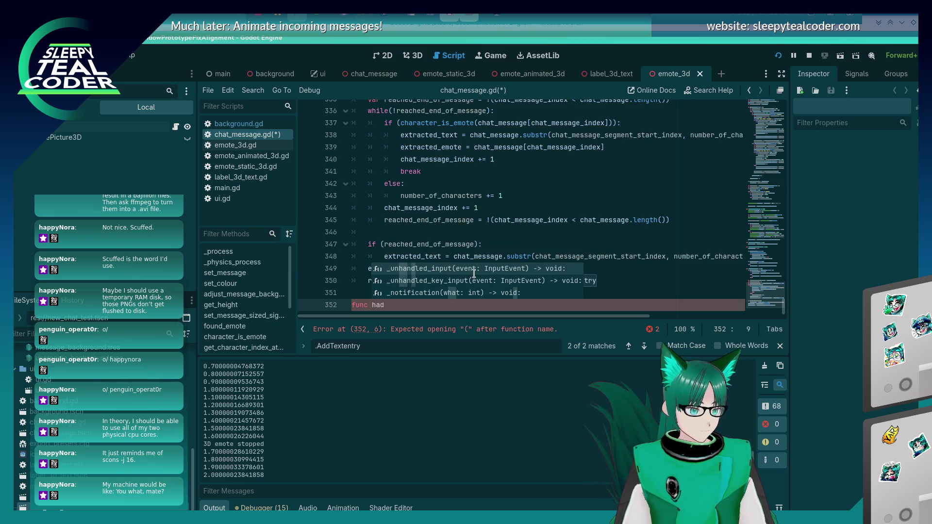
pyautogui.write('e_text_stuff(')
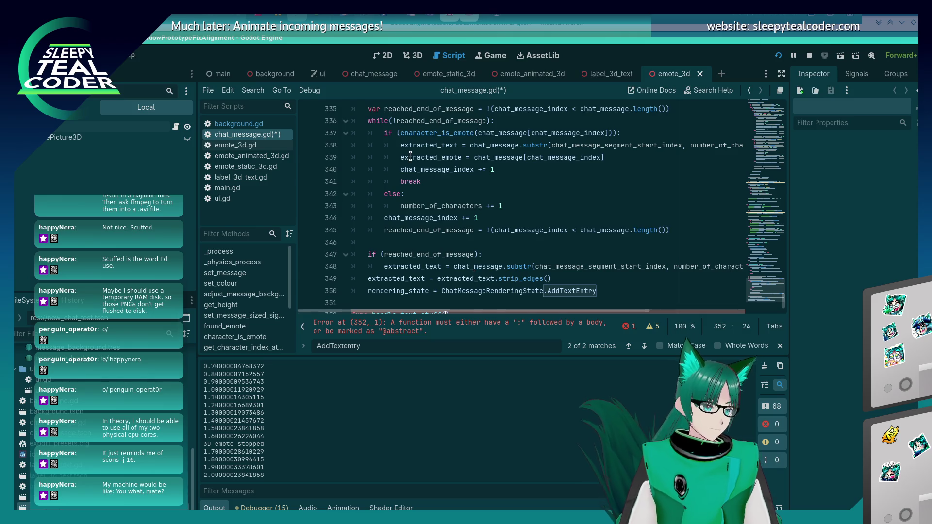
pyautogui.scroll(5, 411, 159)
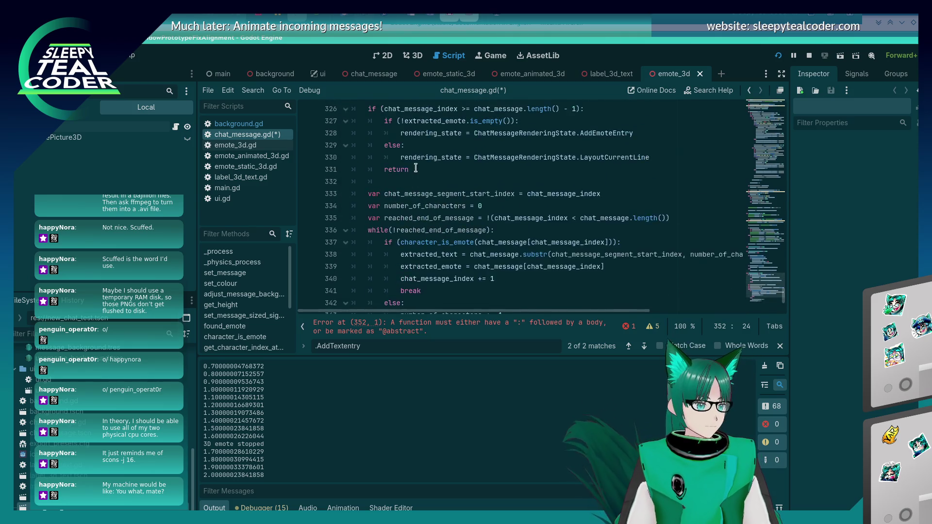
pyautogui.scroll(-5, 414, 164)
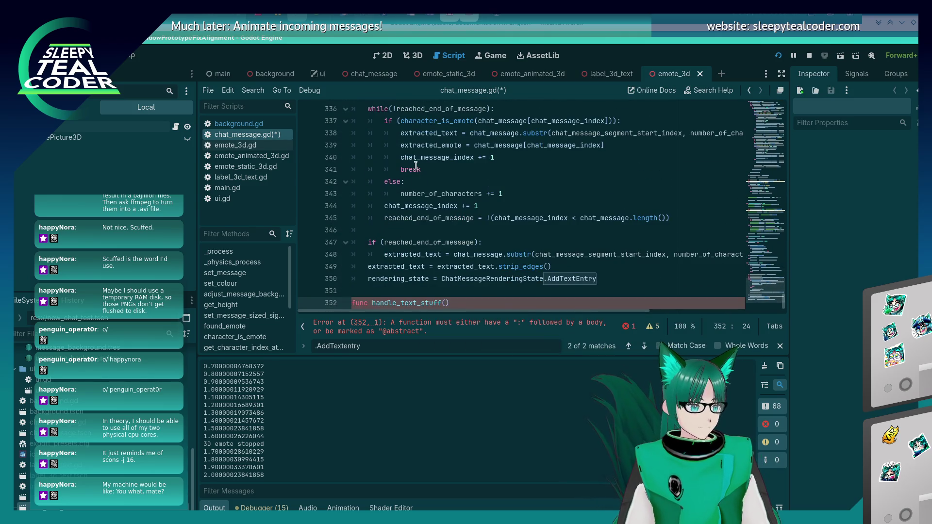
pyautogui.write(') -> voi')
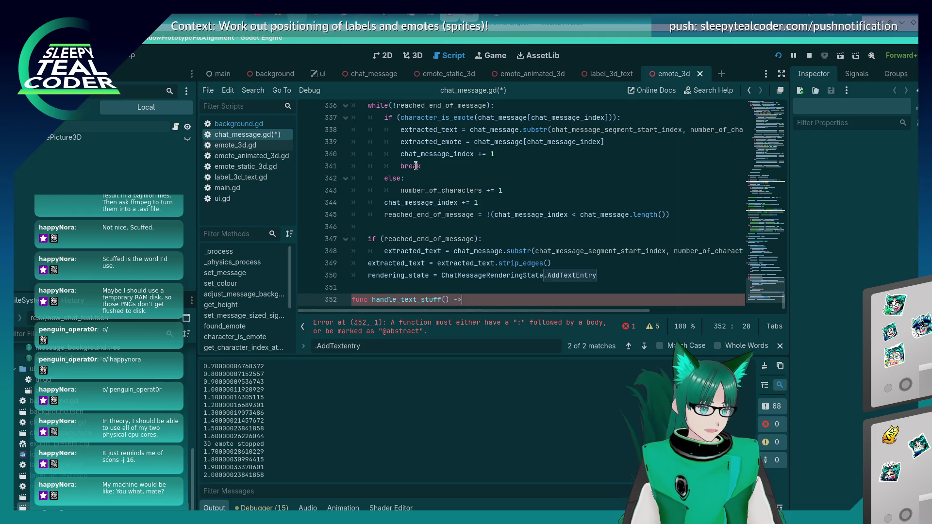
pyautogui.write('d:')
pyautogui.press('Return')
# Step: Give the function a pass body with a blank line above it, and select its name
pyautogui.hotkey('ctrl', 's')
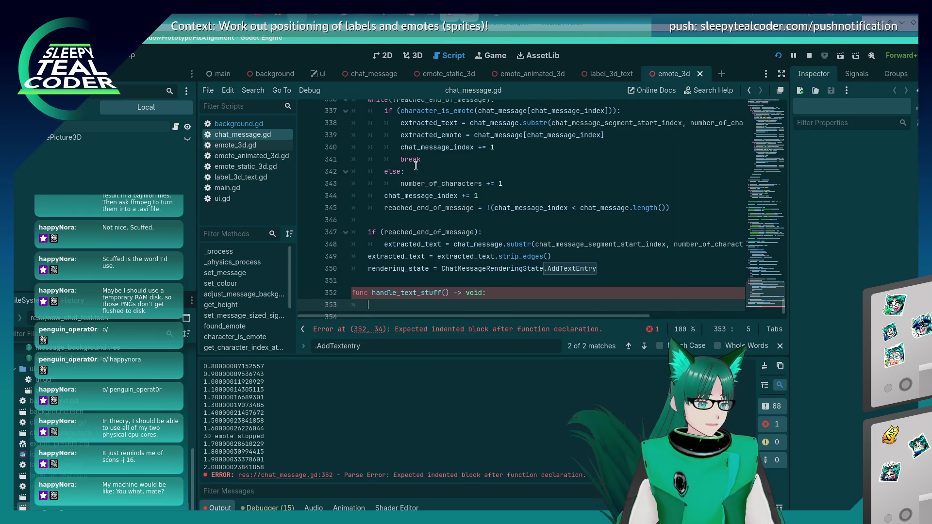
pyautogui.write('pass')
pyautogui.hotkey('ctrl', 'shift', 'Return')
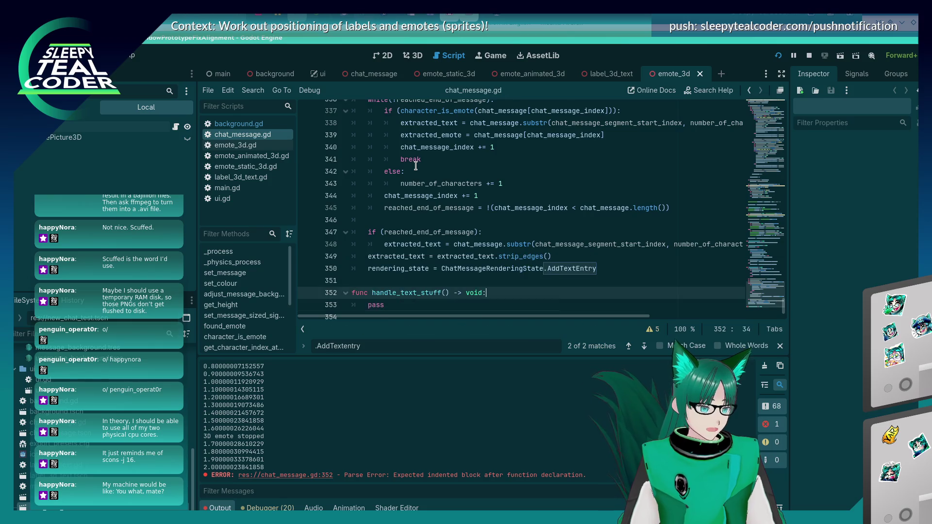
pyautogui.doubleClick(427, 291)
pyautogui.hotkey('ctrl', 'c')
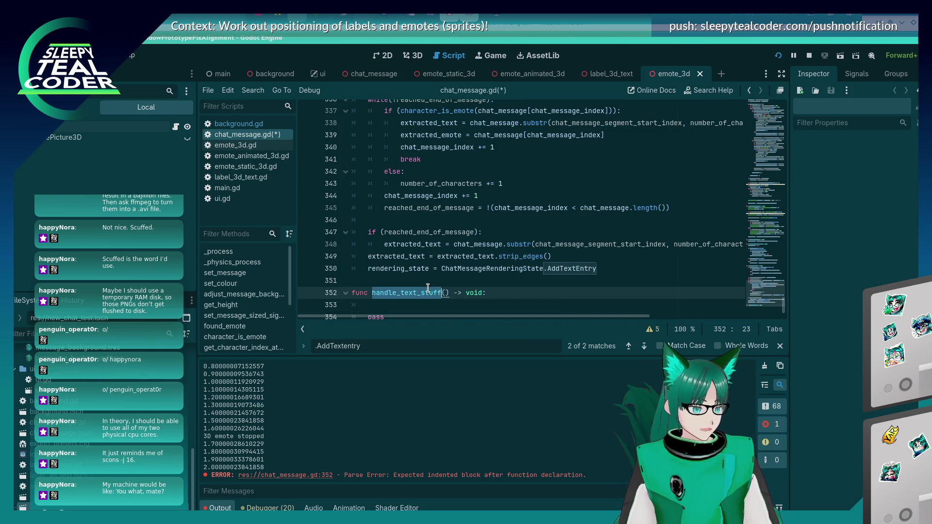
# Step: Paste a handle_text_stuff call on a new line at the start of the Text branch
pyautogui.scroll(10, 526, 220)
pyautogui.scroll(15, 526, 220)
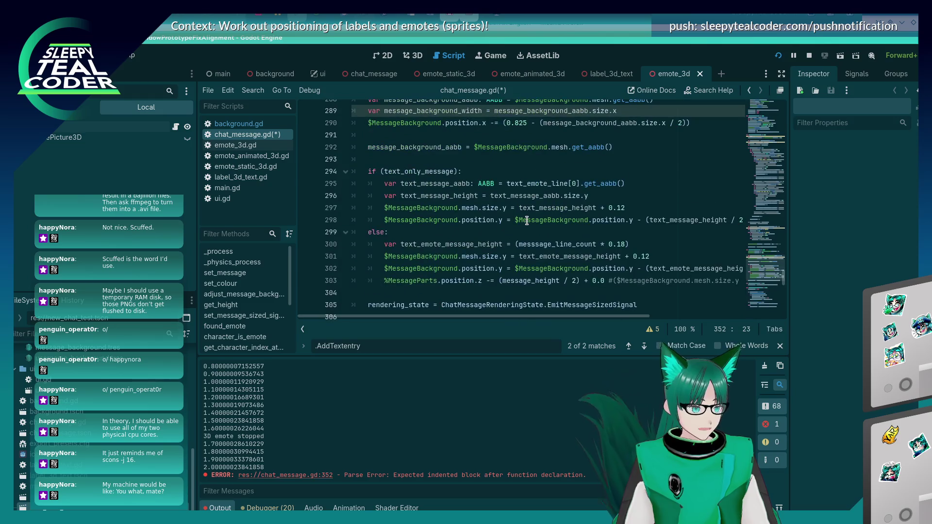
pyautogui.scroll(8, 527, 220)
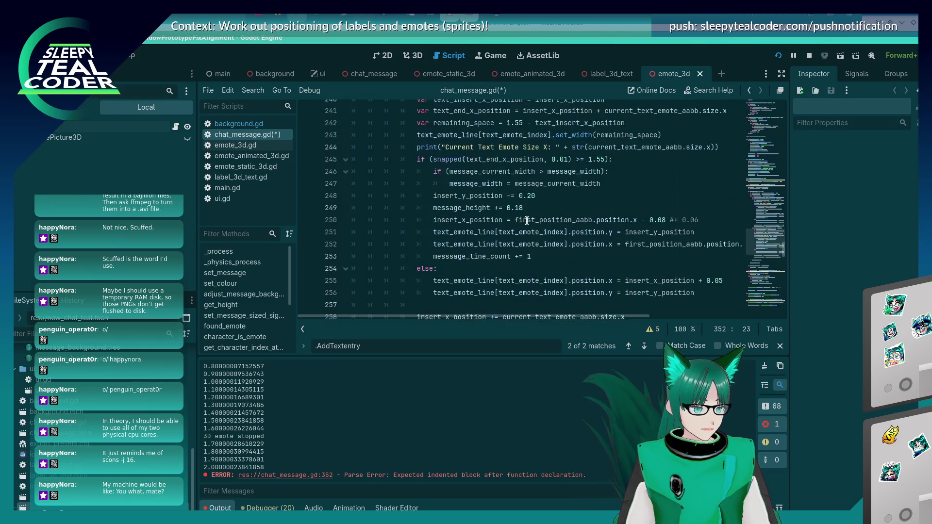
pyautogui.click(657, 159)
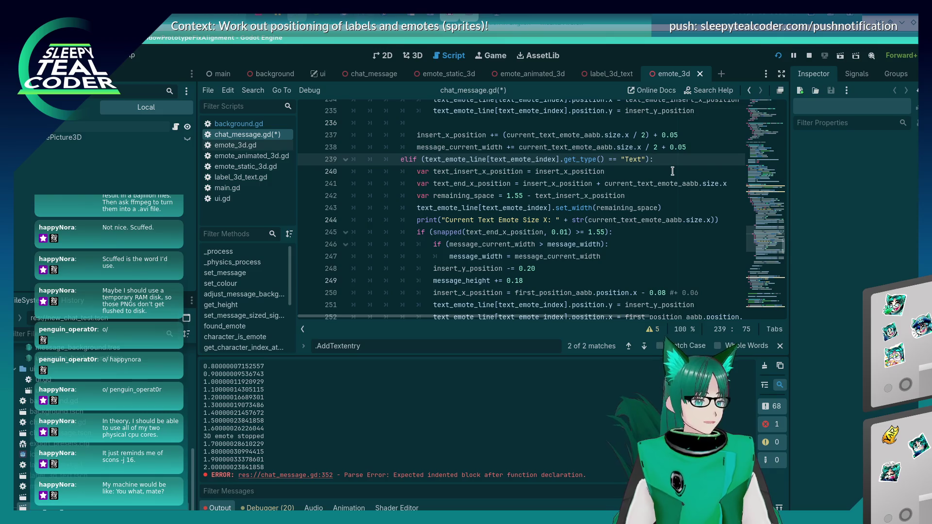
pyautogui.press('Return')
pyautogui.hotkey('ctrl', 'v')
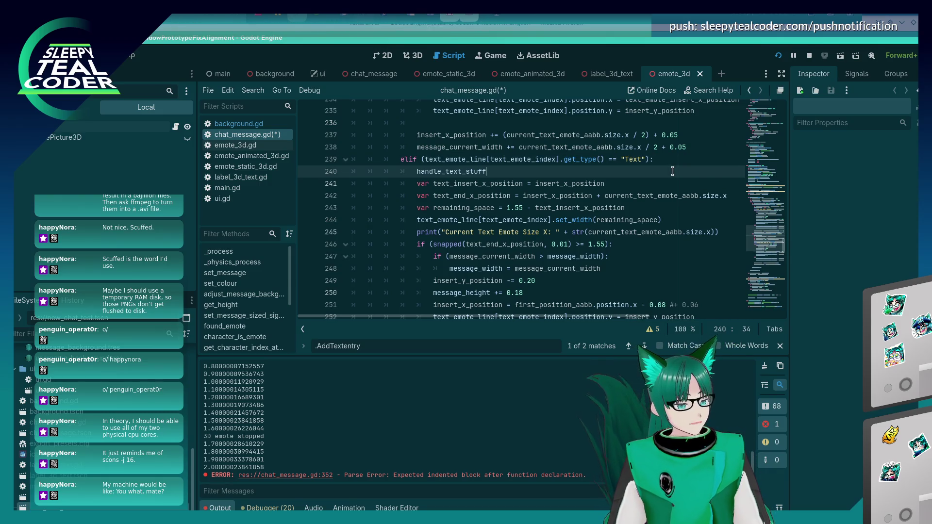
# Step: Try marking the old layout block with slashes, then remove the slashes on lines 260 and 241
pyautogui.press('Down')
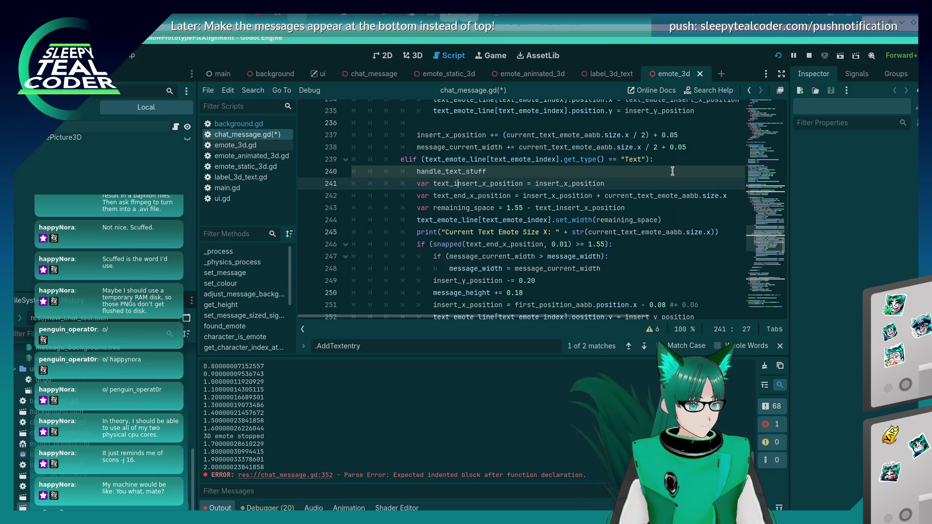
pyautogui.write('/')
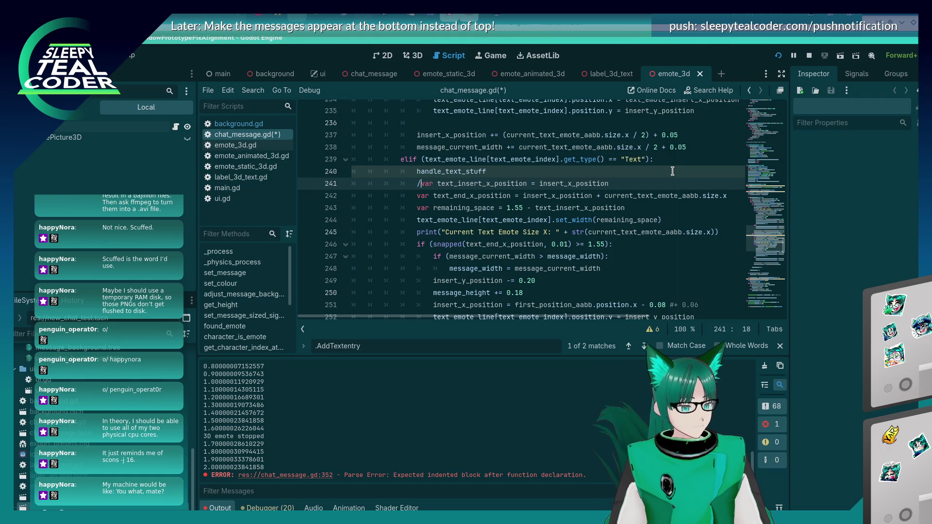
pyautogui.write('/')
pyautogui.scroll(-5, 534, 204)
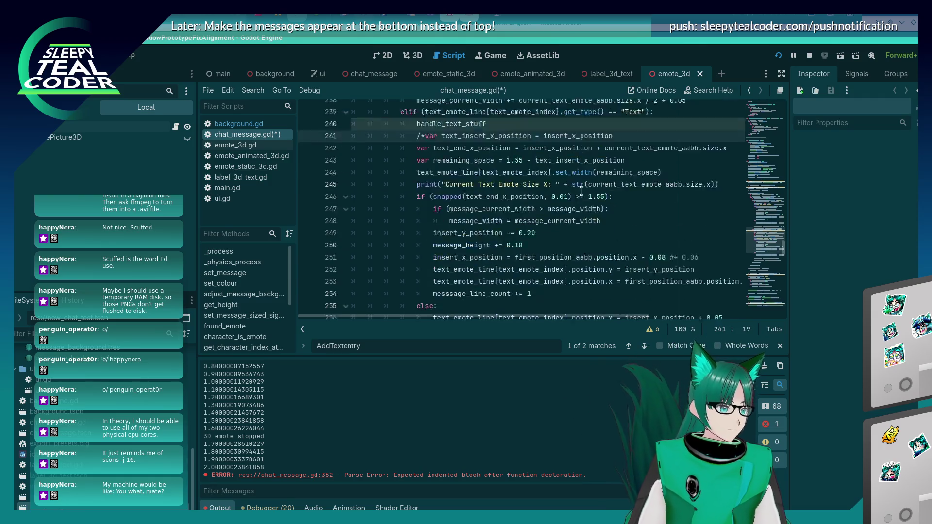
pyautogui.click(655, 232)
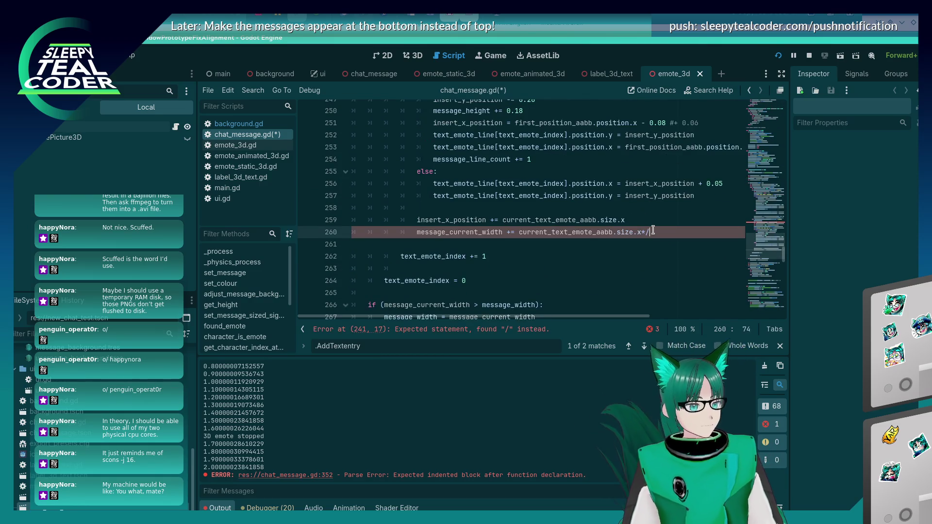
pyautogui.scroll(5, 594, 221)
pyautogui.press('BackSpace')
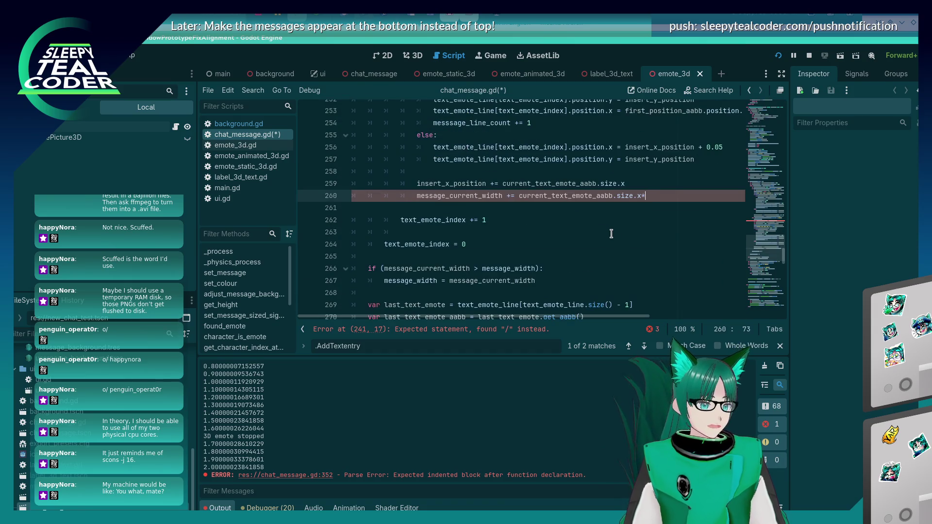
pyautogui.scroll(7, 611, 234)
pyautogui.click(421, 221)
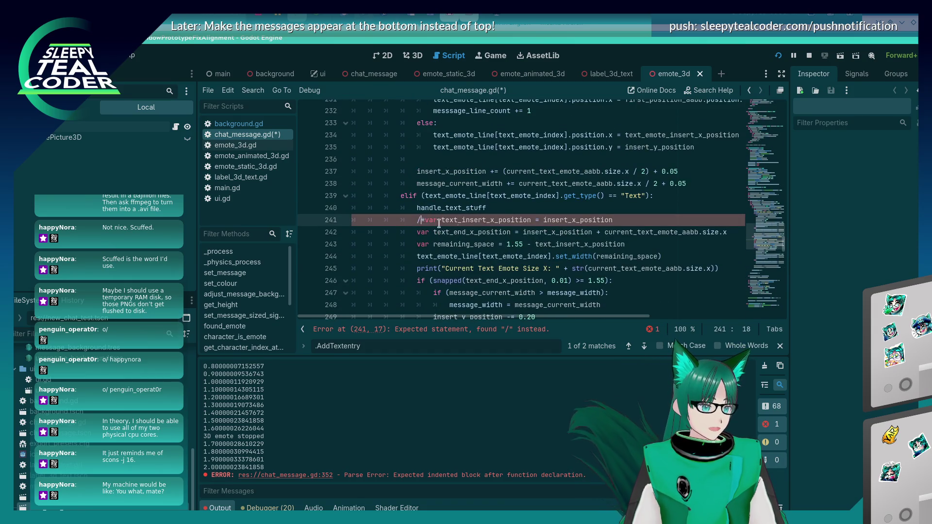
pyautogui.press('BackSpace')
pyautogui.scroll(-6, 660, 237)
# Step: Comment out the old text-layout lines from line 241 down
pyautogui.moveTo(659, 237)
pyautogui.mouseDown()
pyautogui.moveTo(369, 221)
pyautogui.moveTo(339, 172)
pyautogui.mouseUp()
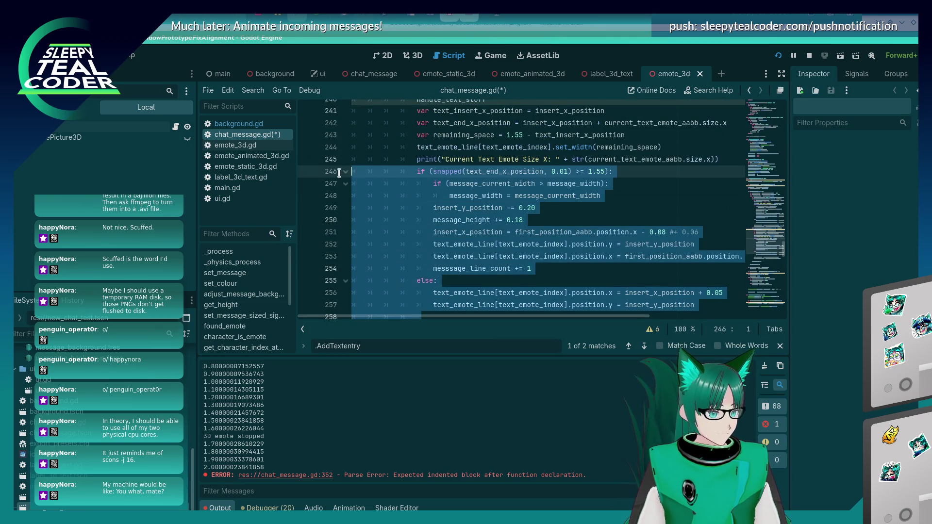
pyautogui.hotkey('shift', 'Up')
pyautogui.hotkey('shift', 'Up')
pyautogui.hotkey('shift', 'Up')
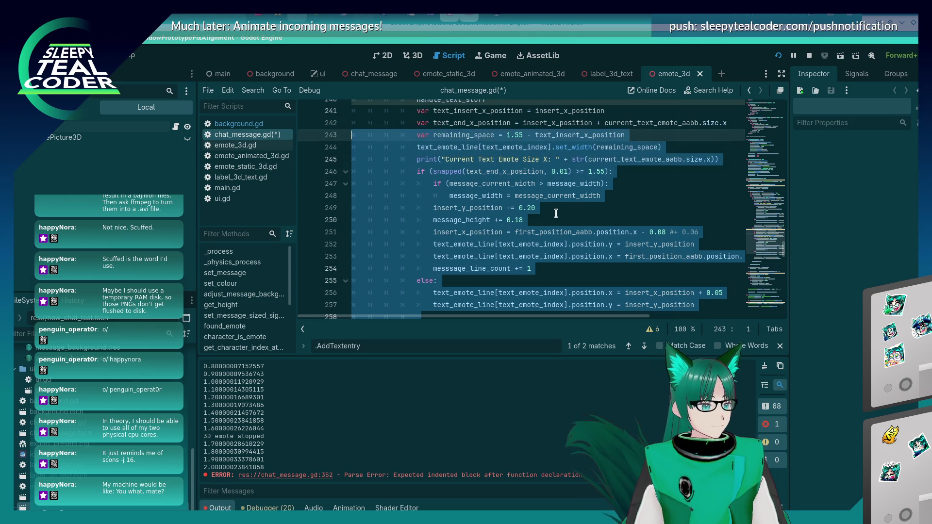
pyautogui.hotkey('ctrl', 'k')
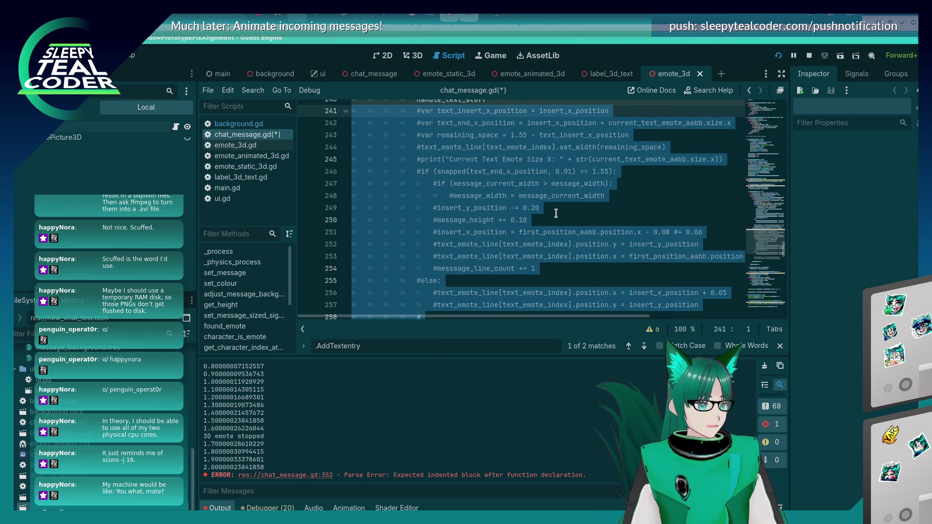
pyautogui.scroll(2, 556, 214)
# Step: Complete the call as handle_text_stuff() on line 240 and save chat_message.gd
pyautogui.press('Up')
pyautogui.press('End')
pyautogui.write('()')
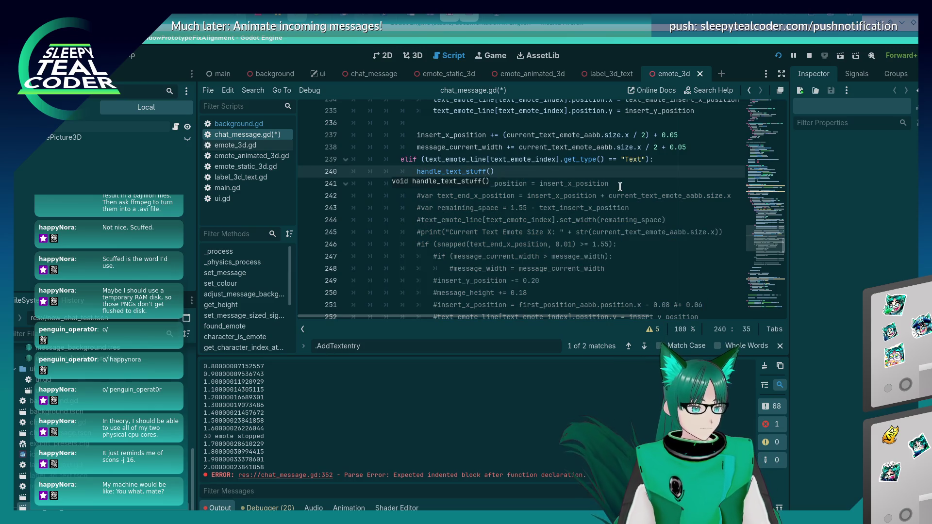
pyautogui.write(')')
pyautogui.hotkey('ctrl', 's')
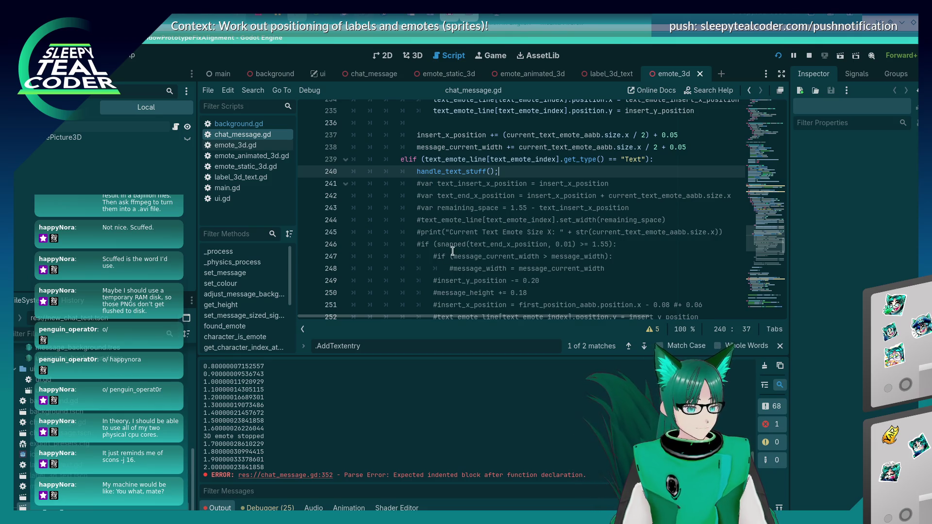
# Step: Review the script, save the project from inside handle_text_stuff(), and bring up the window switcher
pyautogui.scroll(5, 446, 214)
pyautogui.scroll(-5, 445, 226)
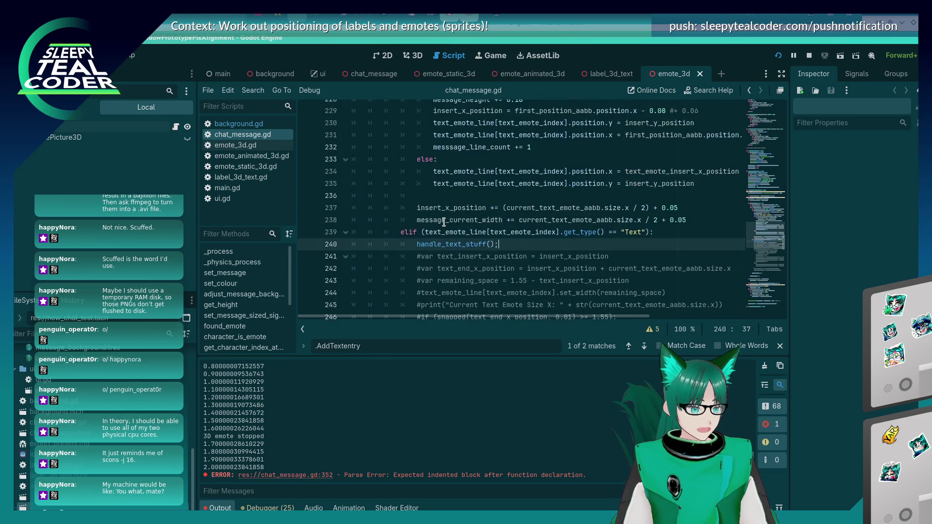
pyautogui.scroll(5, 445, 225)
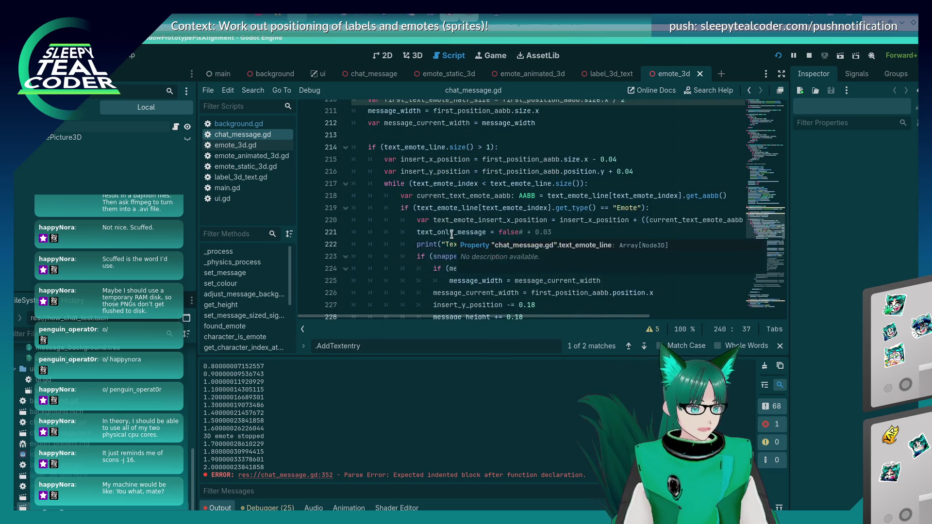
pyautogui.scroll(2, 451, 235)
pyautogui.scroll(-20, 451, 233)
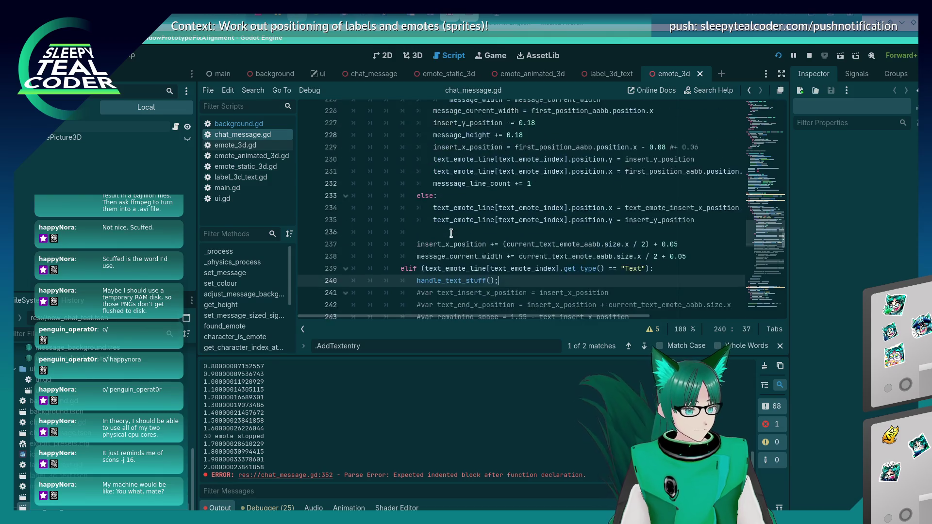
pyautogui.scroll(-8, 450, 232)
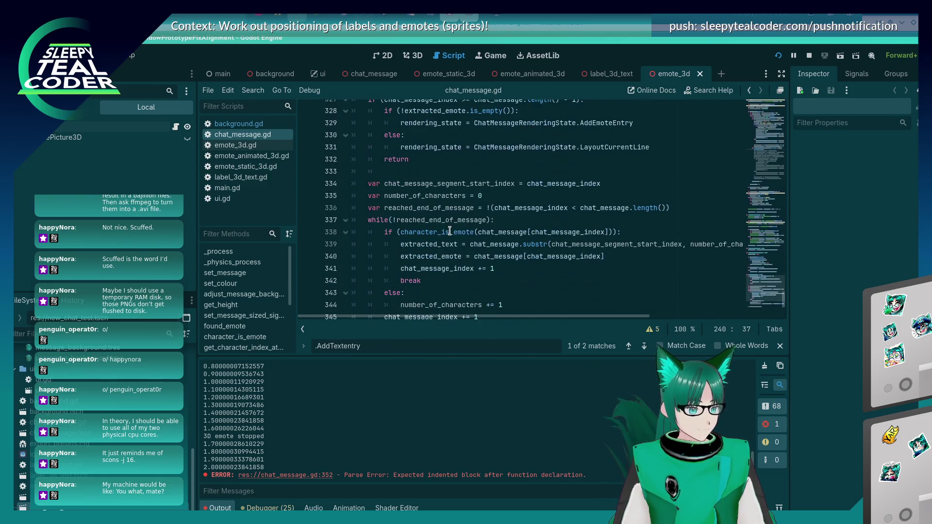
pyautogui.scroll(-4, 450, 231)
pyautogui.click(434, 281)
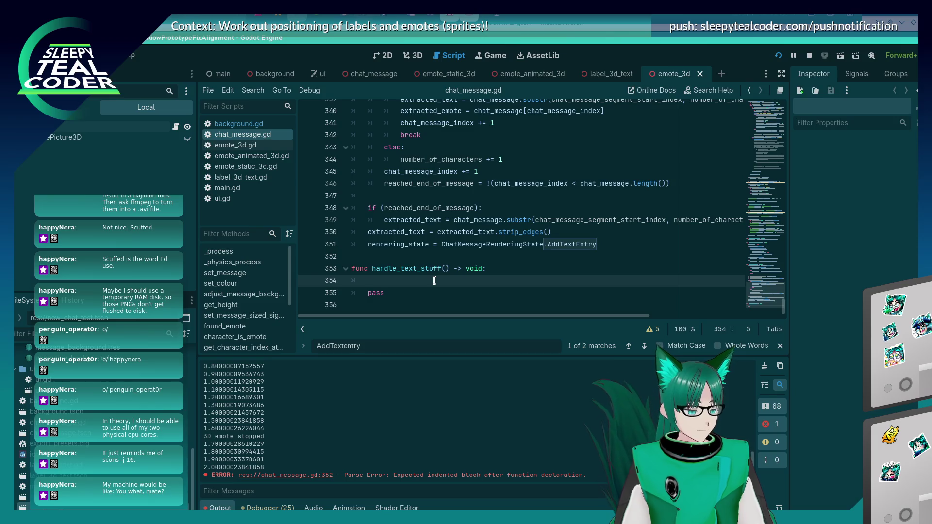
pyautogui.hotkey('ctrl', 's')
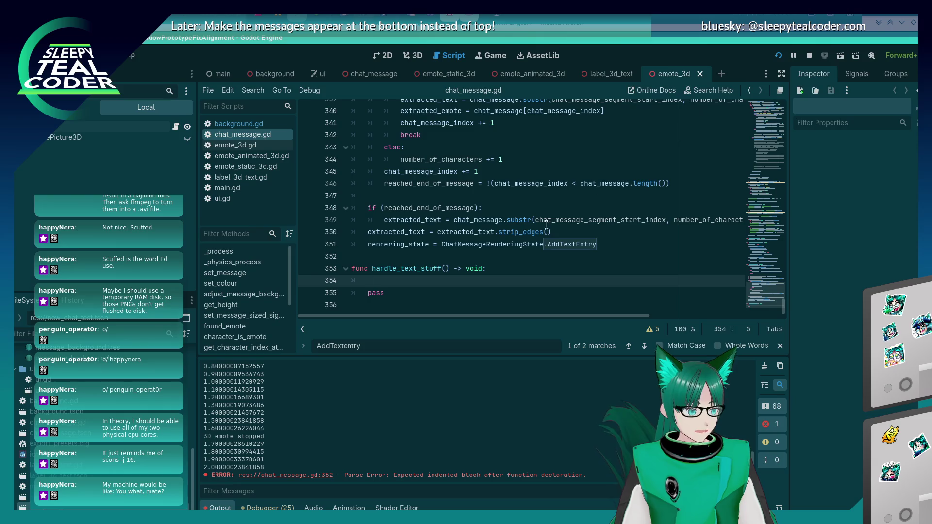
pyautogui.hotkey('alt', 'Tab')
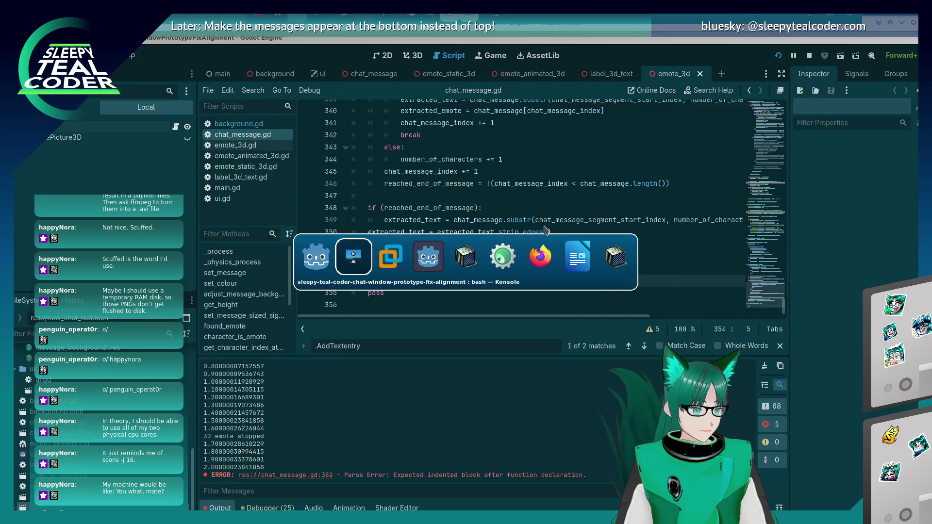
# Step: In the running chat prototype, add a TestMcTest message, then return to chat_message.gd
pyautogui.hotkey('alt', 'Tab')
pyautogui.hotkey('alt', 'Tab')
pyautogui.click(595, 160)
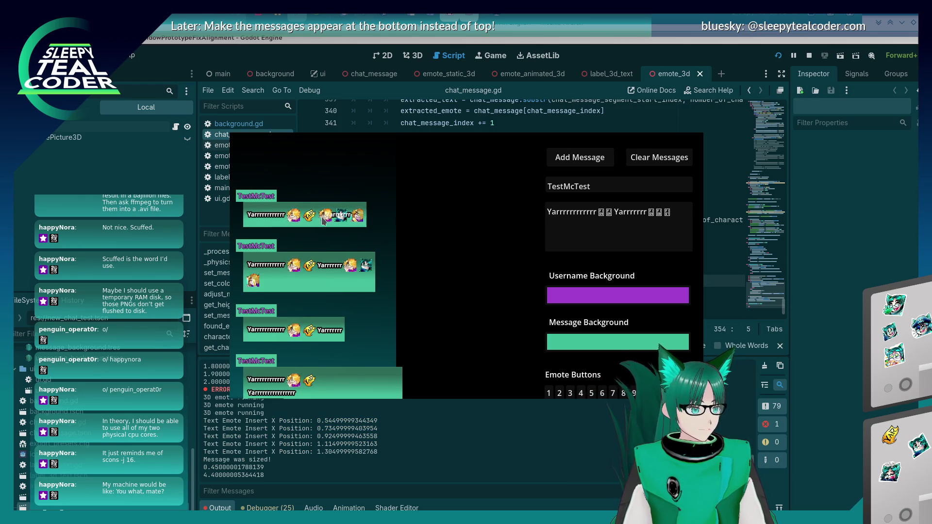
pyautogui.hotkey('alt', 'Tab')
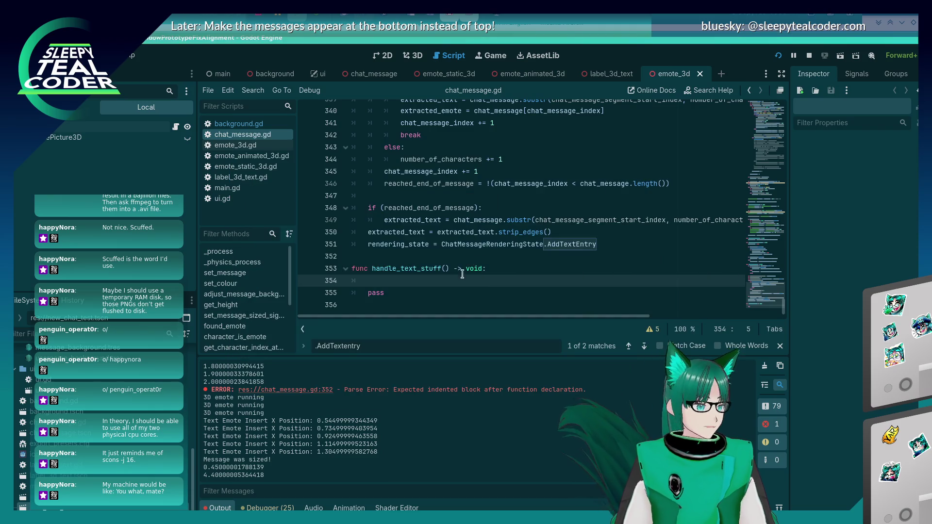
pyautogui.scroll(4, 410, 285)
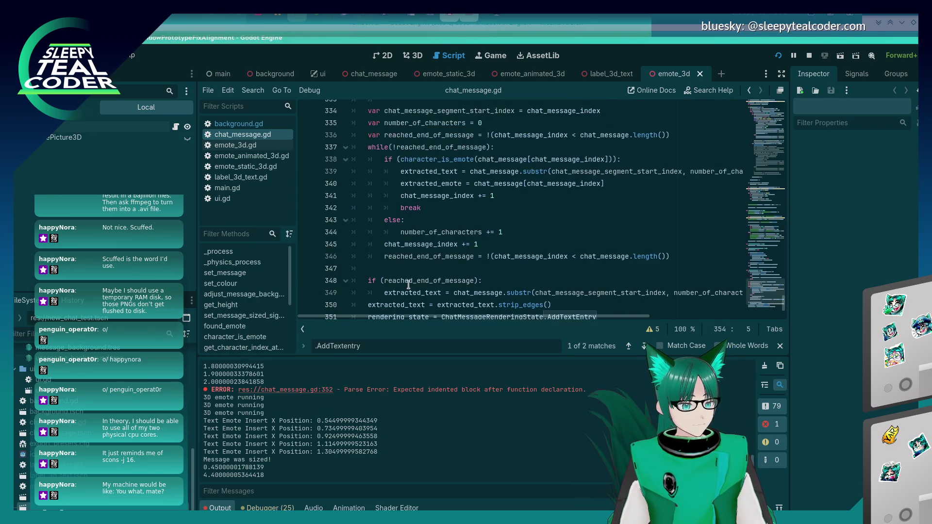
# Step: Add the '# Determine how much space is left.' comment and a started print() line, then save
pyautogui.scroll(-4, 408, 283)
pyautogui.write('# Determine how m')
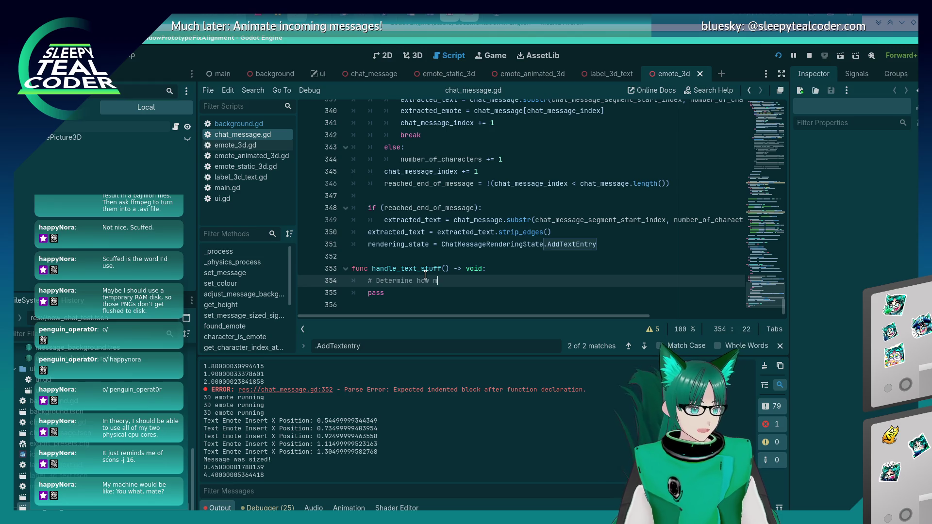
pyautogui.write('uch space is left:')
pyautogui.press('BackSpace')
pyautogui.write('.')
pyautogui.press('Return')
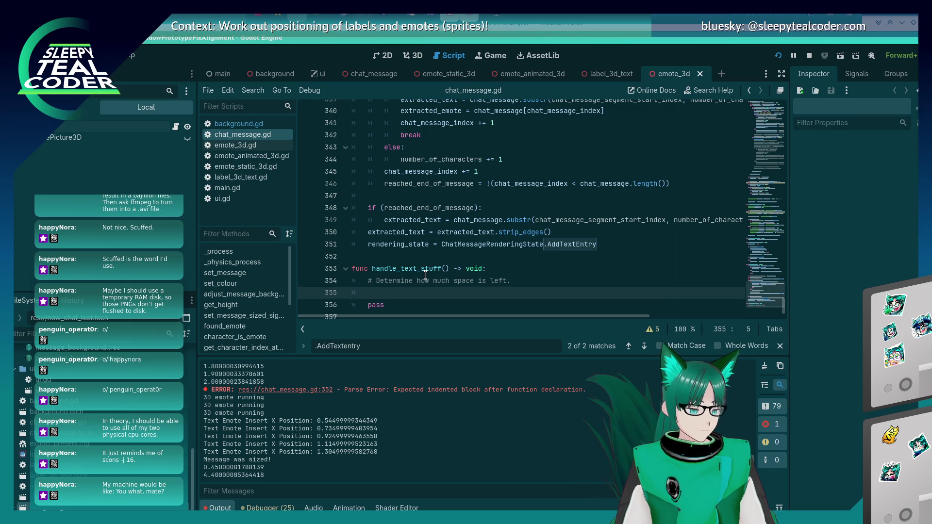
pyautogui.write('opr')
pyautogui.press('BackSpace')
pyautogui.press('BackSpace')
pyautogui.press('BackSpace')
pyautogui.write('print()')
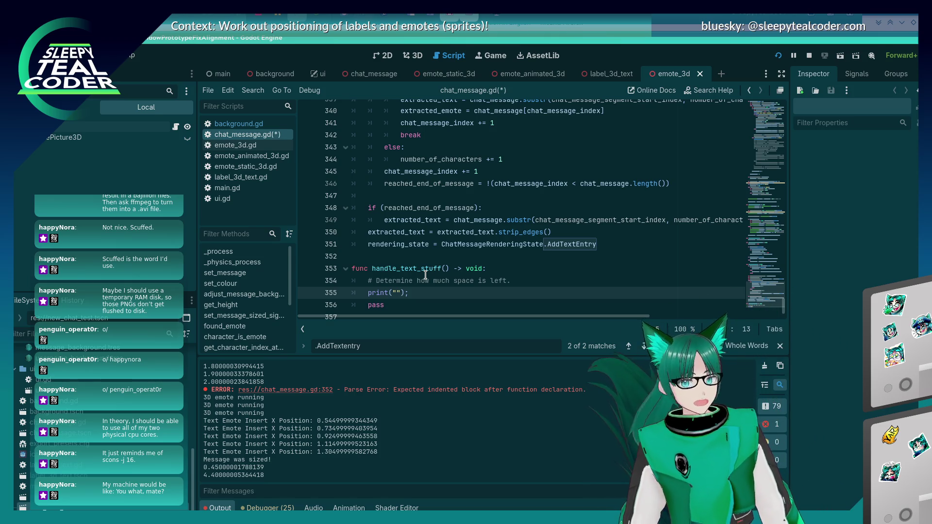
pyautogui.press('Left')
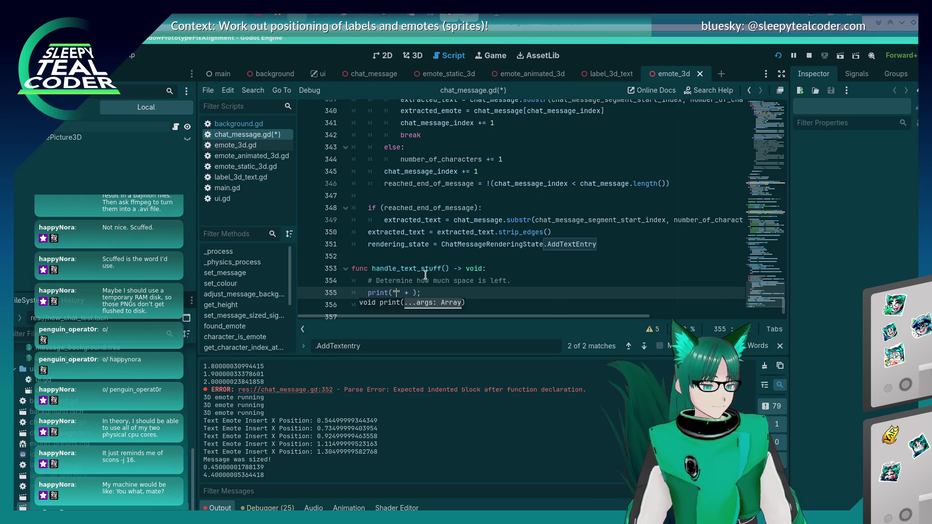
pyautogui.hotkey('ctrl', 's')
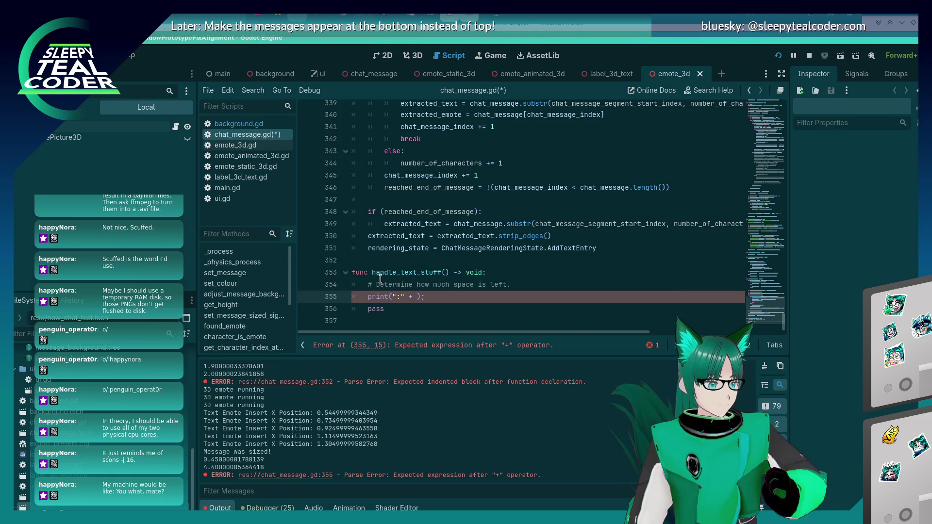
# Step: Select the three commented var lines 241–243 in the old layout code
pyautogui.scroll(10, 380, 279)
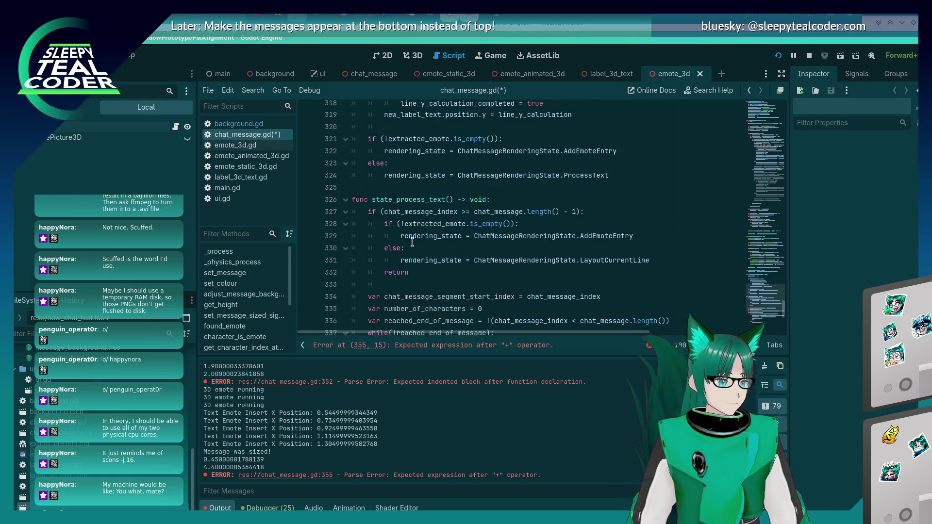
pyautogui.scroll(3, 412, 242)
pyautogui.scroll(15, 413, 242)
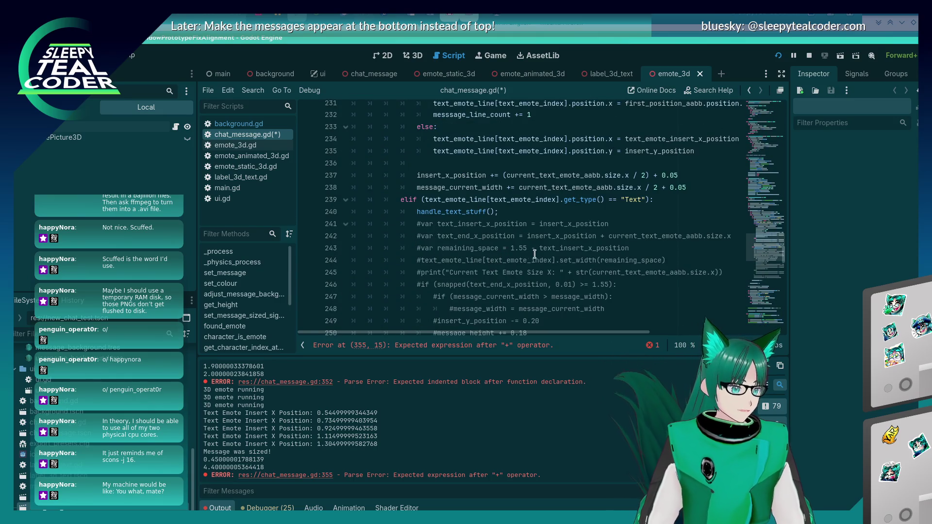
pyautogui.click(630, 236)
pyautogui.click(647, 248)
pyautogui.moveTo(631, 248)
pyautogui.mouseDown()
pyautogui.moveTo(427, 236)
pyautogui.moveTo(415, 225)
pyautogui.mouseUp()
pyautogui.hotkey('ctrl', 'c')
# Step: Paste the three lines at the top of handle_text_stuff() and fix their indentation
pyautogui.scroll(-5, 447, 253)
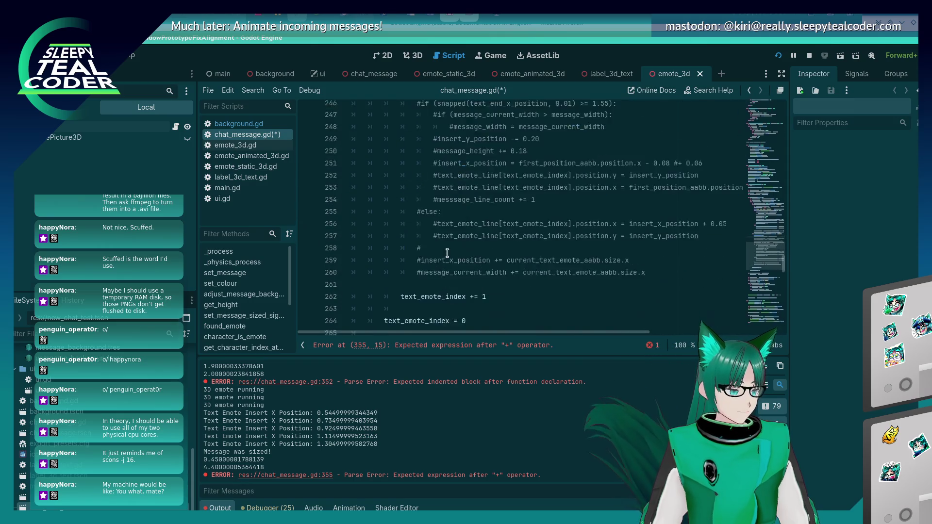
pyautogui.scroll(-20, 446, 253)
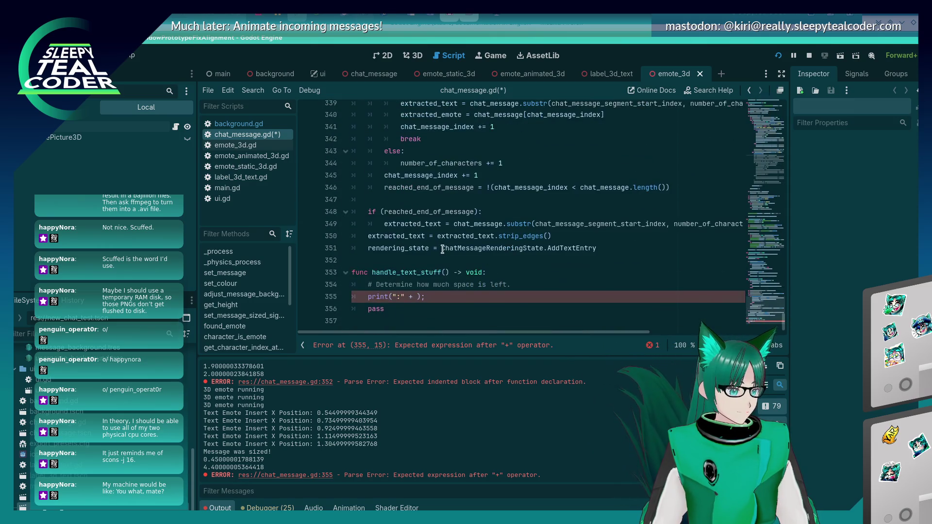
pyautogui.click(531, 266)
pyautogui.press('Return')
pyautogui.press('Return')
pyautogui.press('Up')
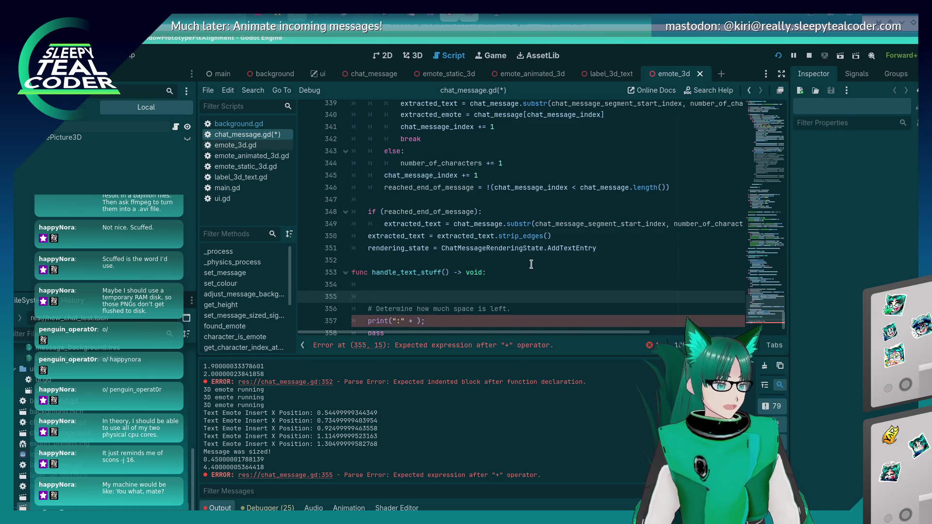
pyautogui.hotkey('ctrl', 'v')
pyautogui.press('BackSpace')
pyautogui.press('BackSpace')
pyautogui.press('BackSpace')
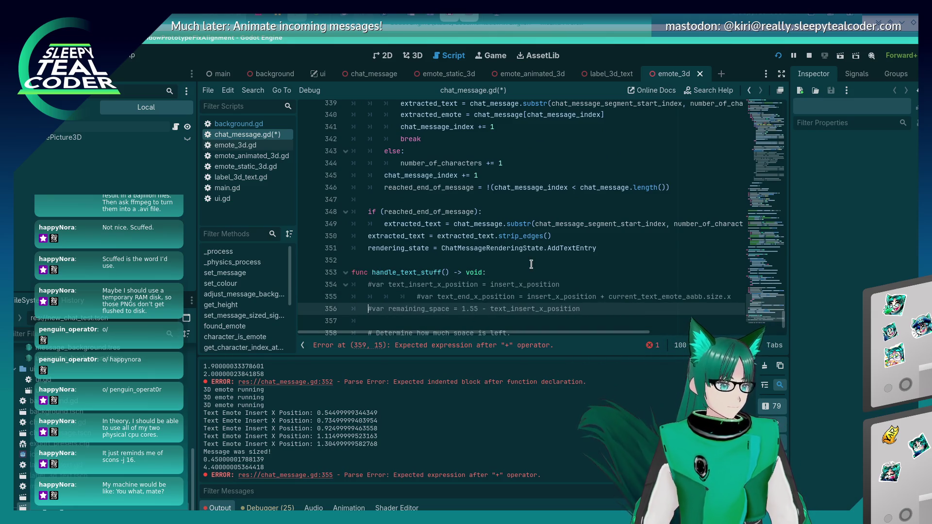
pyautogui.press('Up')
pyautogui.press('Delete')
pyautogui.press('Delete')
pyautogui.press('Delete')
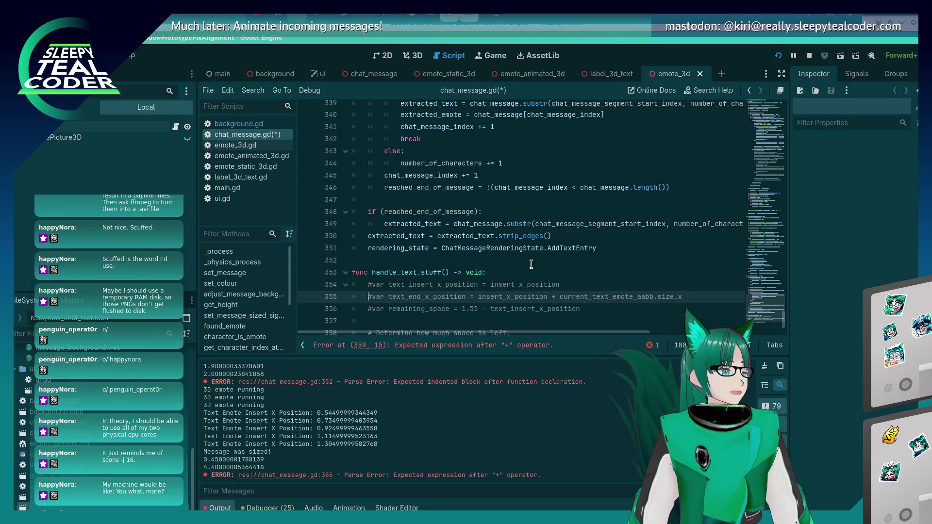
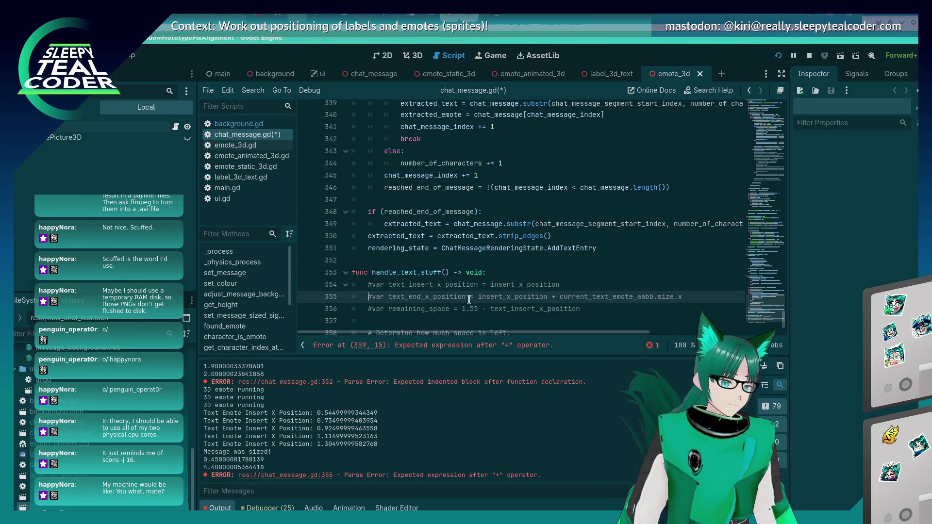
# Step: Uncomment the three var lines in handle_text_stuff
pyautogui.scroll(-2, 469, 299)
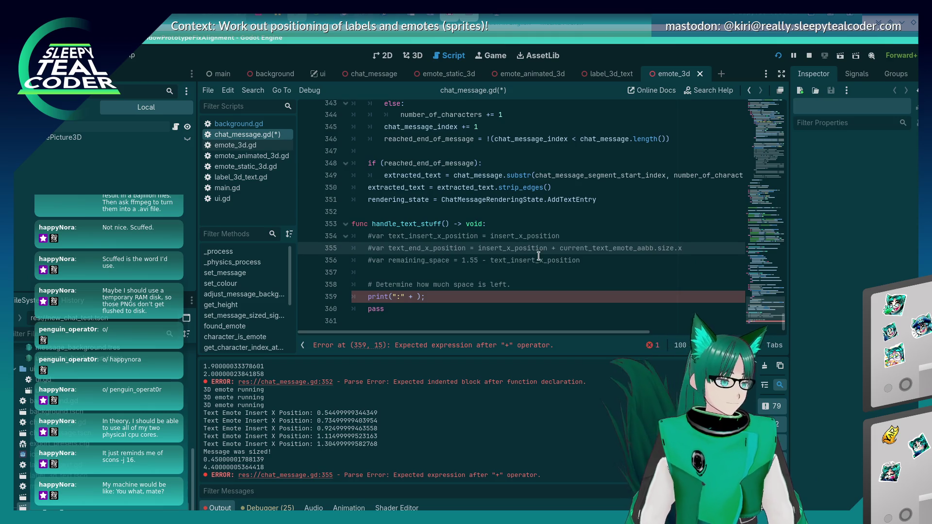
pyautogui.hotkey('ctrl', 'k')
pyautogui.press('Up')
pyautogui.hotkey('ctrl', 'k')
pyautogui.press('Down')
pyautogui.press('Down')
pyautogui.hotkey('ctrl', 'k')
pyautogui.press('Up')
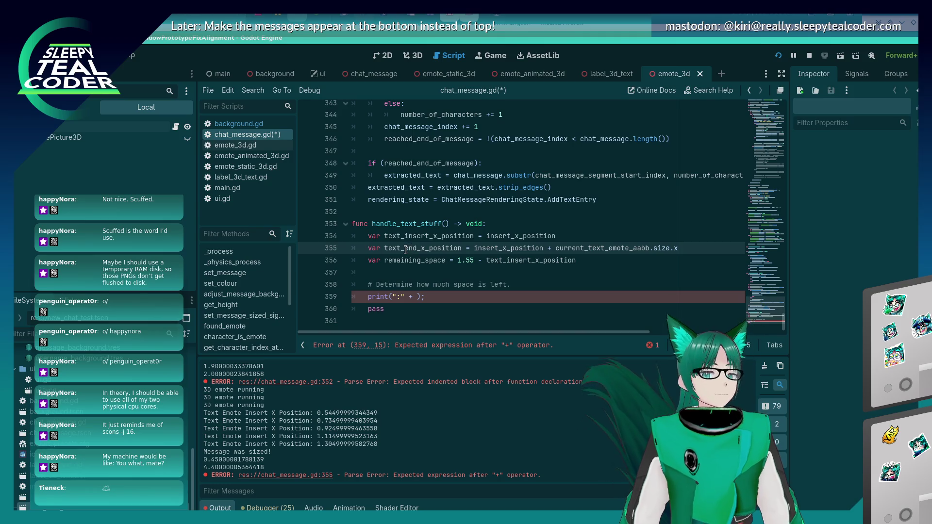
# Step: Move the remaining_space declaration below the space comment and remove the blank line above it
pyautogui.click(421, 262)
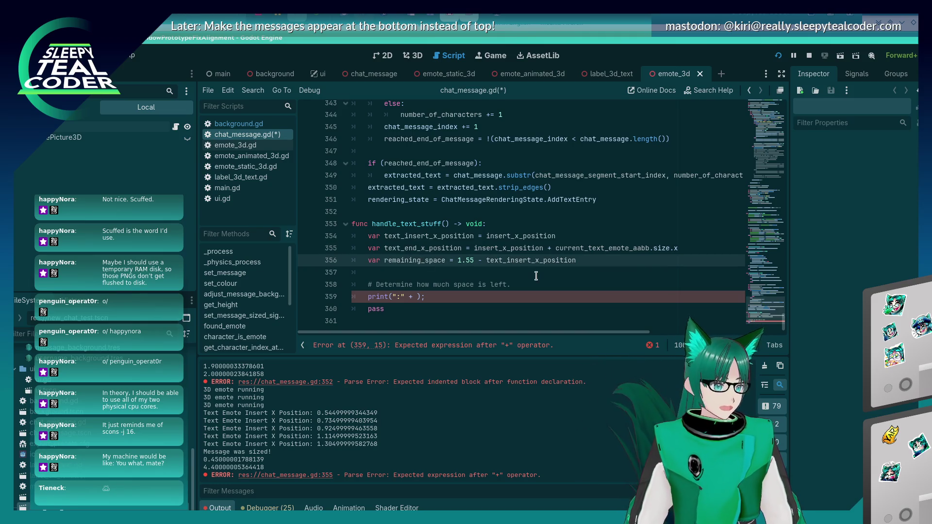
pyautogui.hotkey('shift', 'Home')
pyautogui.hotkey('ctrl', 'x')
pyautogui.press('Down')
pyautogui.press('Down')
pyautogui.press('End')
pyautogui.press('Return')
pyautogui.hotkey('ctrl', 'v')
pyautogui.press('Down')
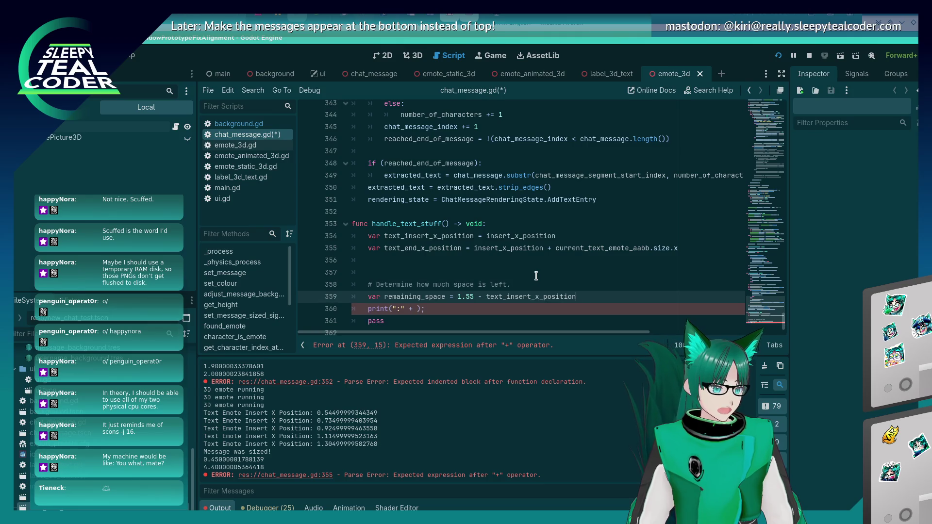
pyautogui.press('Up')
pyautogui.press('Up')
pyautogui.press('Up')
pyautogui.press('Delete')
pyautogui.press('Down')
pyautogui.press('Down')
pyautogui.press('Down')
pyautogui.press('End')
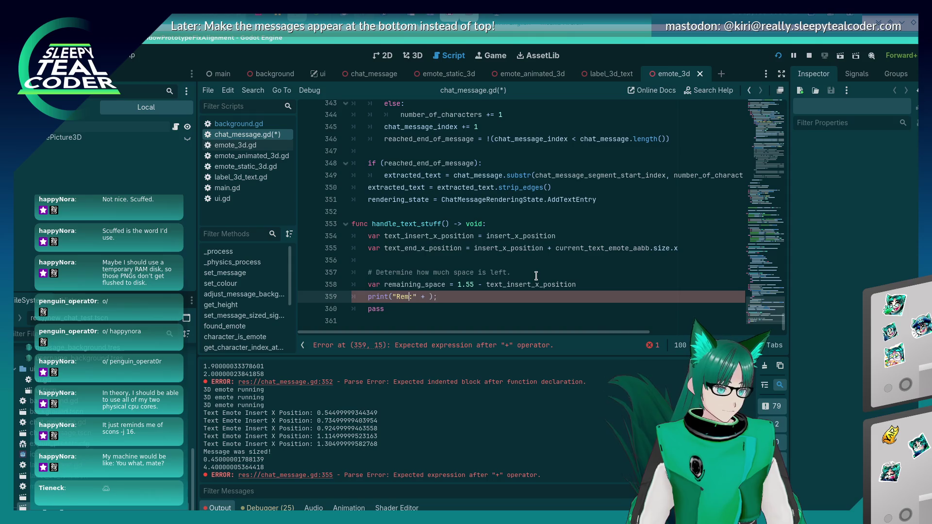
# Step: Correct the print label to 'Remaining space:' ahead of the empty str() call
pyautogui.press('BackSpace')
pyautogui.press('BackSpace')
pyautogui.write('pace:')
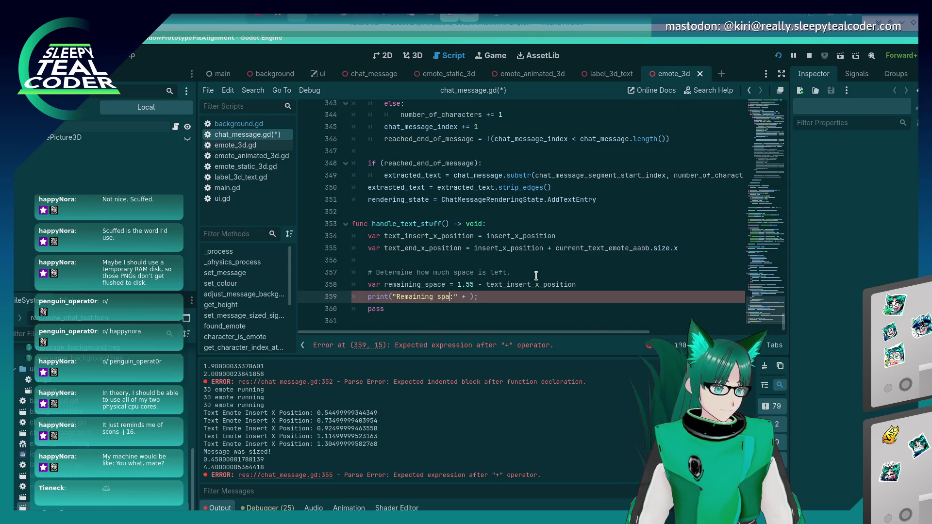
pyautogui.press('Right')
pyautogui.press('Right')
pyautogui.press('Right')
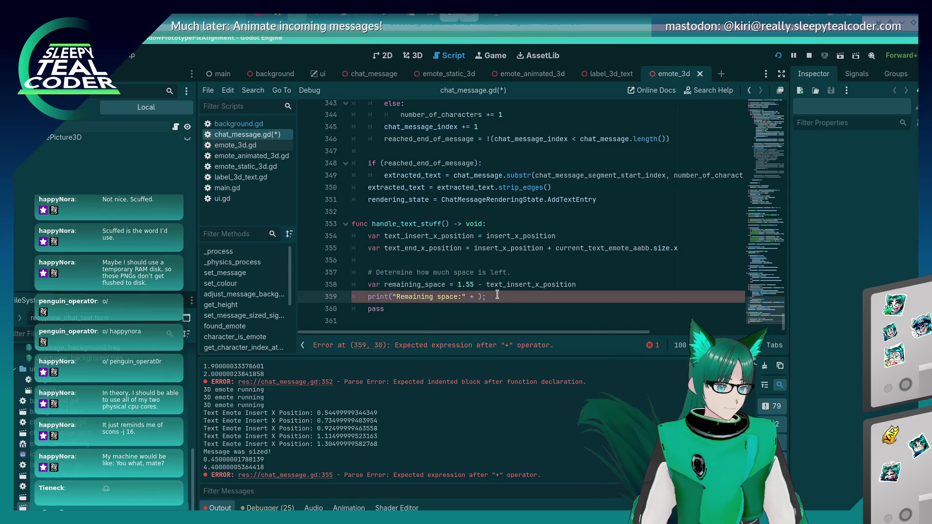
pyautogui.press('Right')
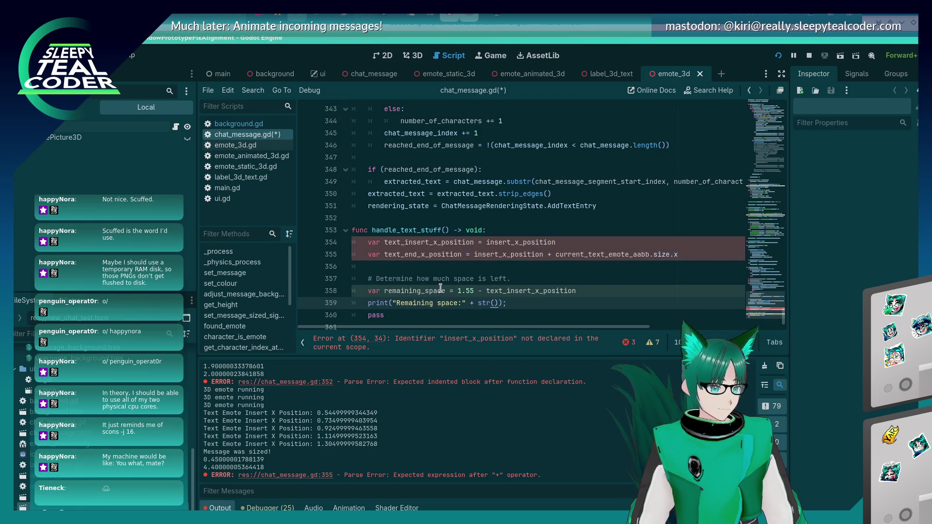
# Step: Print remaining_space by putting it inside str() on line 359, and save
pyautogui.doubleClick(440, 290)
pyautogui.hotkey('ctrl', 'c')
pyautogui.click(486, 306)
pyautogui.hotkey('ctrl', 'v')
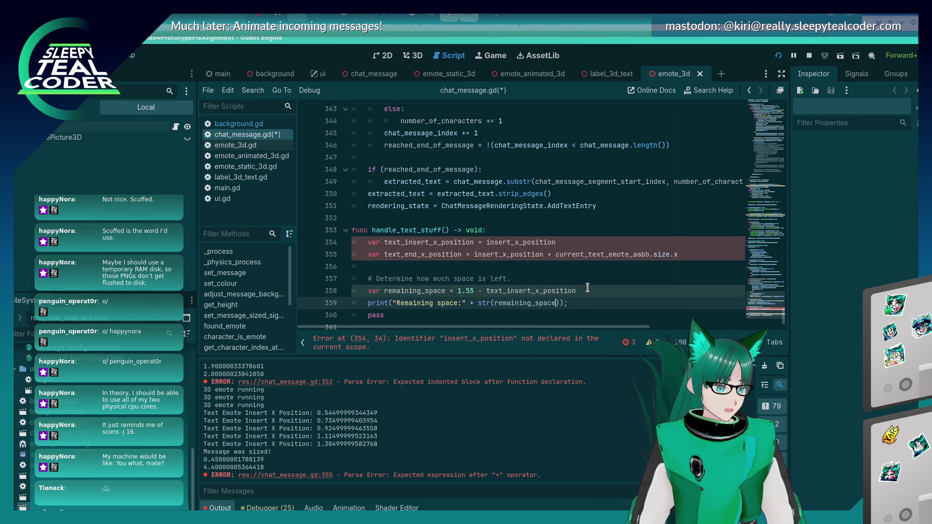
pyautogui.hotkey('ctrl', 's')
# Step: Add an insert_x_position: float parameter to handle_text_stuff and save
pyautogui.click(505, 265)
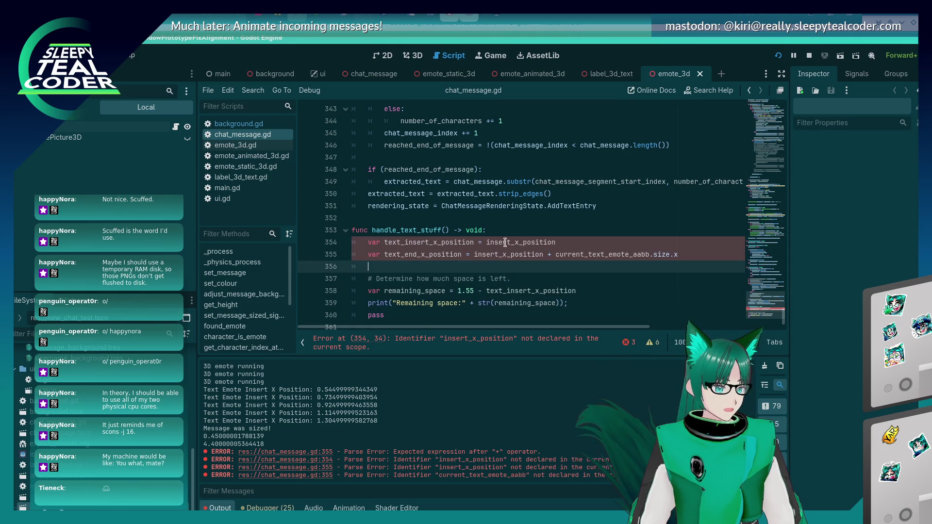
pyautogui.click(443, 230)
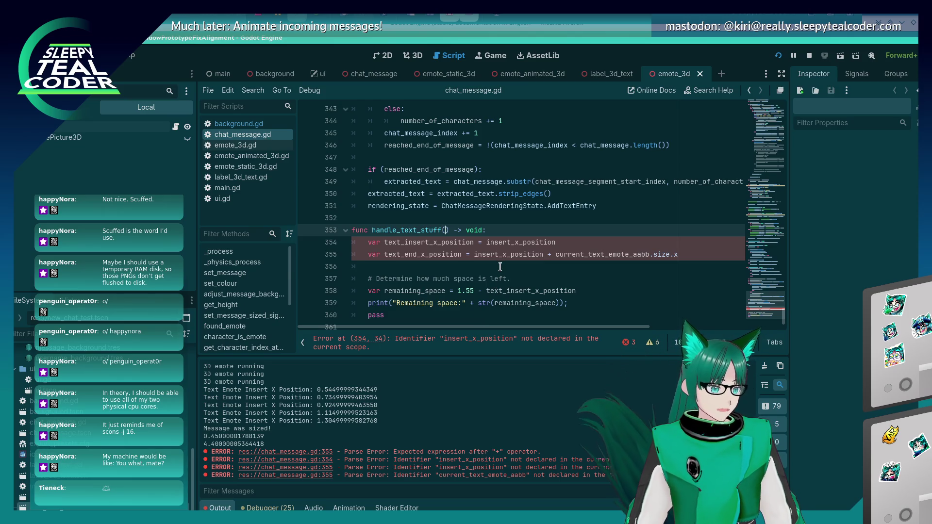
pyautogui.write('insert_x_position: ')
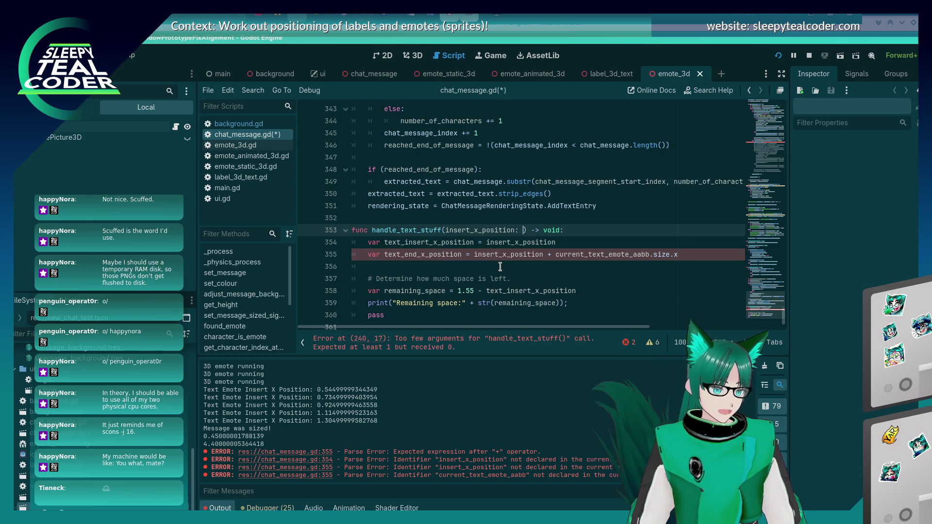
pyautogui.write('float')
pyautogui.press('BackSpace')
pyautogui.press('BackSpace')
pyautogui.press('BackSpace')
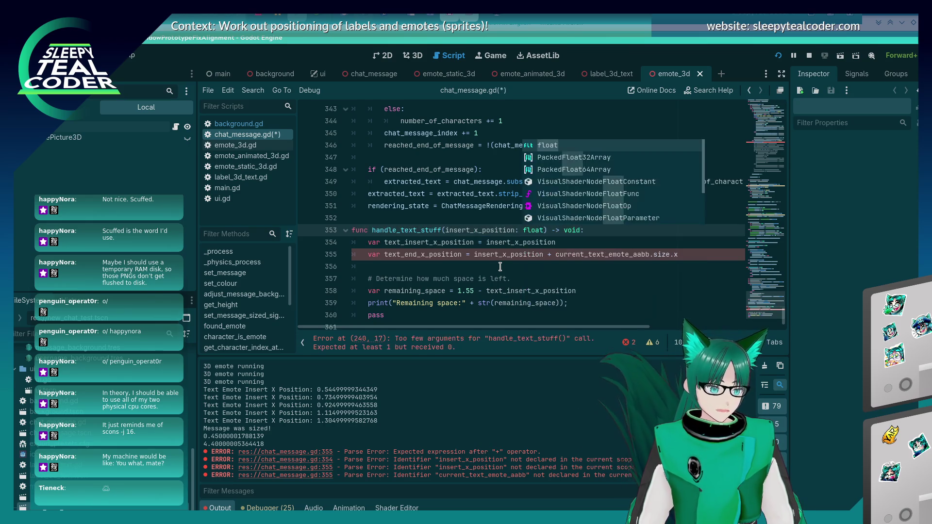
pyautogui.write('do')
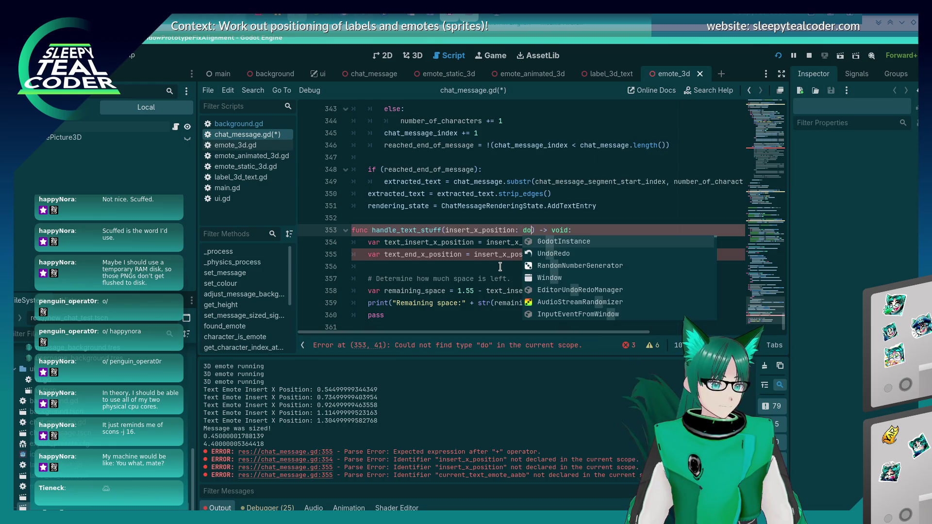
pyautogui.press('BackSpace')
pyautogui.press('BackSpace')
pyautogui.write('float')
pyautogui.hotkey('ctrl', 's')
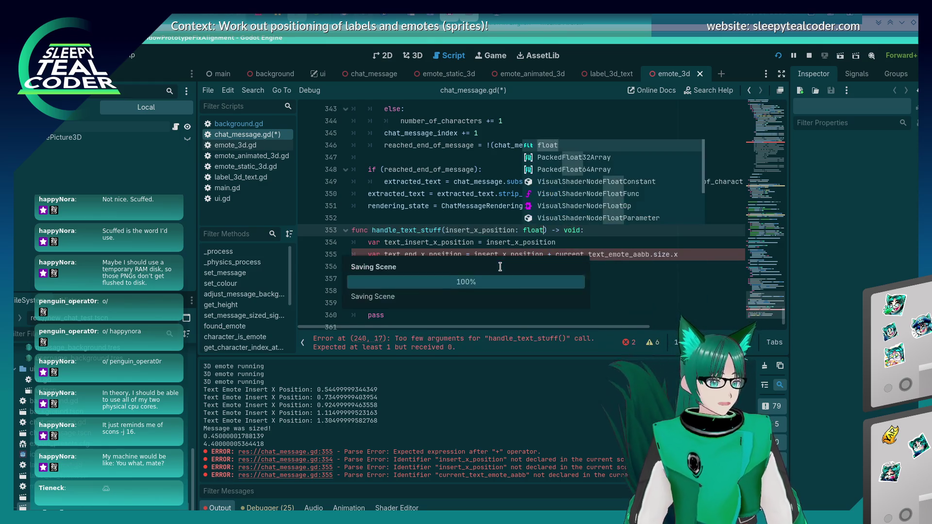
# Step: Add a second parameter, current_text_emote_width_size: float, to the signature and save
pyautogui.click(490, 263)
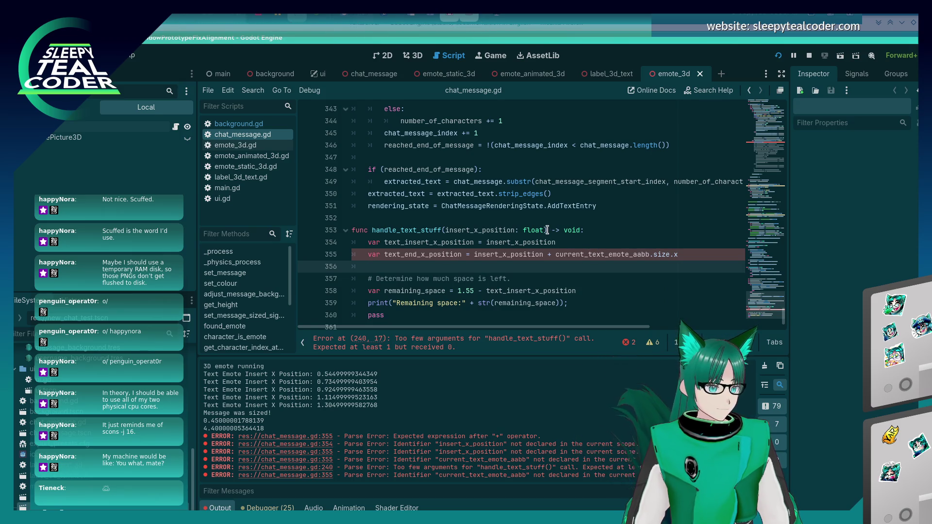
pyautogui.click(627, 230)
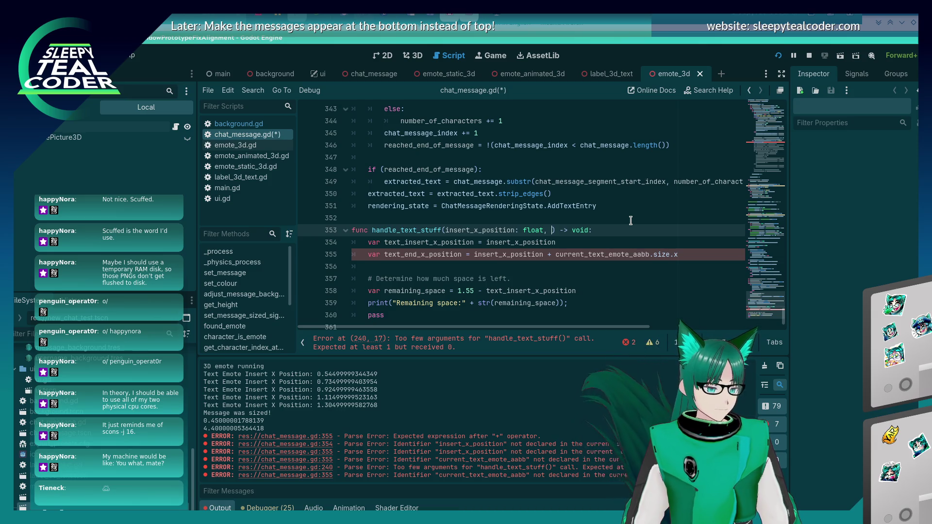
pyautogui.write('current_text_emote_aab')
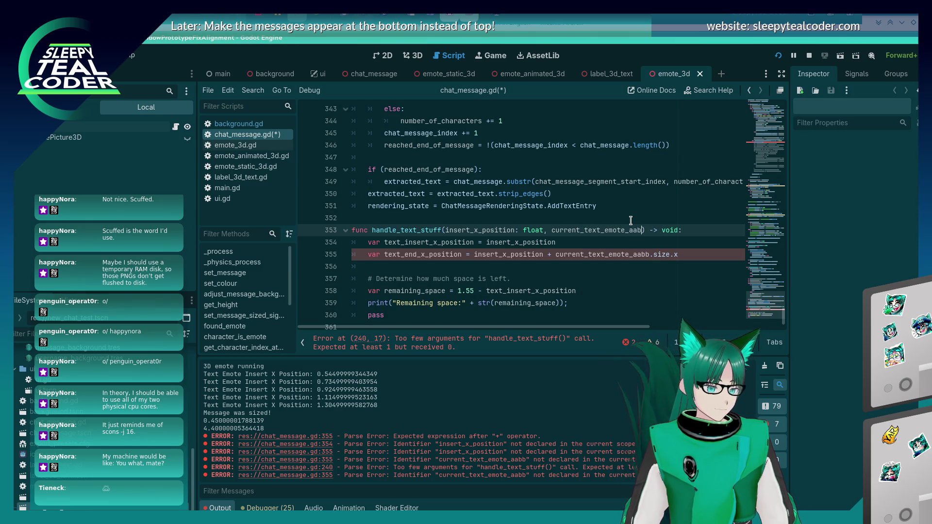
pyautogui.press('BackSpace')
pyautogui.press('BackSpace')
pyautogui.write('s')
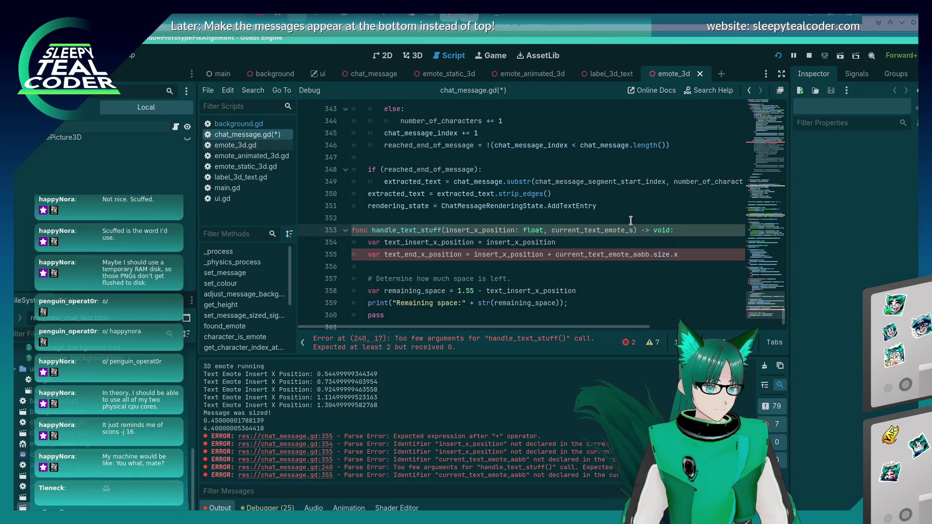
pyautogui.press('BackSpace')
pyautogui.write('width_')
pyautogui.write('size: float')
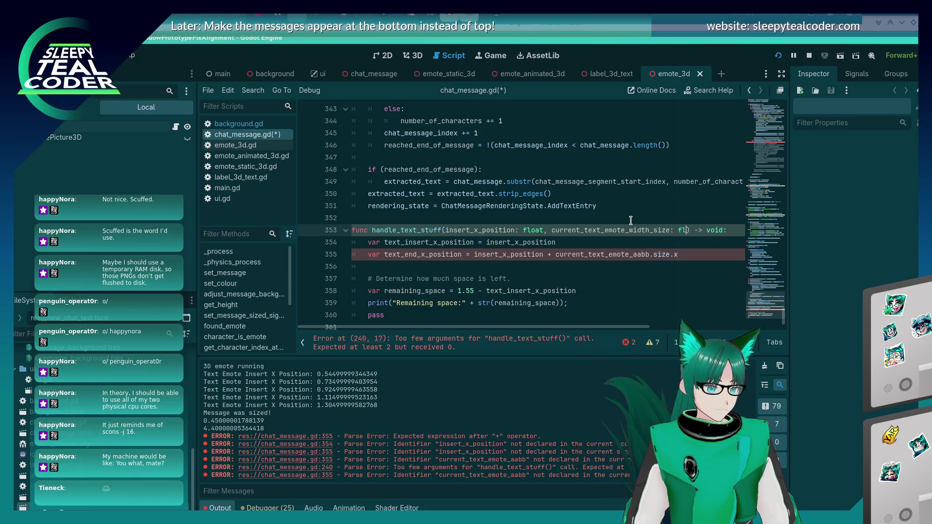
pyautogui.hotkey('ctrl', 's')
# Step: Replace current_text_emote_aabb.size.x on line 355 with current_text_emote_width_size and save
pyautogui.press('Escape')
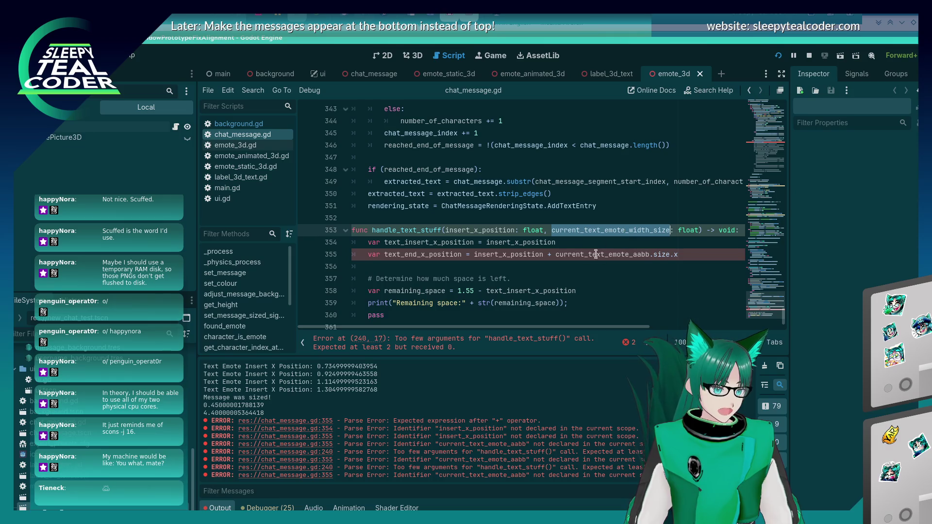
pyautogui.moveTo(556, 254); pyautogui.dragTo(636, 254)
pyautogui.hotkey('shift', 'End')
pyautogui.write('current_text_emote_width_size')
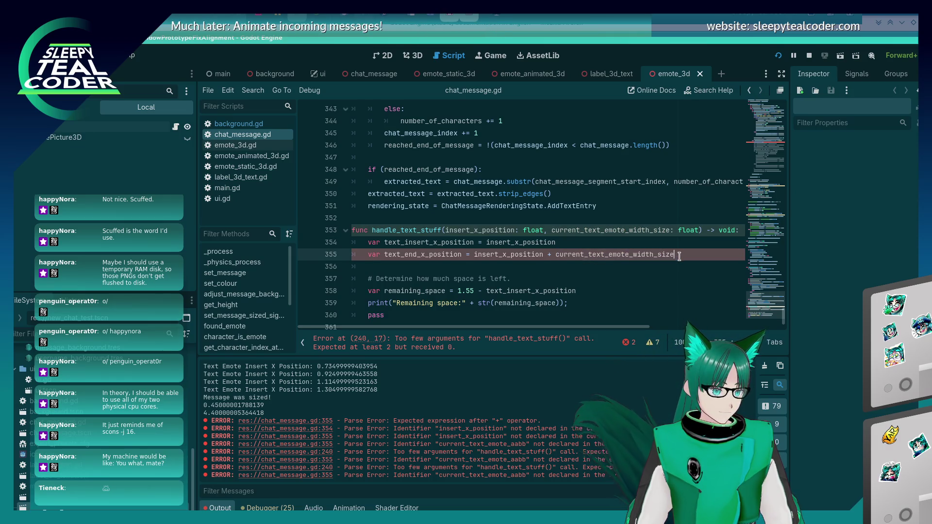
pyautogui.click(614, 271)
pyautogui.hotkey('ctrl', 's')
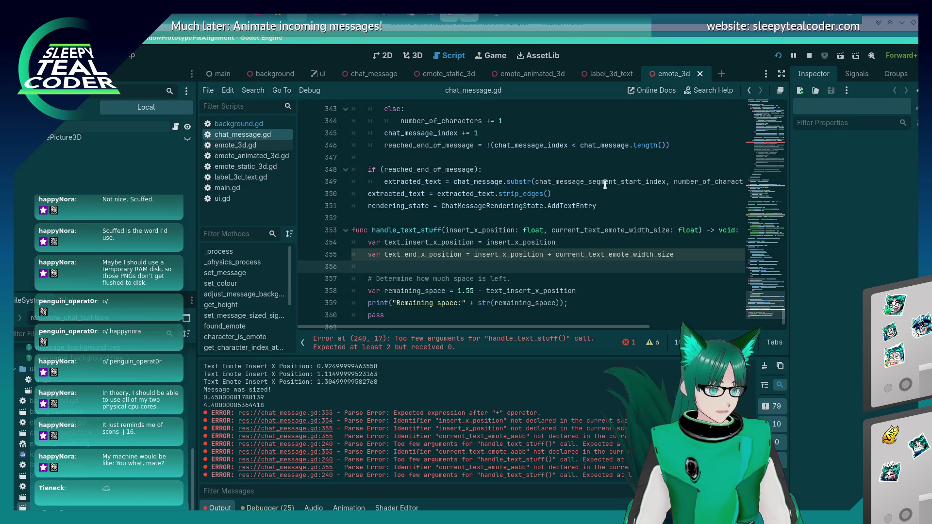
pyautogui.moveTo(527, 228)
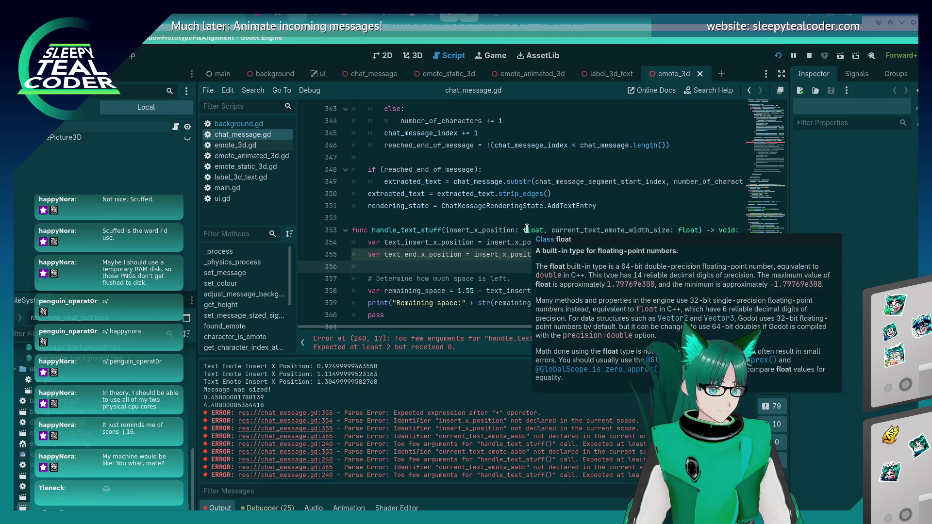
pyautogui.scroll(20, 520, 243)
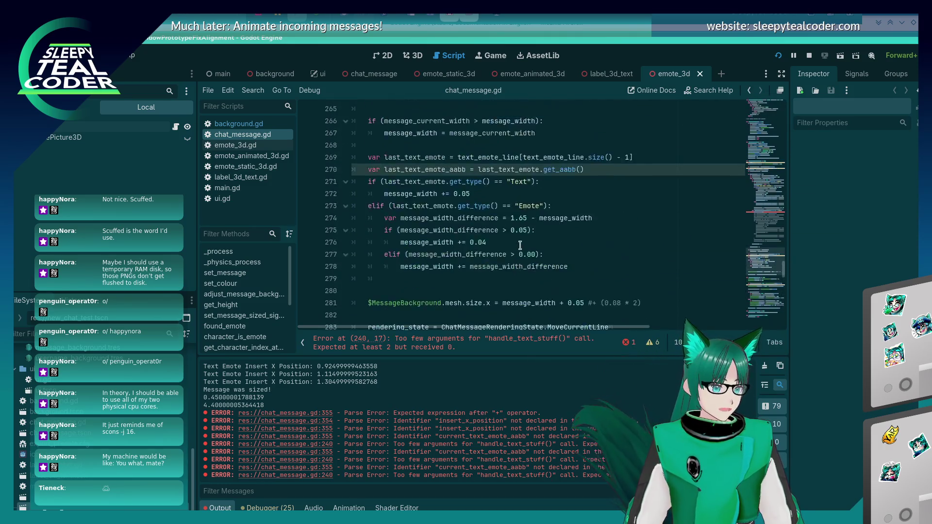
# Step: Pass insert_x_position and current_text_emote_aabb.size.x as arguments in the handle_text_stuff call, then save
pyautogui.scroll(15, 520, 244)
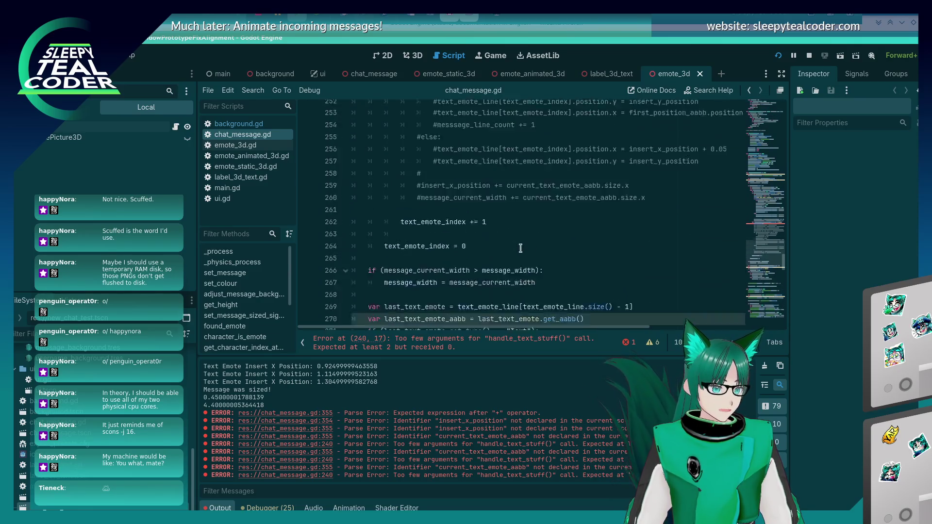
pyautogui.scroll(-2, 521, 249)
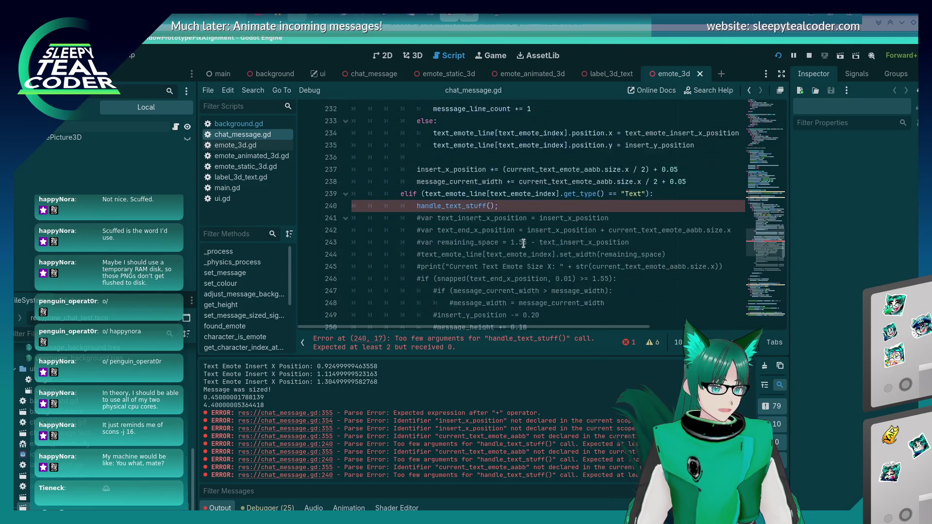
pyautogui.doubleClick(565, 214)
pyautogui.click(492, 206)
pyautogui.hotkey('ctrl', 'v')
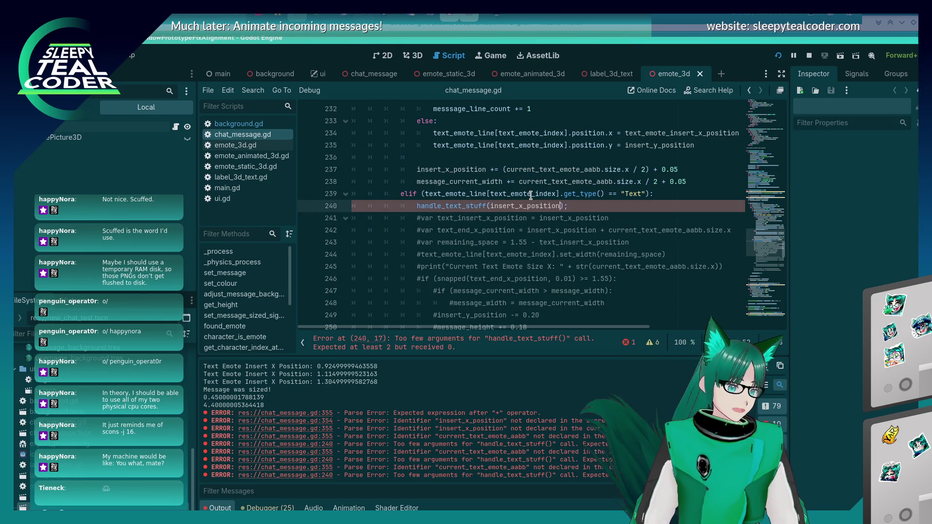
pyautogui.write(',')
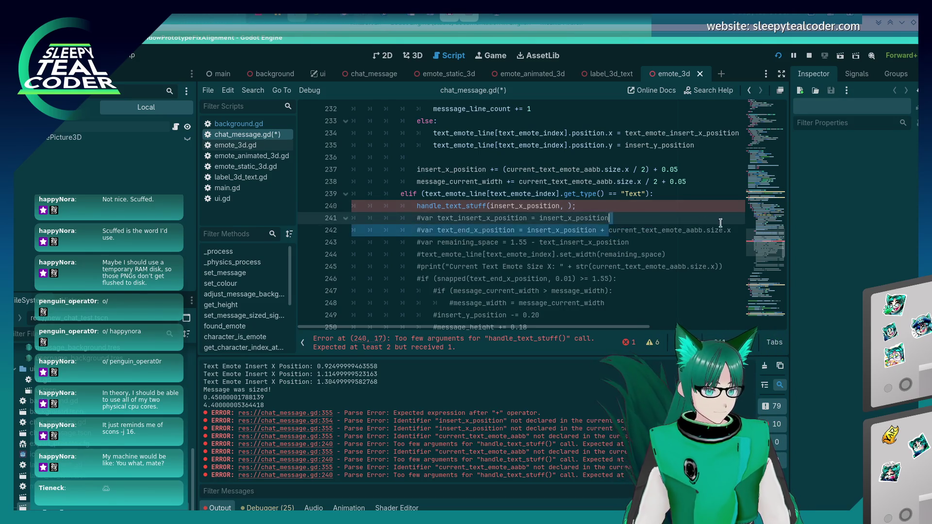
pyautogui.moveTo(606, 230); pyautogui.dragTo(728, 230)
pyautogui.click(565, 206)
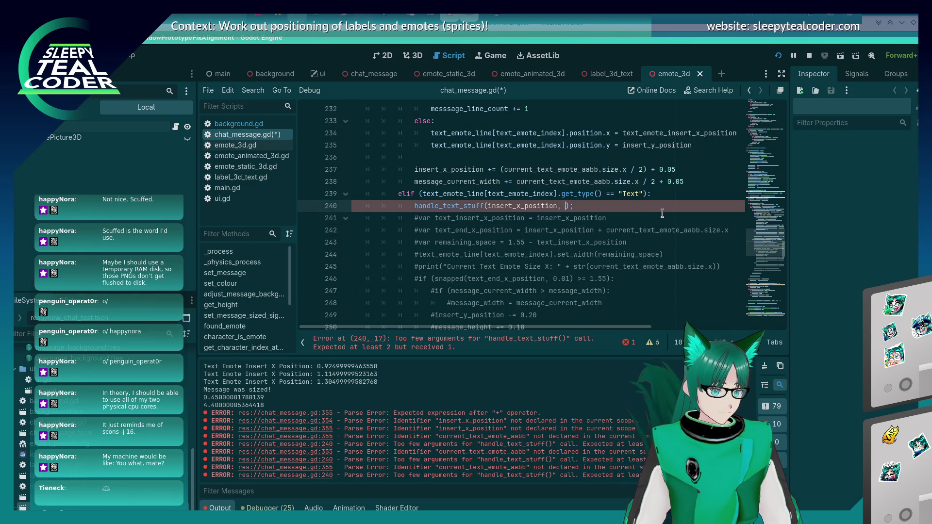
pyautogui.hotkey('ctrl', 'v')
pyautogui.hotkey('ctrl', 's')
pyautogui.click(532, 219)
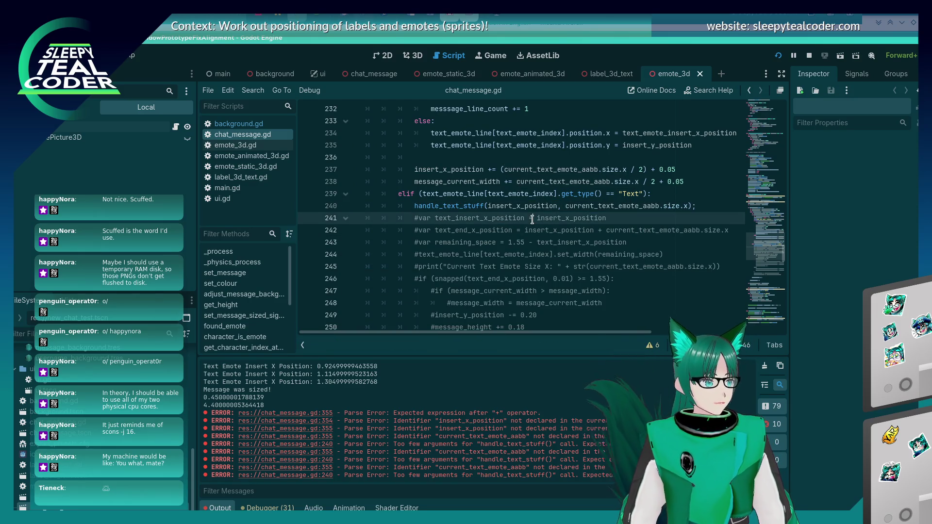
# Step: Delete the placeholder pass line at the end of handle_text_stuff
pyautogui.scroll(-20, 530, 221)
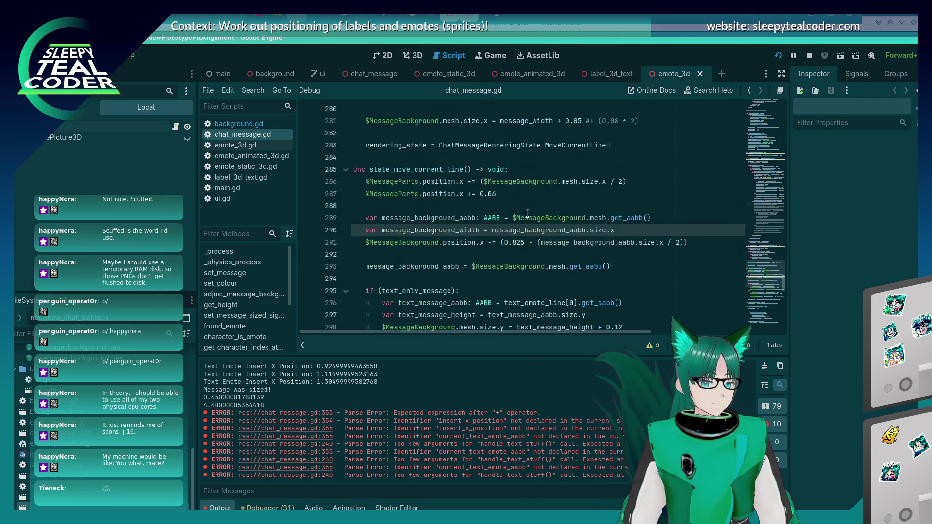
pyautogui.scroll(-9, 527, 213)
pyautogui.click(513, 262)
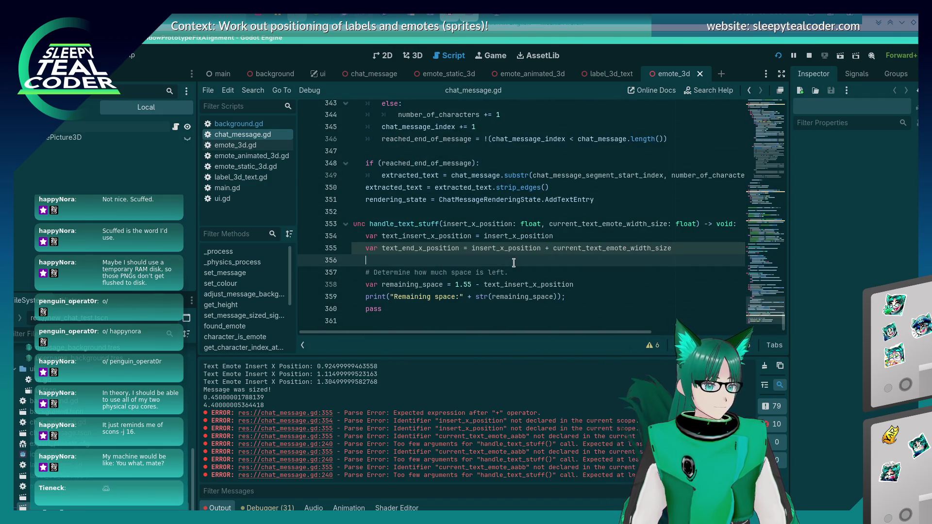
pyautogui.click(592, 249)
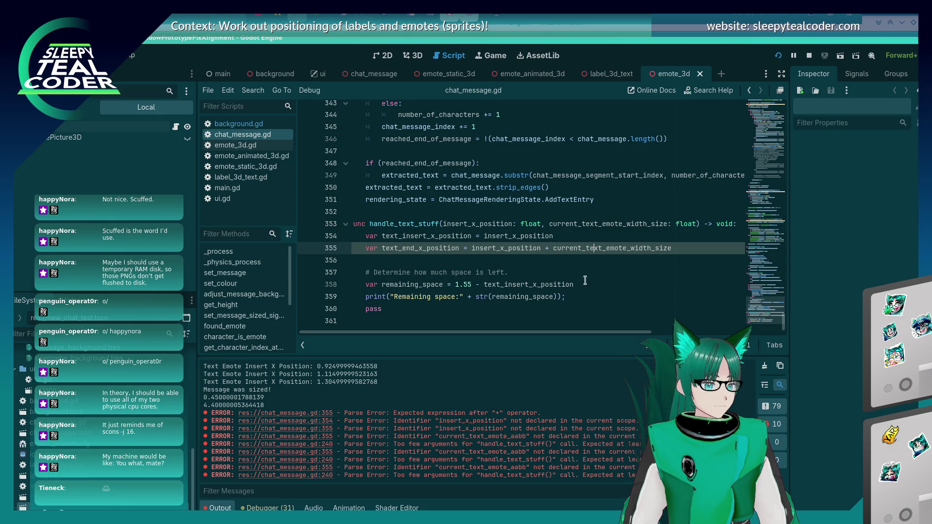
pyautogui.click(530, 311)
pyautogui.press('BackSpace')
pyautogui.press('BackSpace')
pyautogui.press('BackSpace')
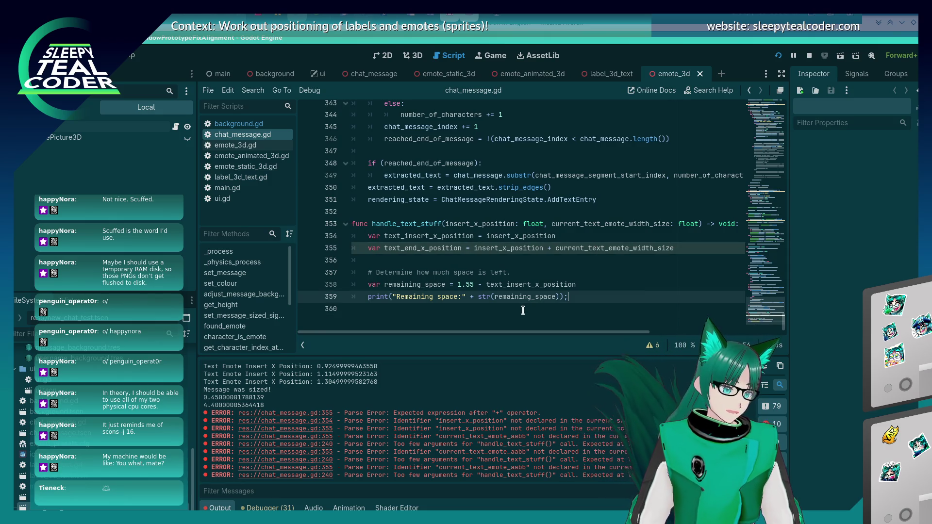
pyautogui.hotkey('alt', 'Tab')
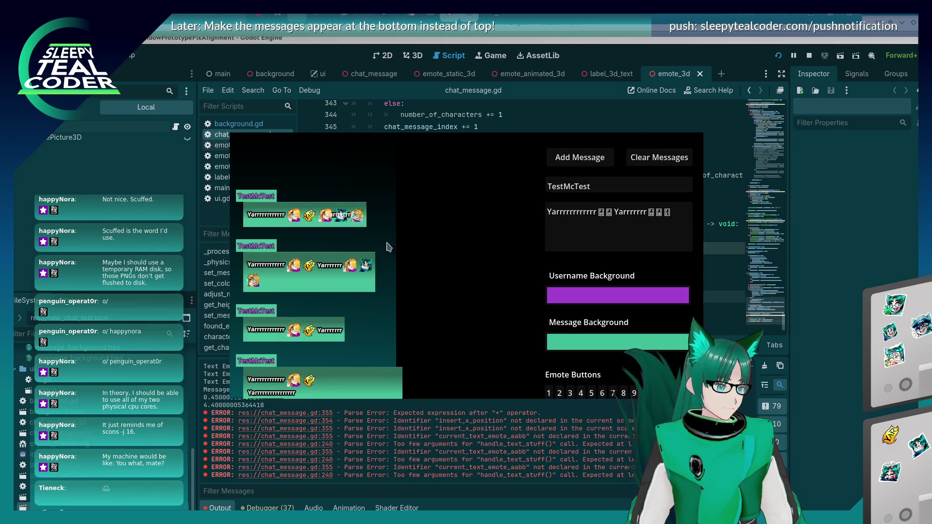
# Step: Add one more TestMcTest message in the running game, then stop the game with F8
pyautogui.click(576, 163)
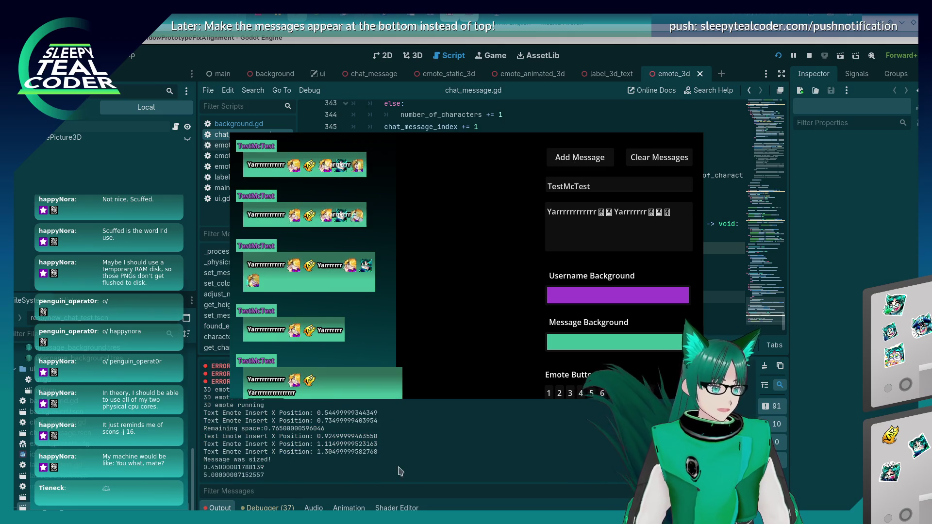
pyautogui.click(394, 466)
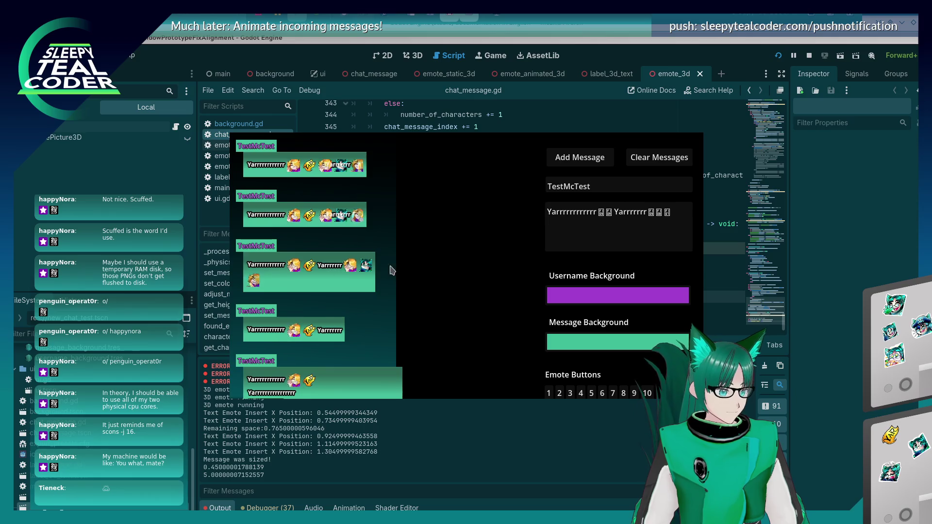
pyautogui.press('F8')
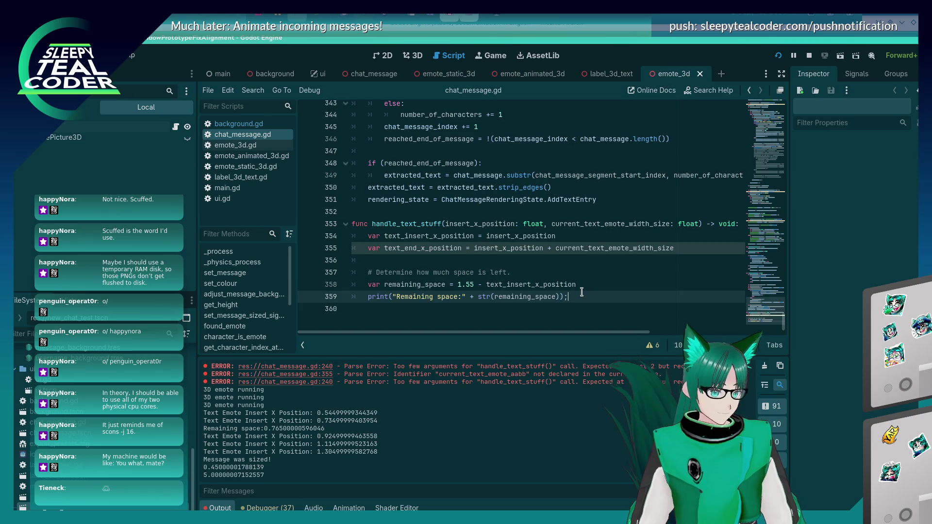
# Step: Search the whole project for 'for', then start a 'for' statement on a new line after the print
pyautogui.press('Return')
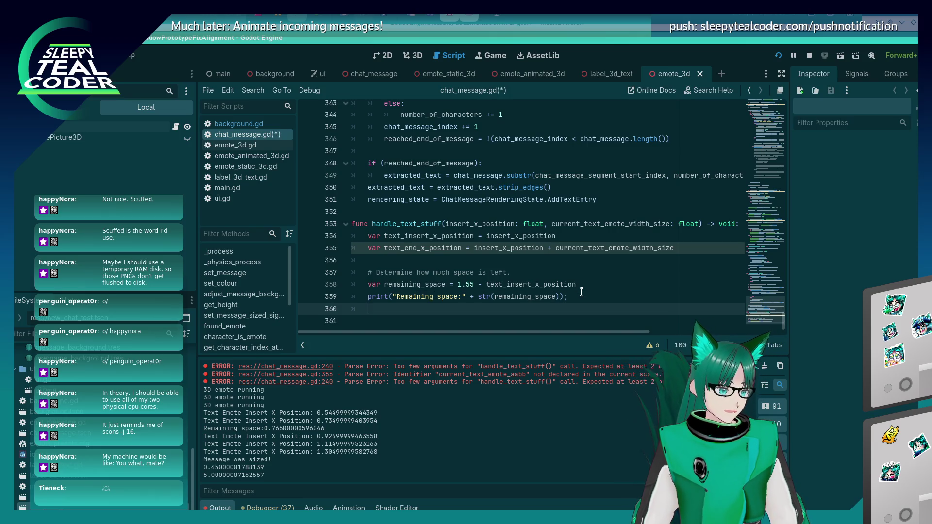
pyautogui.hotkey('ctrl', 'shift', 'f')
pyautogui.write('for')
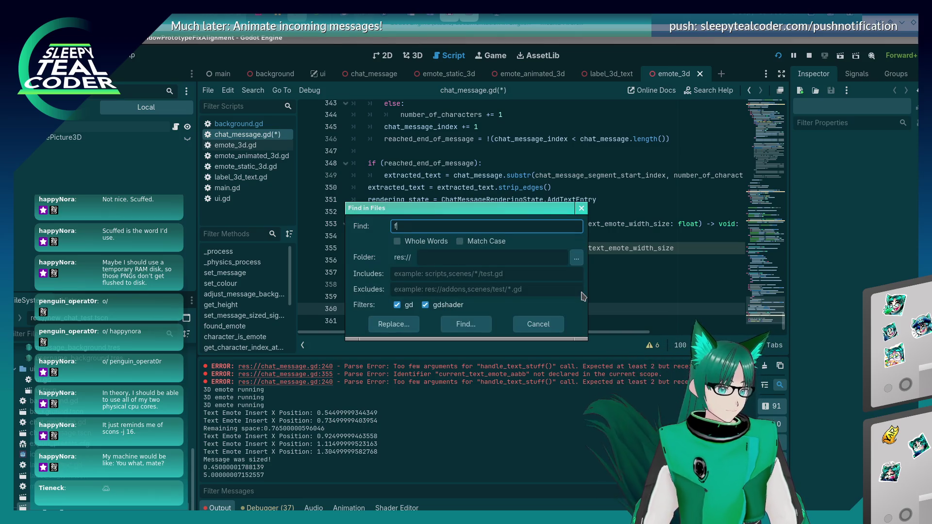
pyautogui.press('Return')
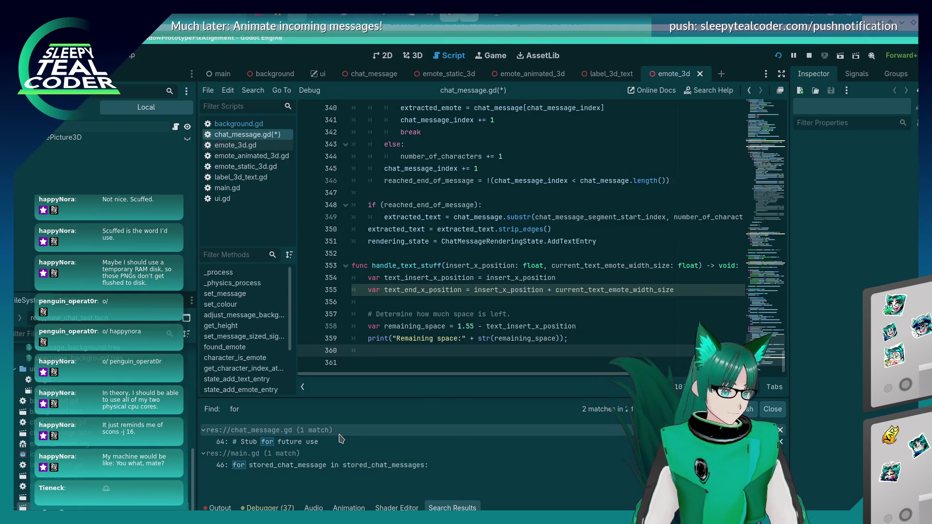
pyautogui.write('for')
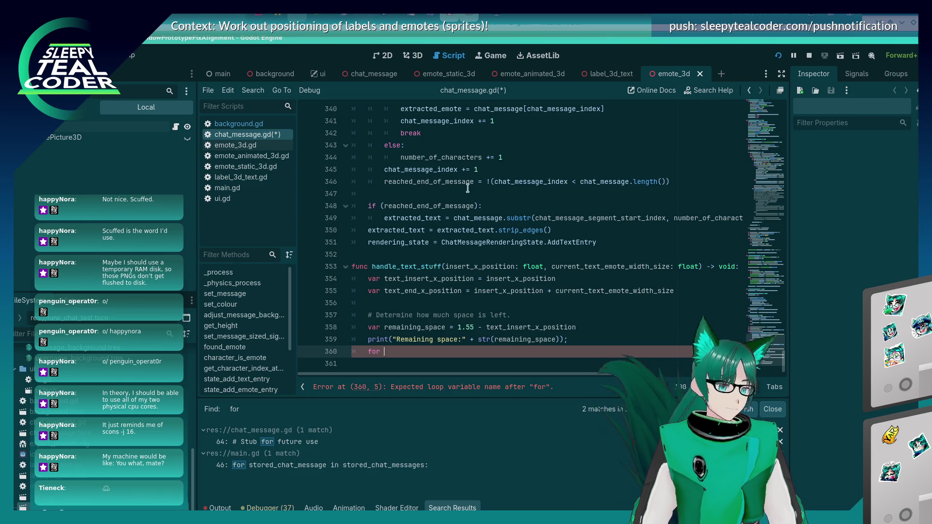
pyautogui.hotkey('alt', 'Tab')
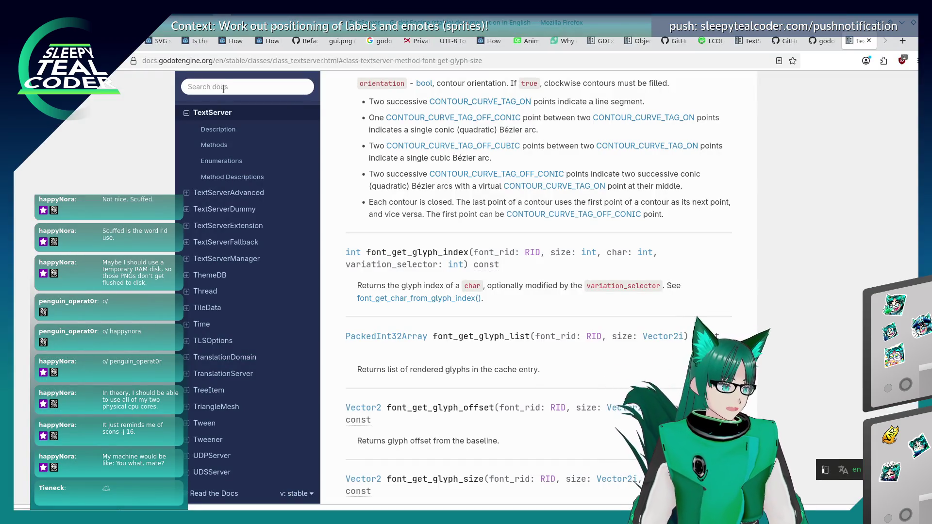
pyautogui.click(229, 92)
pyautogui.write('for')
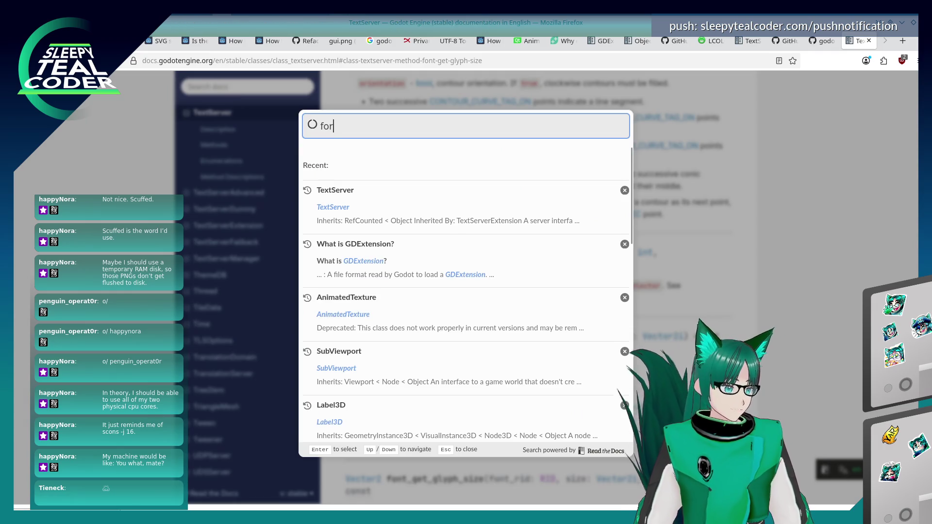
pyautogui.write(' loop')
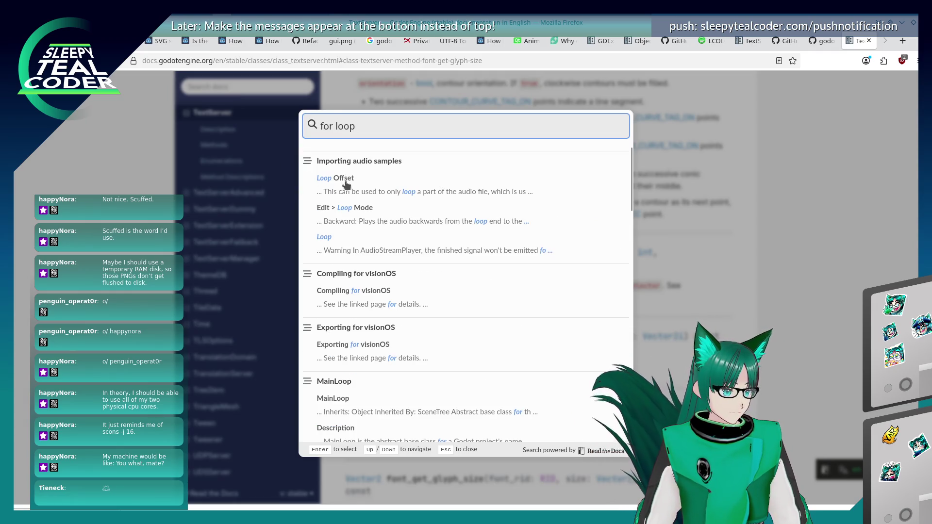
pyautogui.click(343, 241)
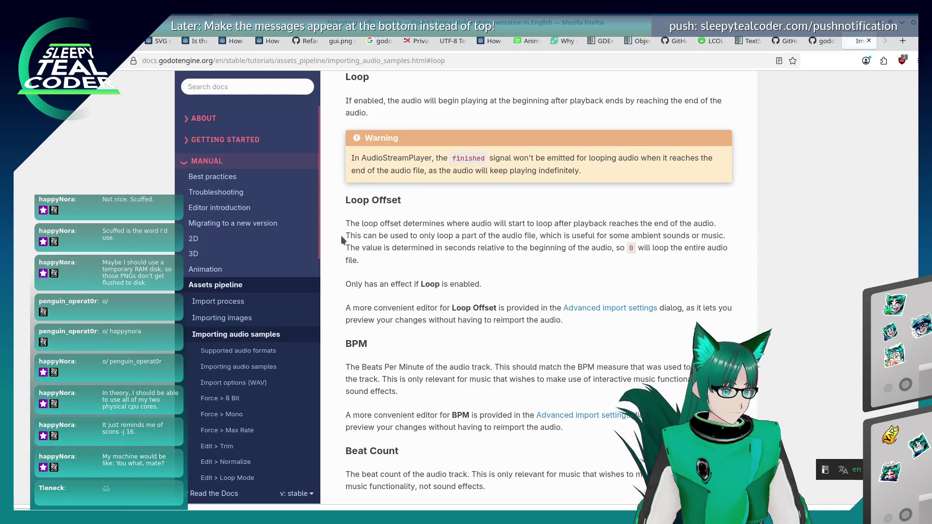
pyautogui.hotkey('alt', 'Left')
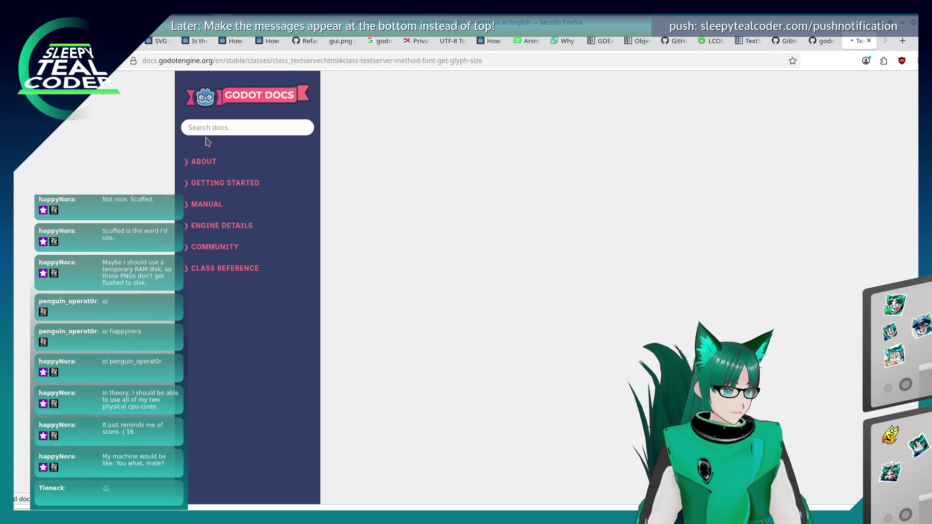
pyautogui.press('/')
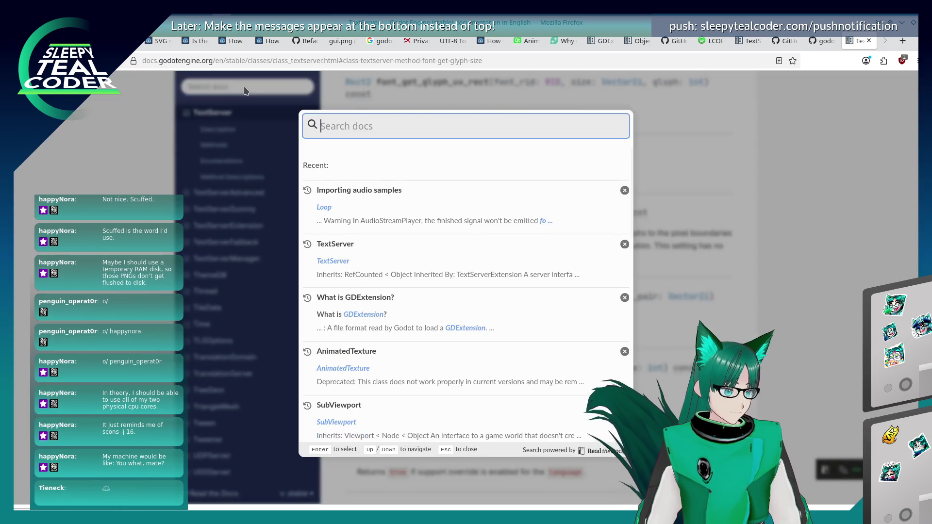
pyautogui.write('for')
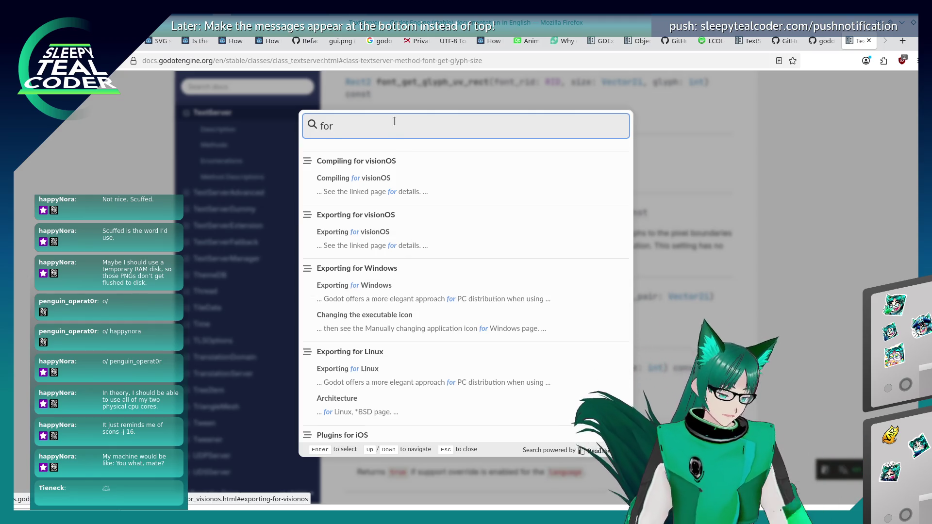
pyautogui.write(' loop')
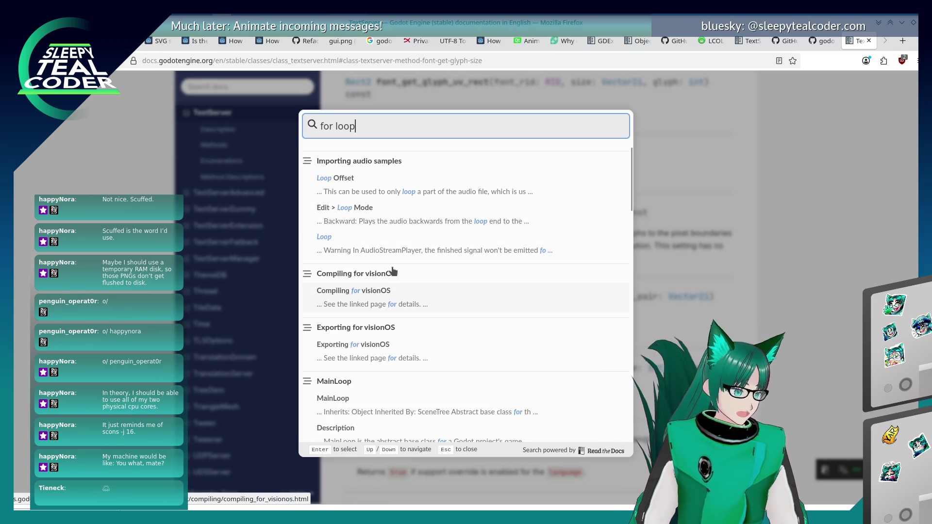
pyautogui.scroll(-2, 393, 271)
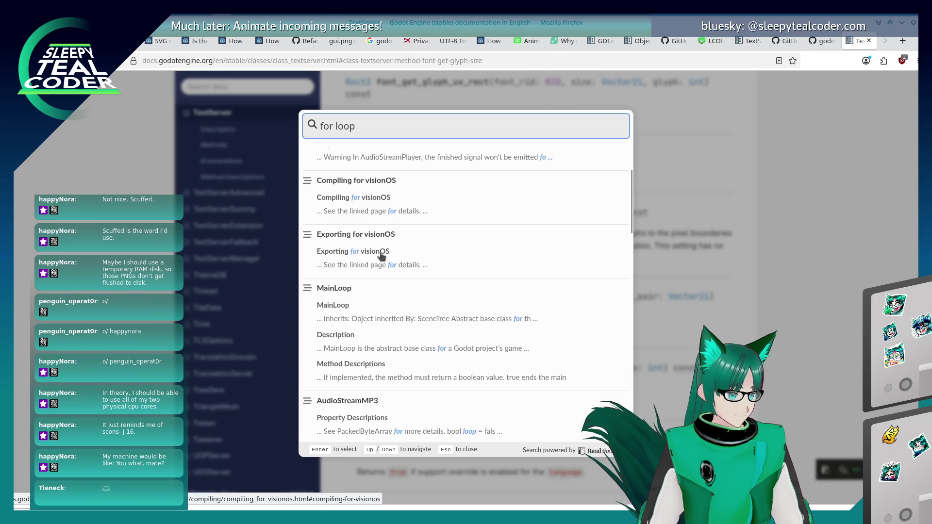
pyautogui.scroll(-3, 379, 251)
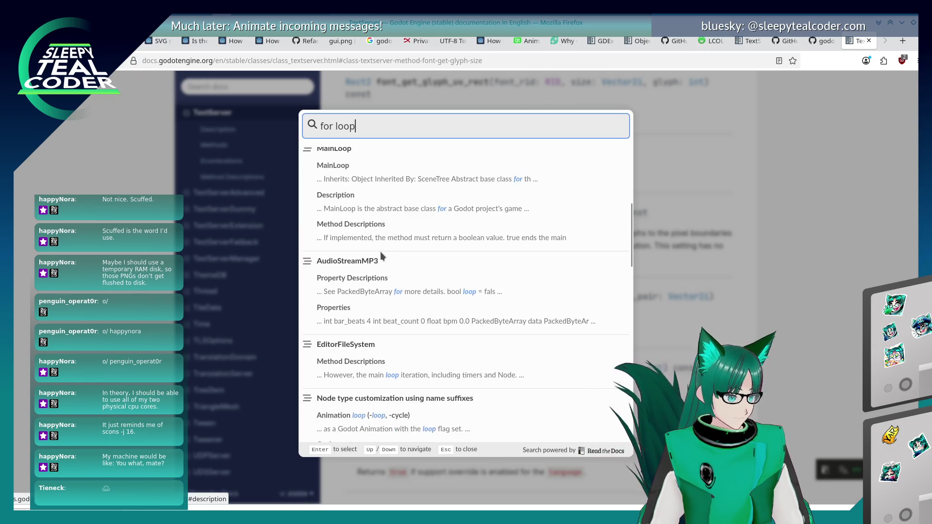
pyautogui.scroll(-10, 380, 251)
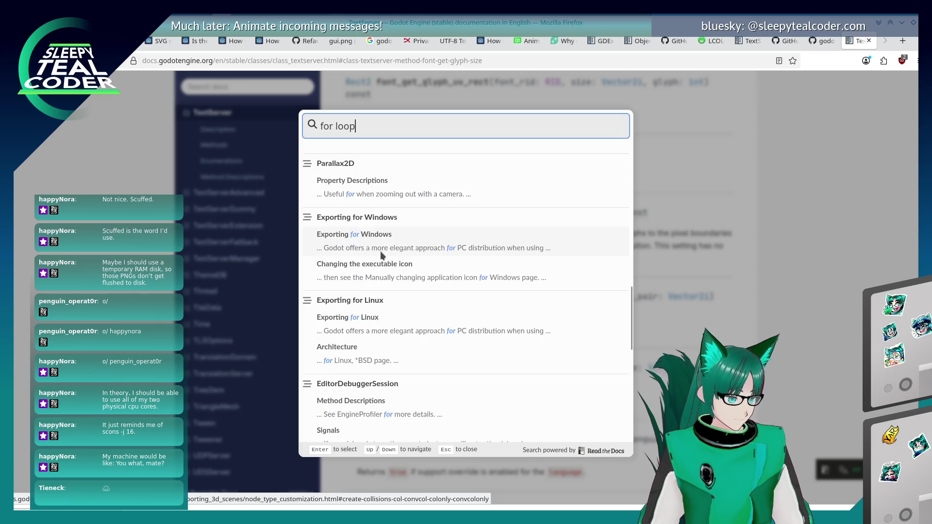
pyautogui.scroll(-3, 363, 258)
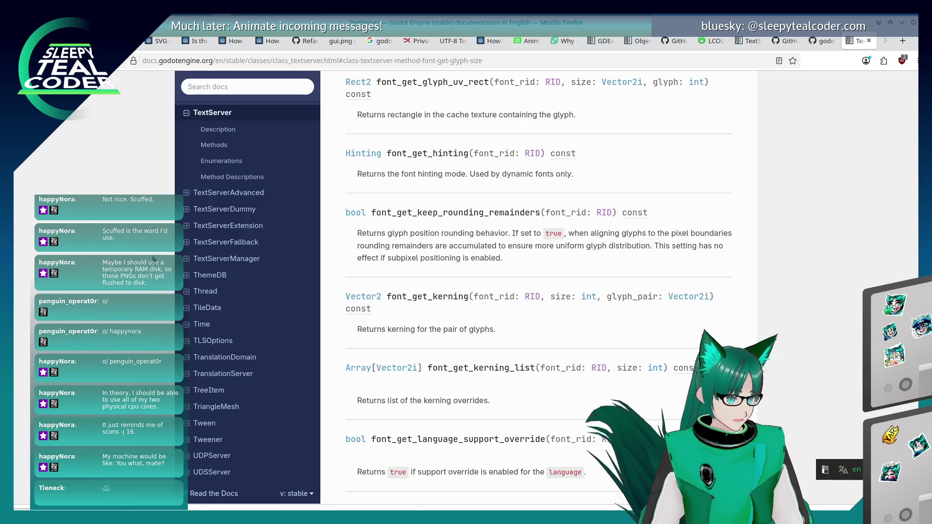
pyautogui.click(638, 119)
pyautogui.click(901, 40)
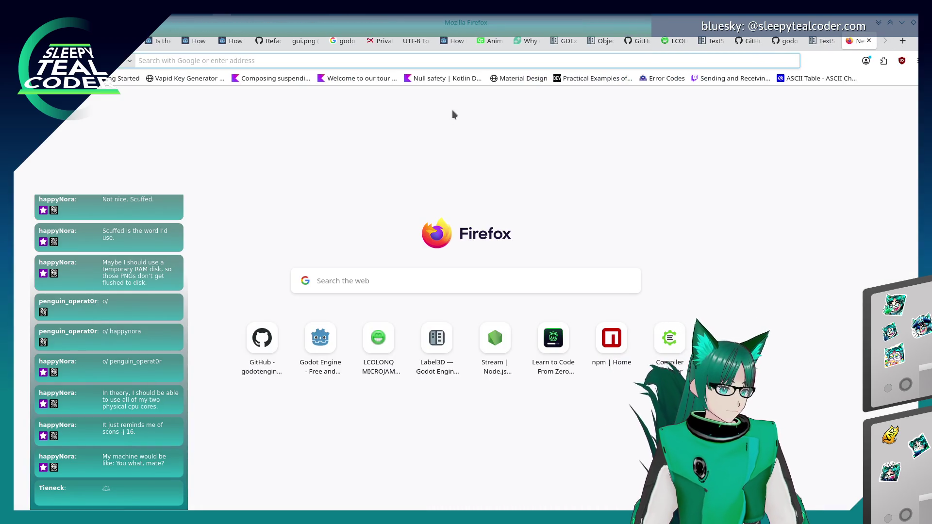
# Step: Open the Learn to Code From Zero with Godot course and browse its lesson list
pyautogui.write('gdscript')
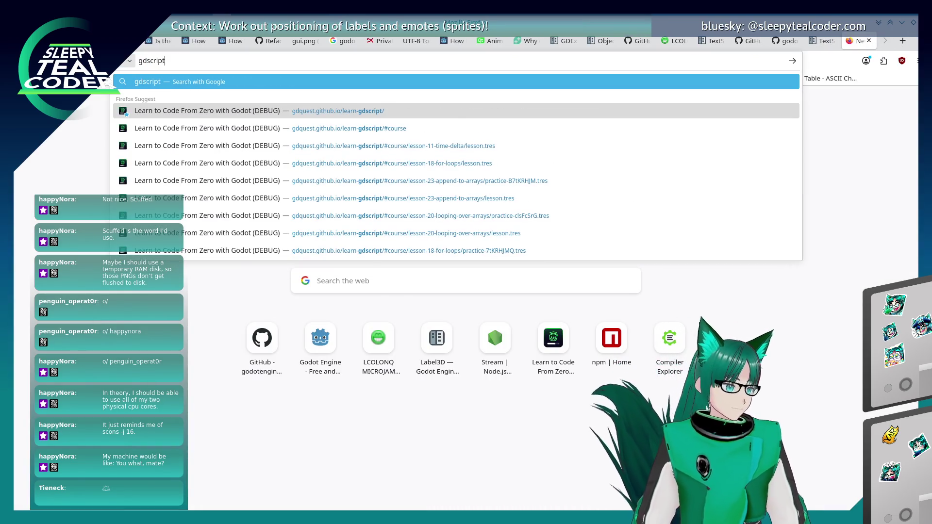
pyautogui.click(444, 111)
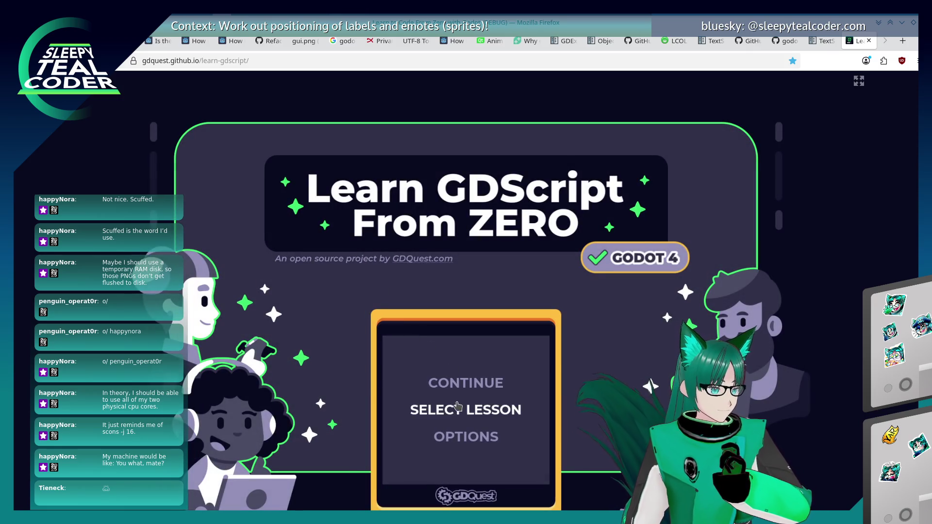
pyautogui.click(457, 405)
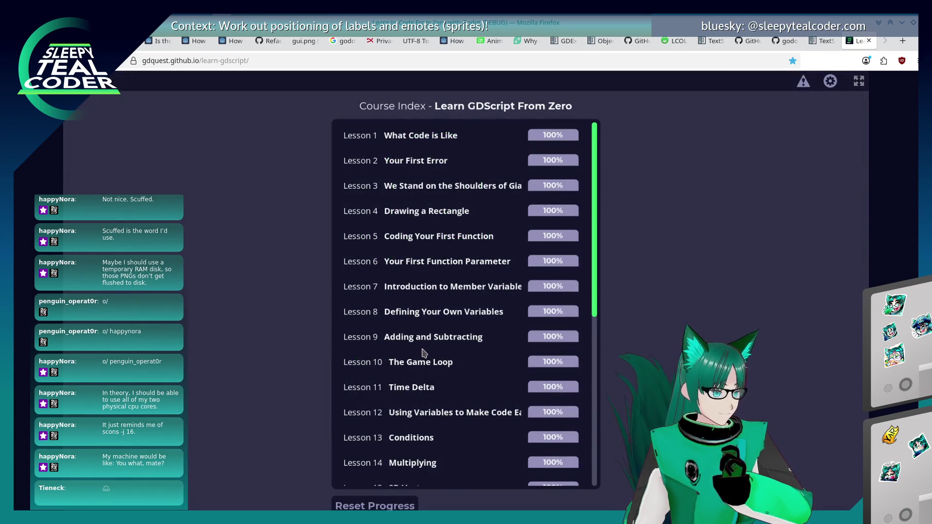
pyautogui.scroll(-5, 426, 303)
pyautogui.scroll(-2, 428, 303)
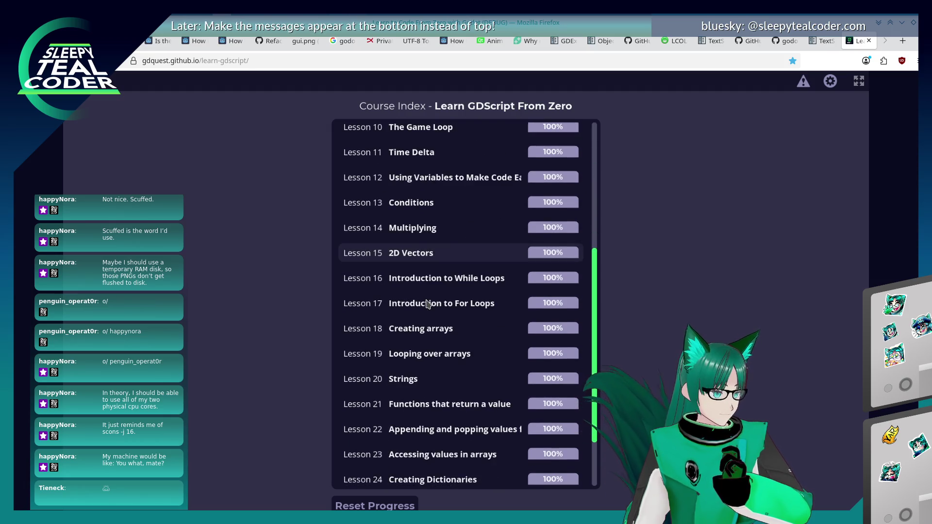
pyautogui.scroll(-2, 426, 303)
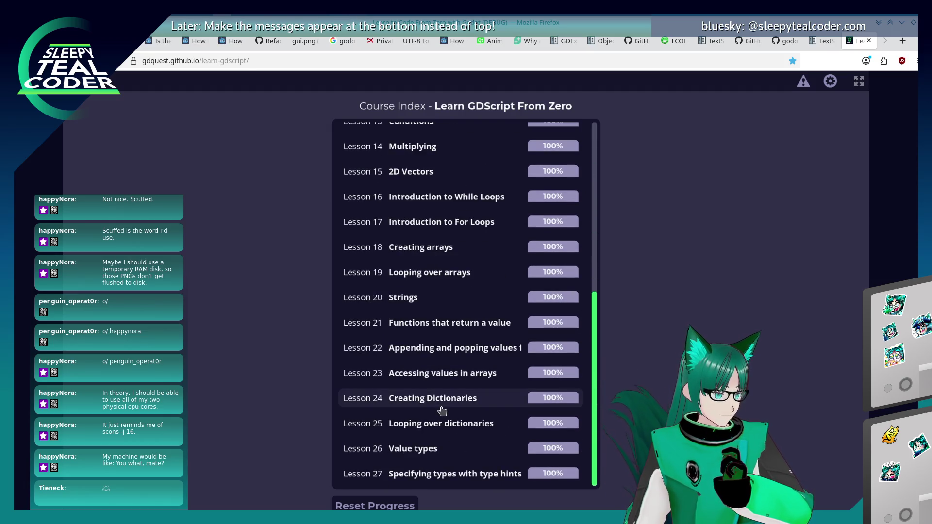
pyautogui.scroll(3, 439, 403)
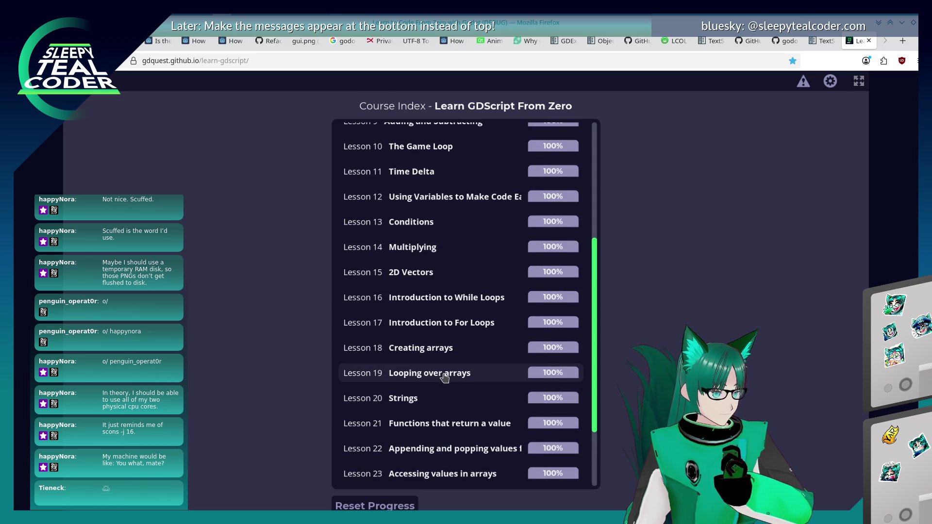
pyautogui.scroll(7, 444, 378)
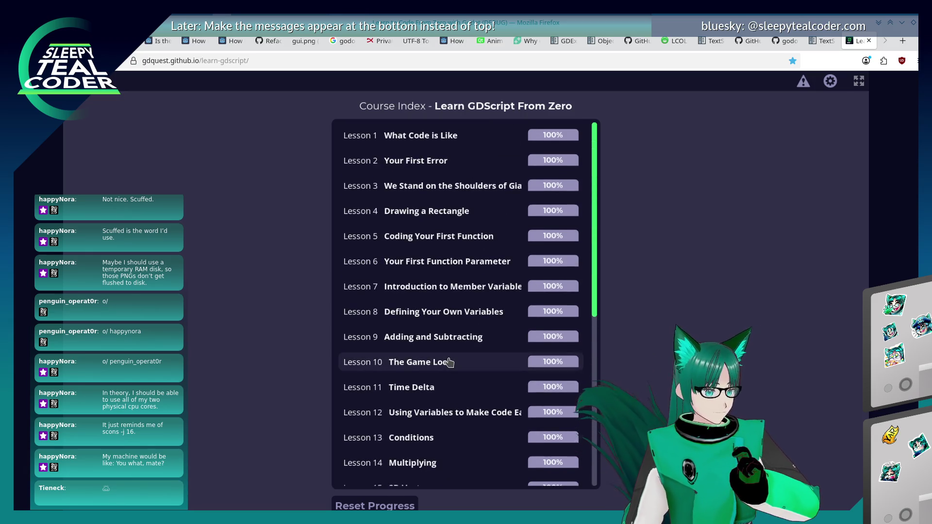
pyautogui.scroll(-2, 449, 362)
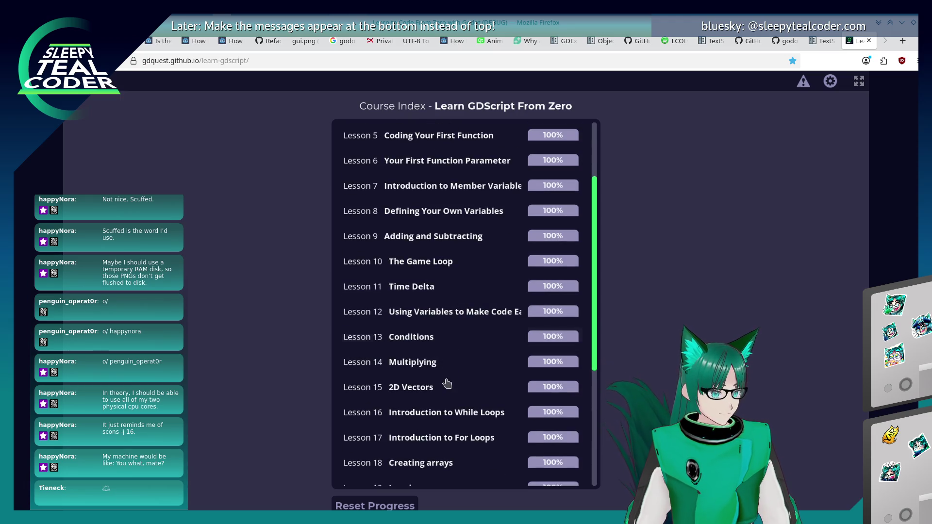
pyautogui.scroll(-1, 451, 384)
# Step: Open Lesson 17, Introduction to For Loops, read its range(3) example, then close the page
pyautogui.click(453, 403)
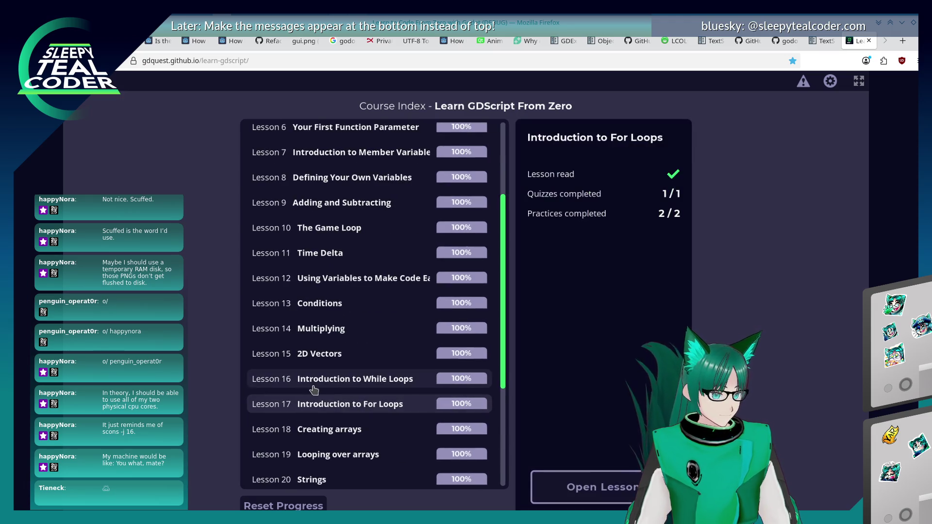
pyautogui.click(575, 488)
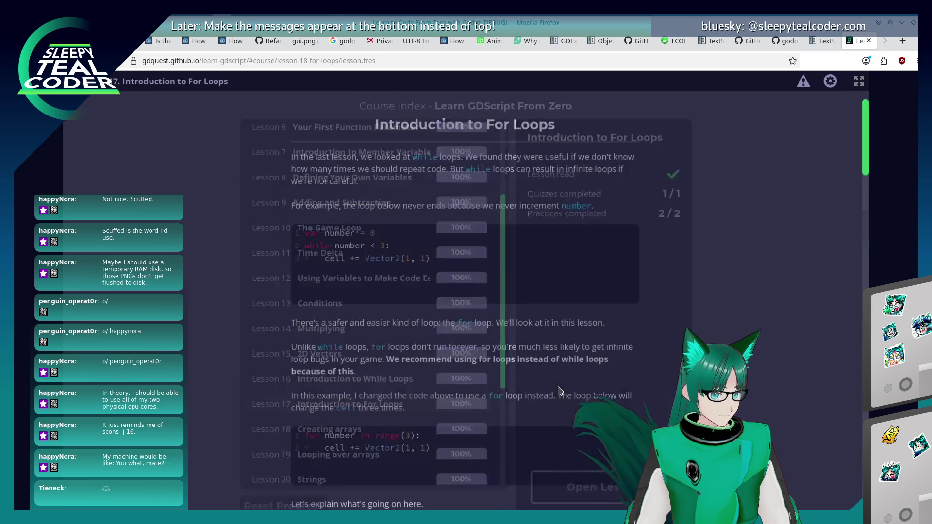
pyautogui.scroll(-1, 559, 390)
pyautogui.scroll(-1, 485, 378)
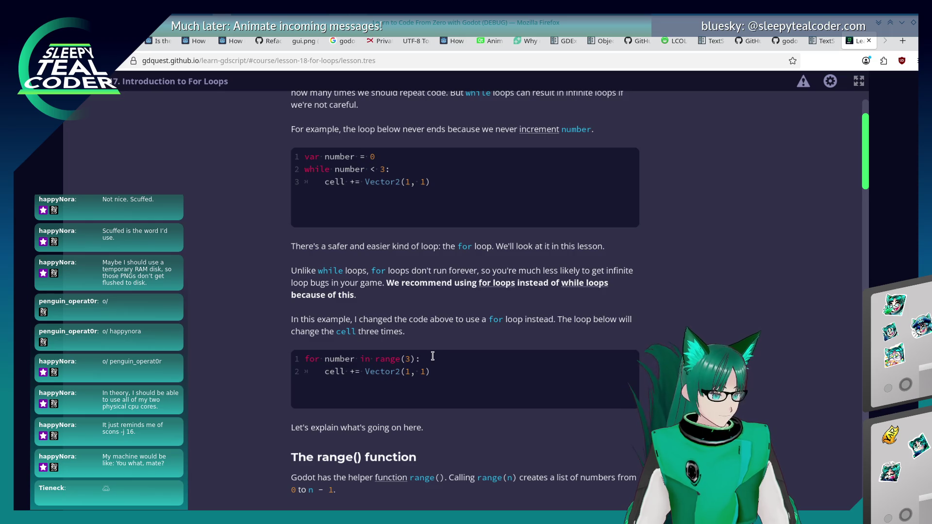
pyautogui.scroll(-1, 433, 357)
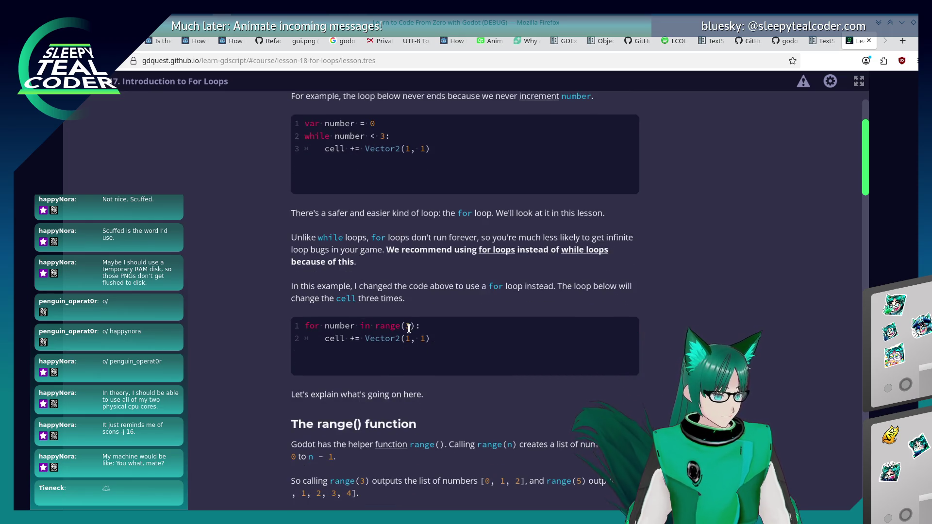
pyautogui.scroll(1, 408, 328)
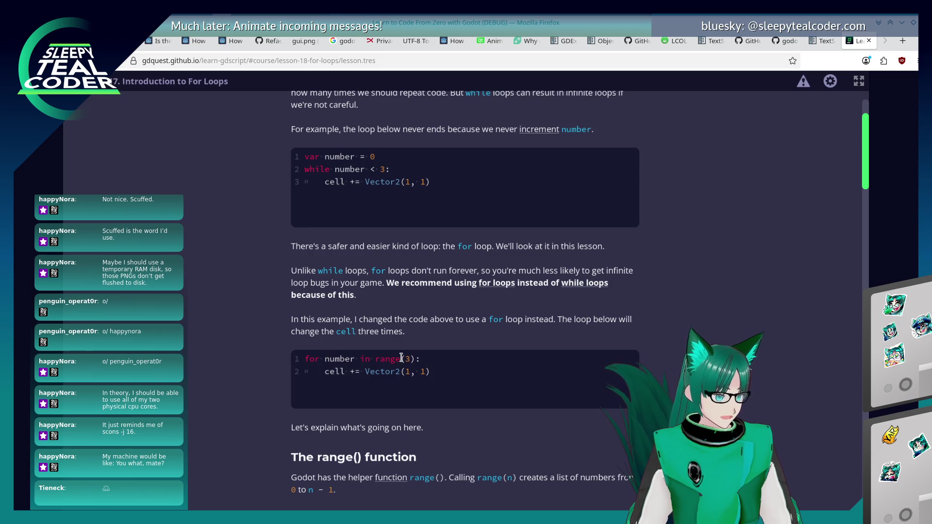
pyautogui.click(869, 41)
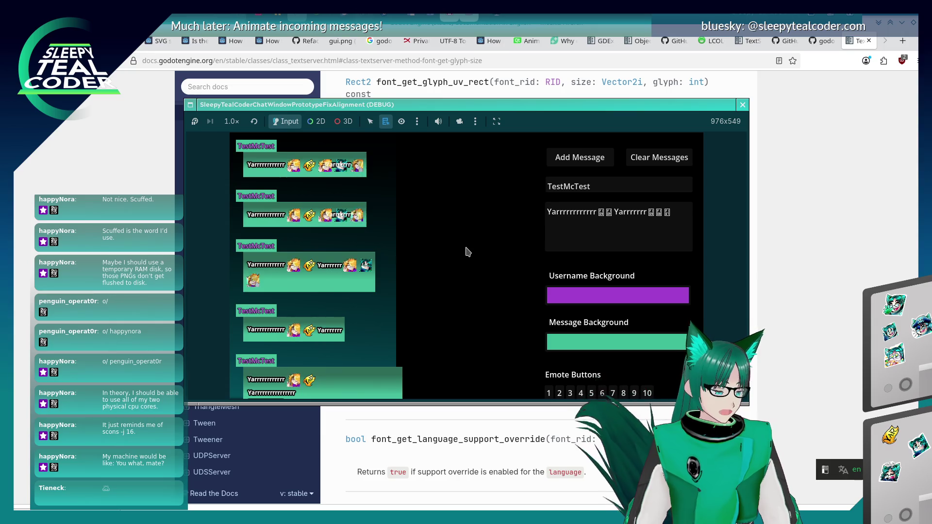
# Step: Back in the Godot editor, insert a new line above the for statement and begin a var declaration
pyautogui.hotkey('alt', 'Tab')
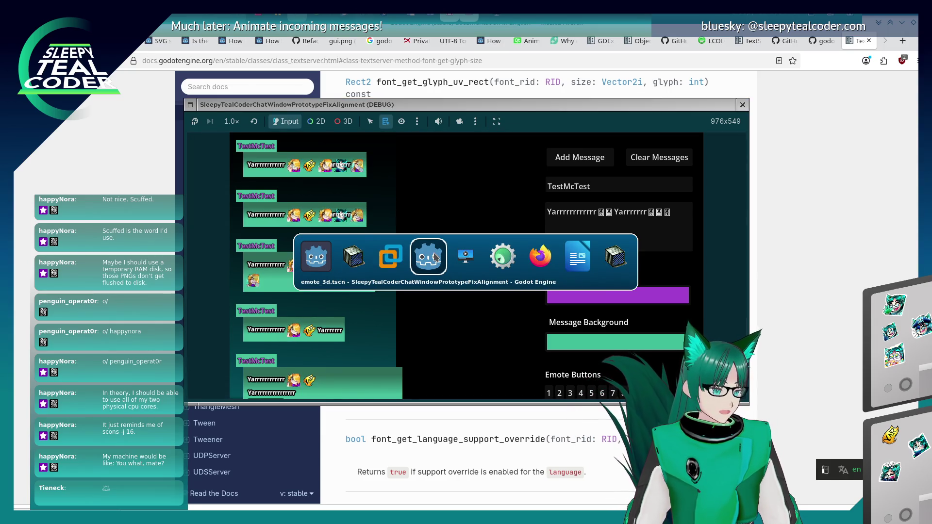
pyautogui.click(429, 264)
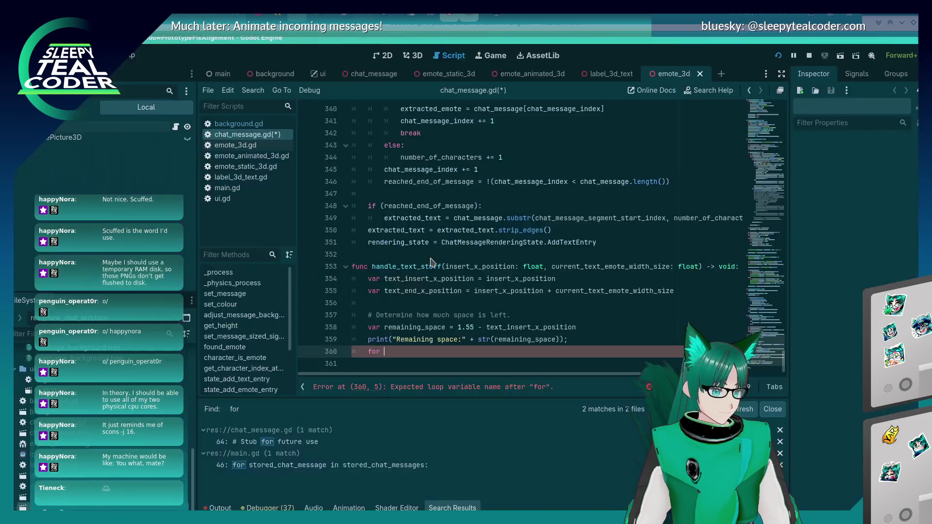
pyautogui.hotkey('ctrl', 'shift', 'Return')
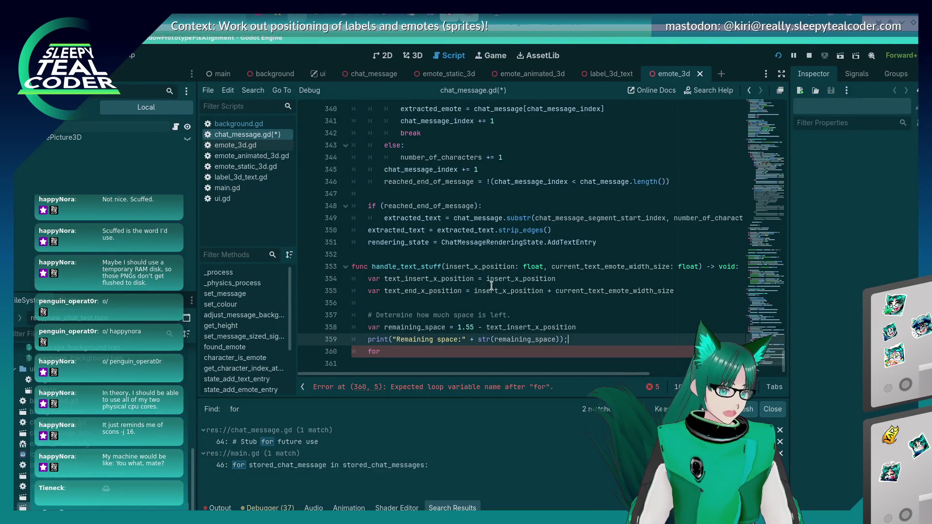
pyautogui.write('v')
pyautogui.press('Escape')
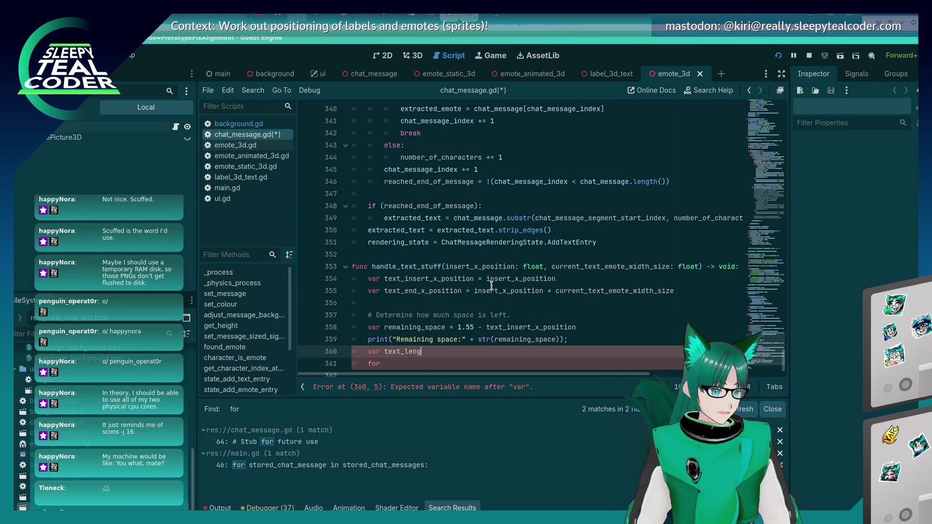
pyautogui.write('th =')
pyautogui.press('Escape')
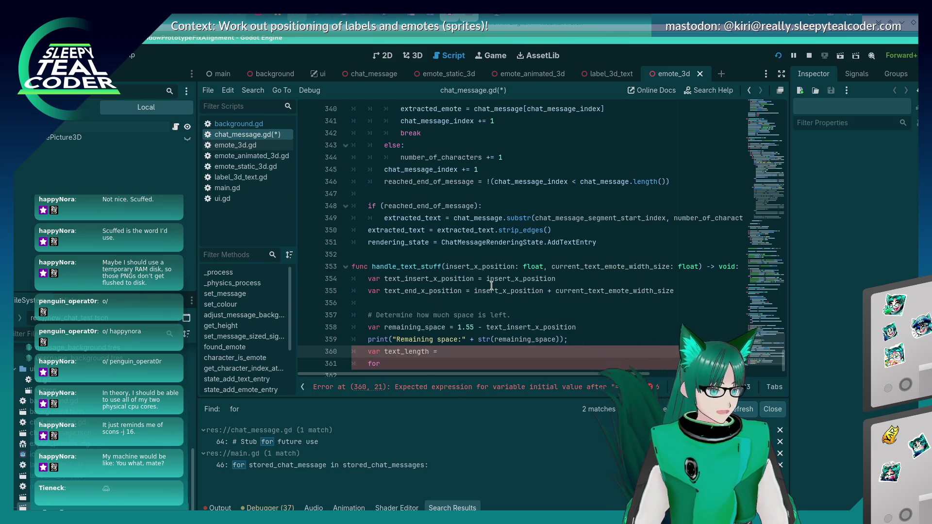
pyautogui.scroll(20, 524, 278)
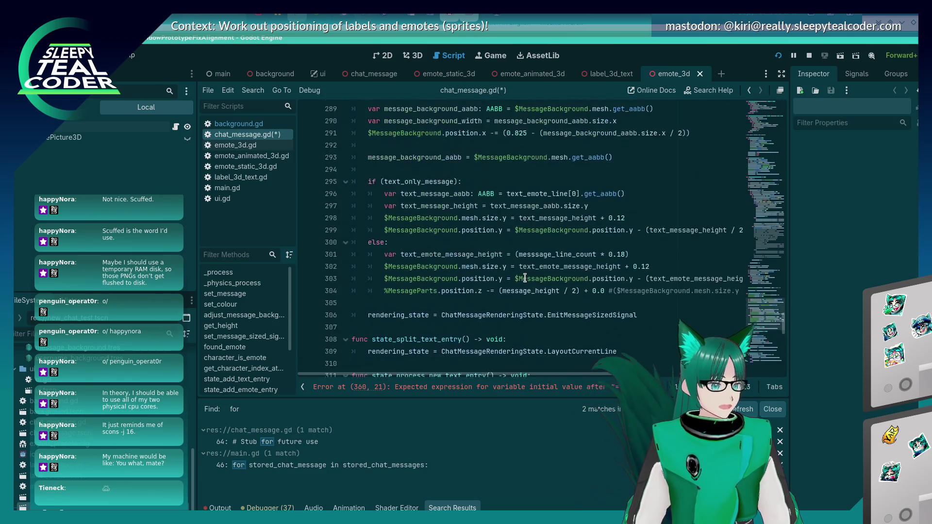
# Step: Navigate through chat_message.gd with the minimap, selecting the chat_message variable on line 24
pyautogui.scroll(16, 525, 278)
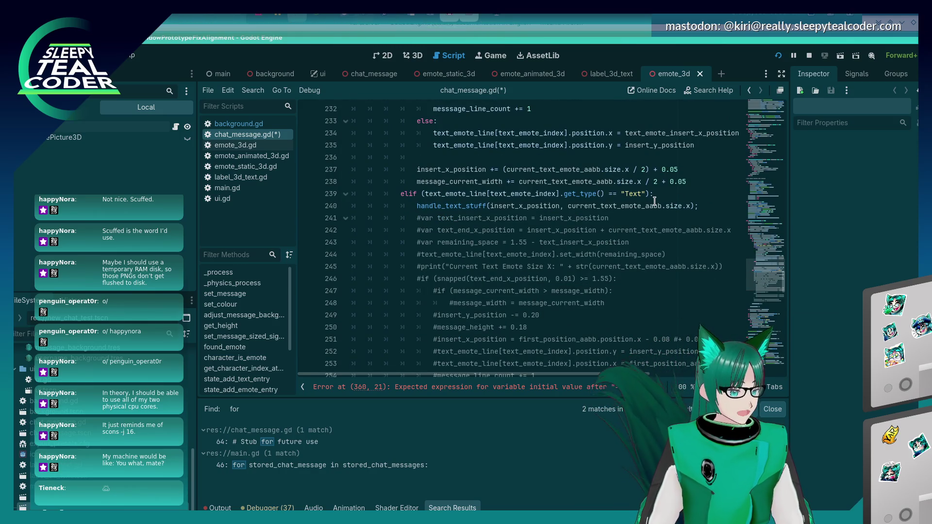
pyautogui.scroll(-1, 582, 253)
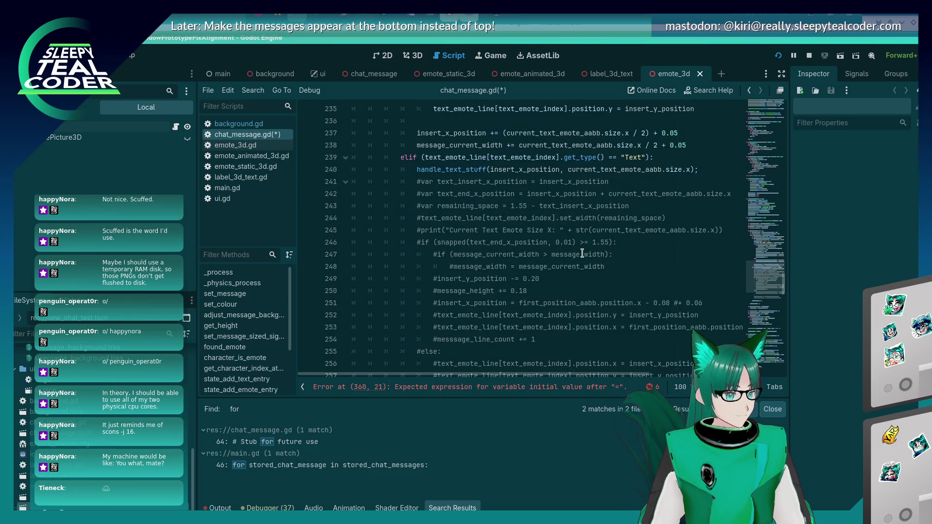
pyautogui.scroll(1, 582, 254)
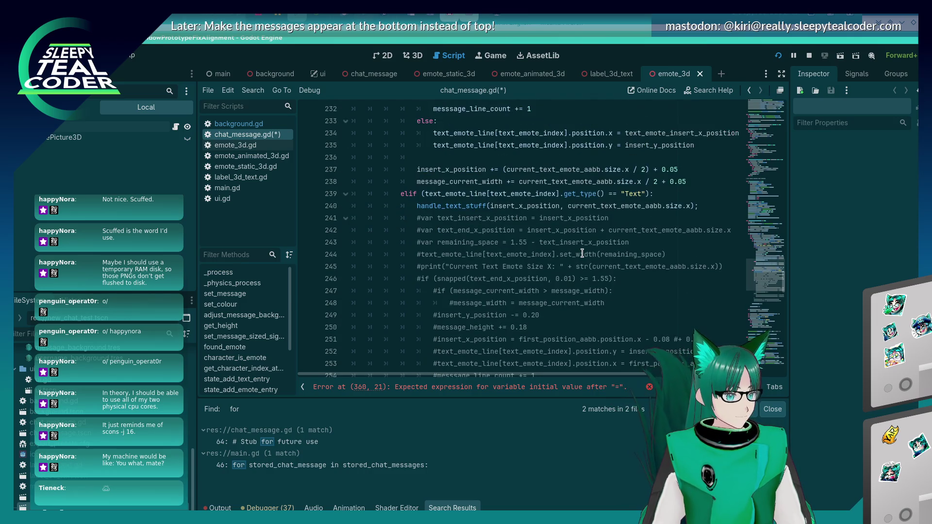
pyautogui.scroll(1, 582, 253)
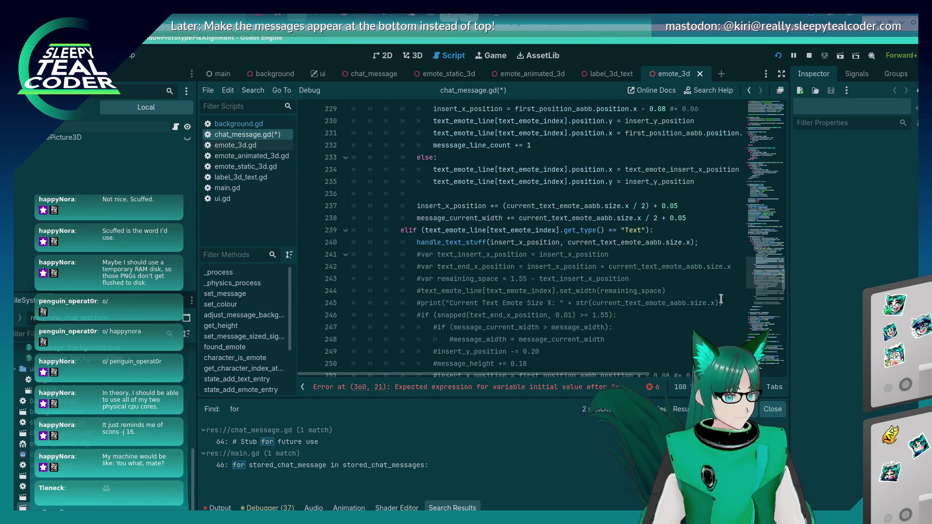
pyautogui.moveTo(786, 294); pyautogui.dragTo(781, 126)
pyautogui.scroll(-1, 544, 242)
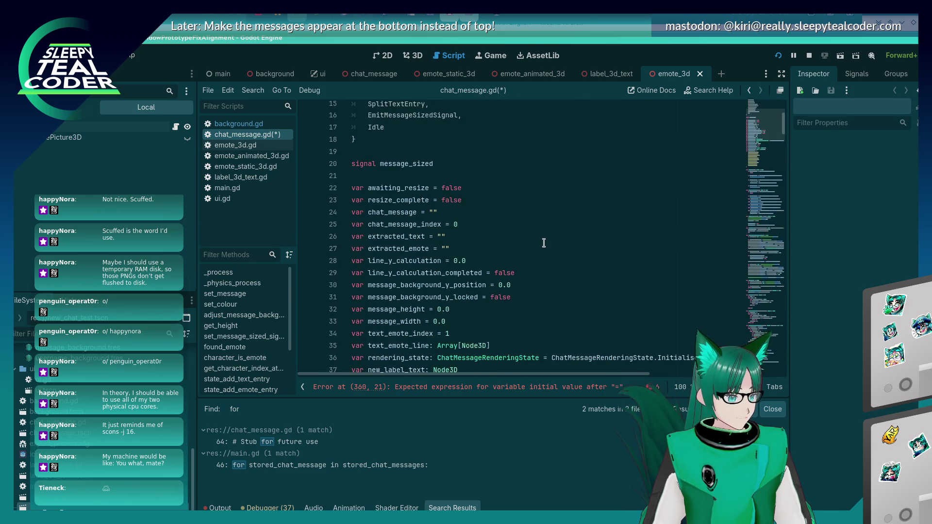
pyautogui.doubleClick(411, 214)
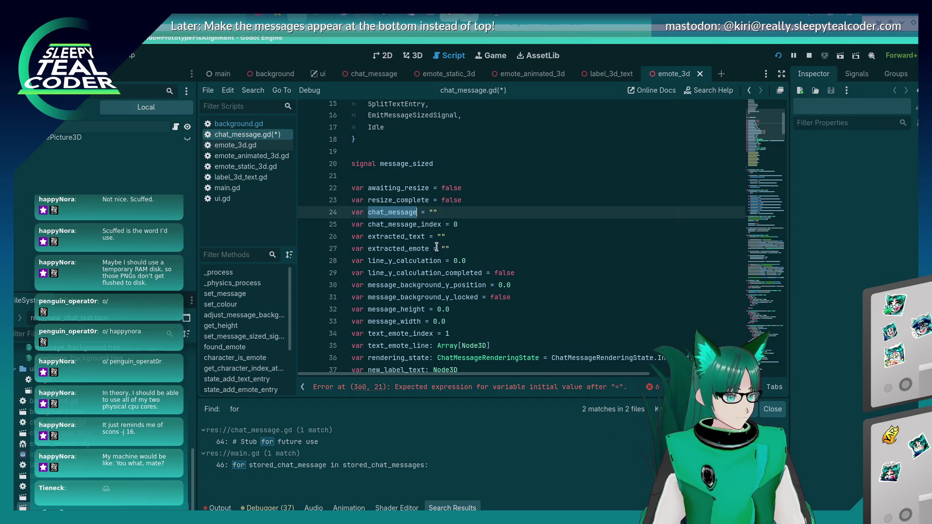
pyautogui.scroll(-3, 442, 252)
pyautogui.scroll(2, 437, 247)
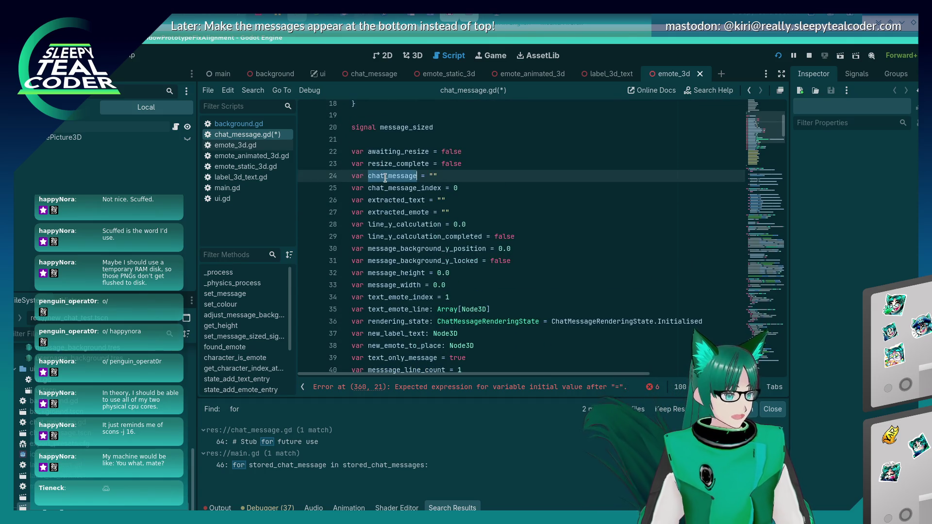
pyautogui.scroll(-20, 388, 215)
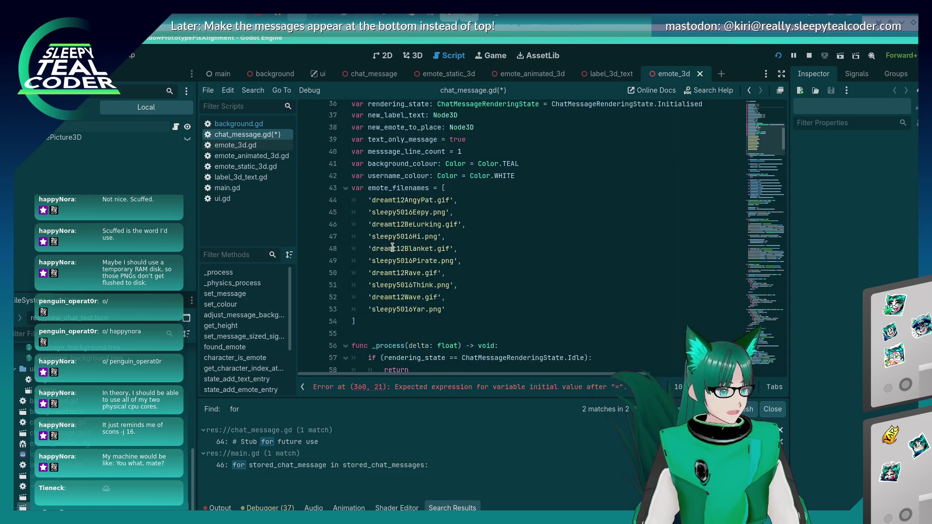
pyautogui.scroll(-6, 392, 248)
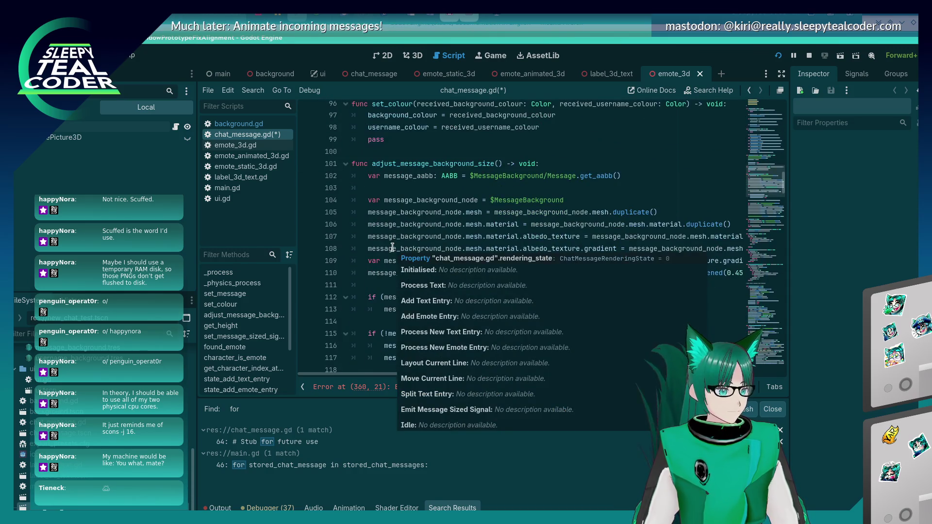
pyautogui.scroll(-3, 392, 247)
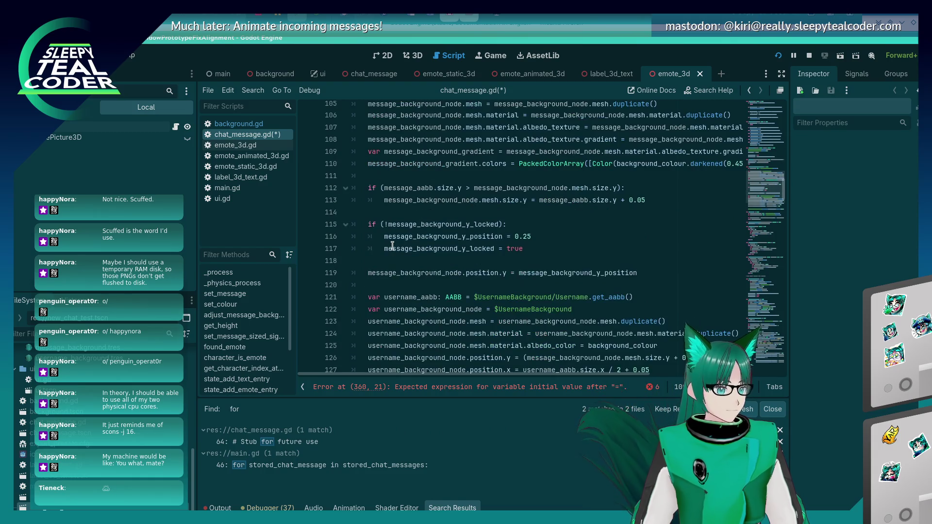
# Step: Search the script for add_text_entry and inspect label_text and extracted_text on lines 181-184
pyautogui.hotkey('ctrl', 'f')
pyautogui.scroll(-15, 392, 246)
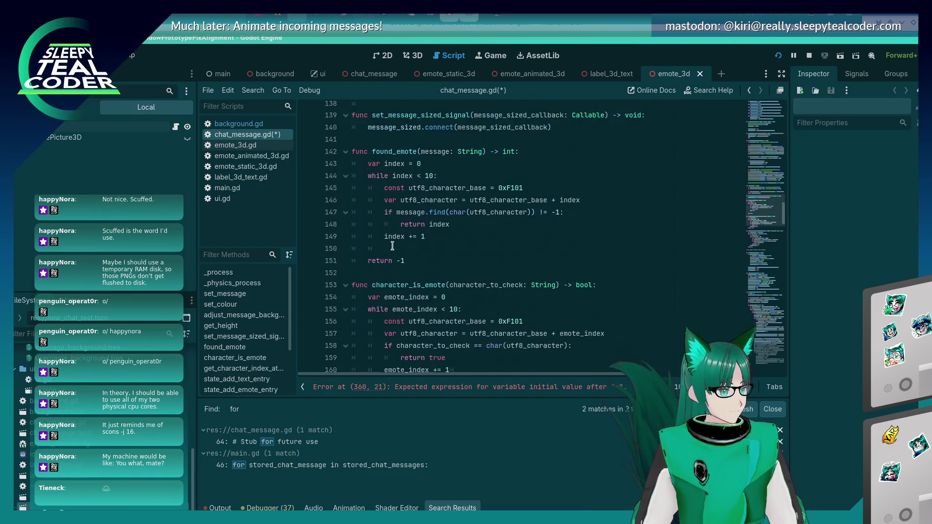
pyautogui.write('add_text_entry')
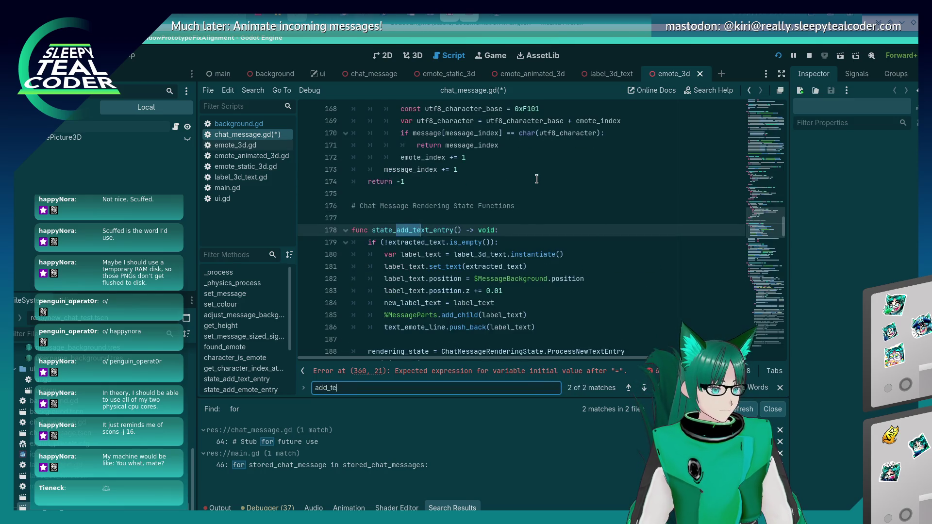
pyautogui.press('Return')
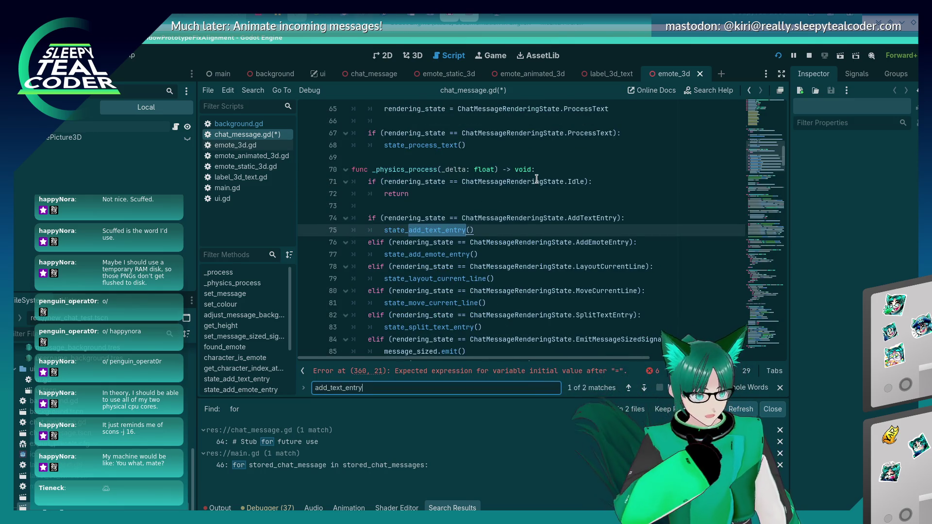
pyautogui.press('Return')
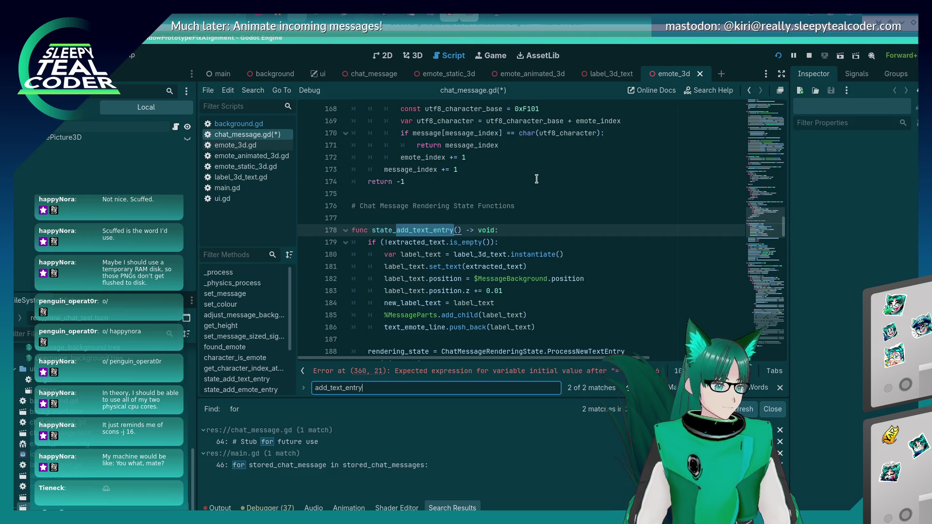
pyautogui.scroll(-3, 536, 179)
pyautogui.scroll(1, 547, 201)
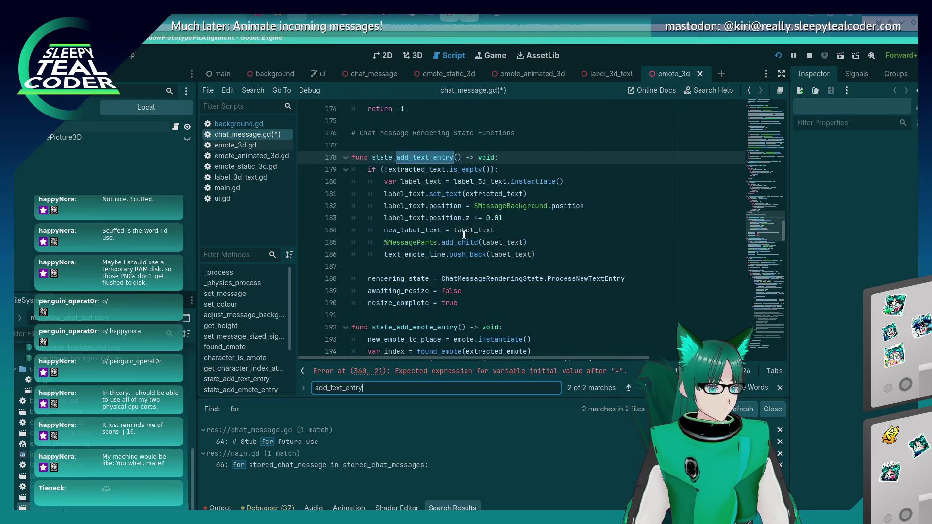
pyautogui.doubleClick(474, 230)
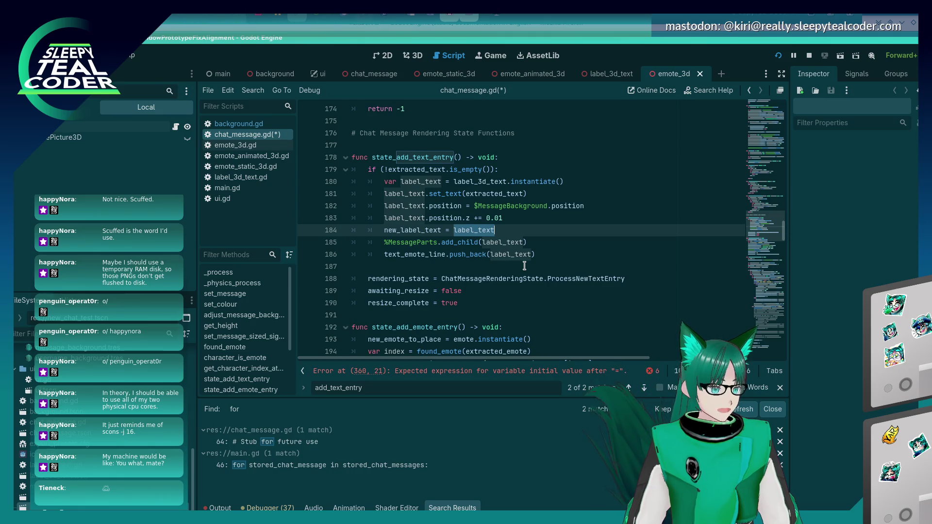
pyautogui.click(623, 205)
pyautogui.doubleClick(407, 197)
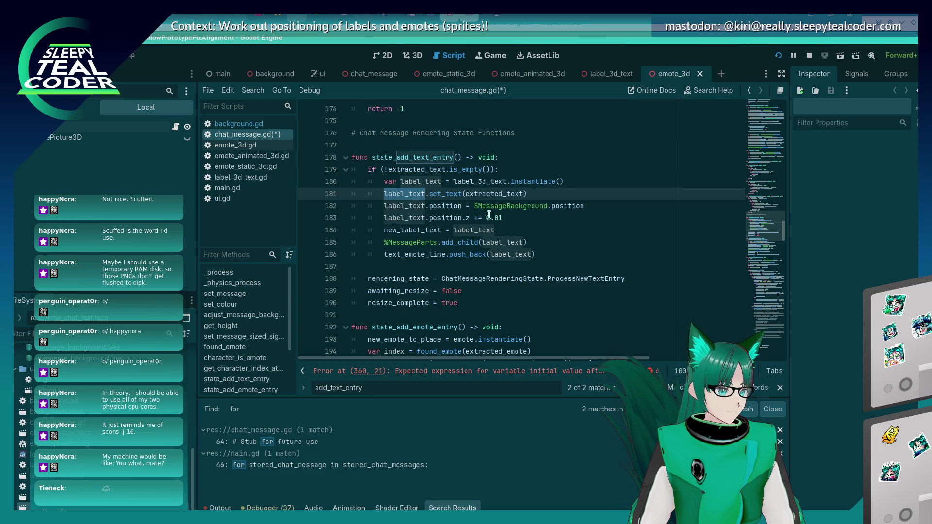
pyautogui.doubleClick(513, 194)
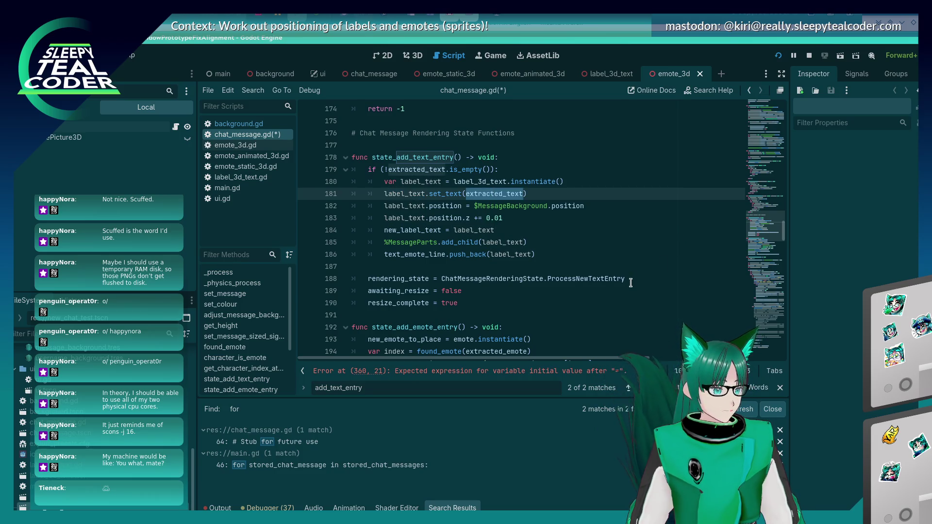
pyautogui.moveTo(777, 233); pyautogui.dragTo(775, 347)
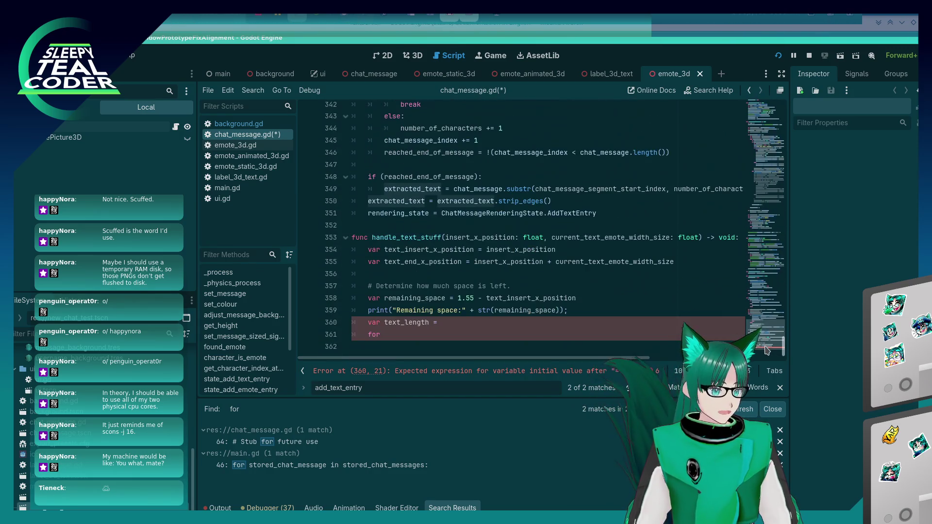
# Step: Set text_length to extracted_text.length() on line 360 and save the script
pyautogui.click(451, 320)
pyautogui.write('extracted_text.si')
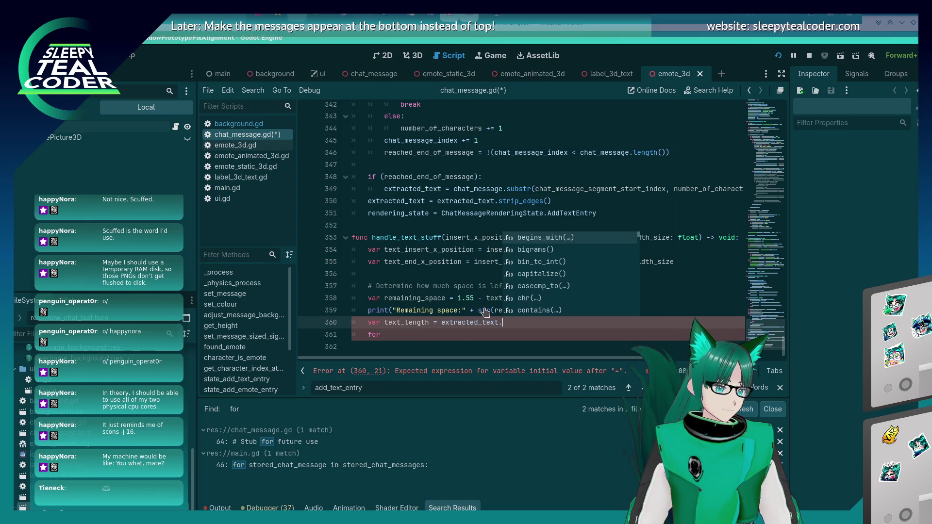
pyautogui.press('BackSpace')
pyautogui.press('BackSpace')
pyautogui.write('length')
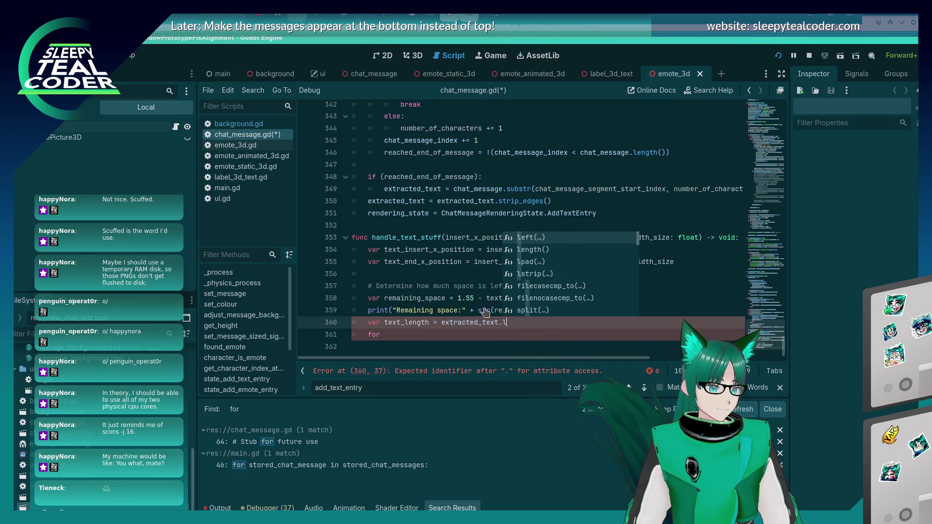
pyautogui.press('Return')
pyautogui.hotkey('ctrl', 's')
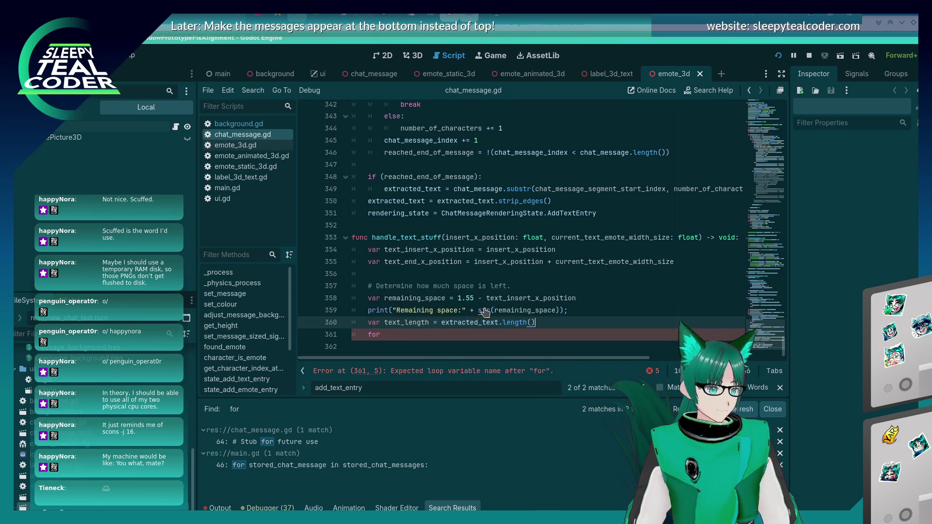
# Step: Add a 'var text_index' line above the loop and remove the stray semicolon after print
pyautogui.press('Down')
pyautogui.press('Up')
pyautogui.press('End')
pyautogui.press('Return')
pyautogui.write('var')
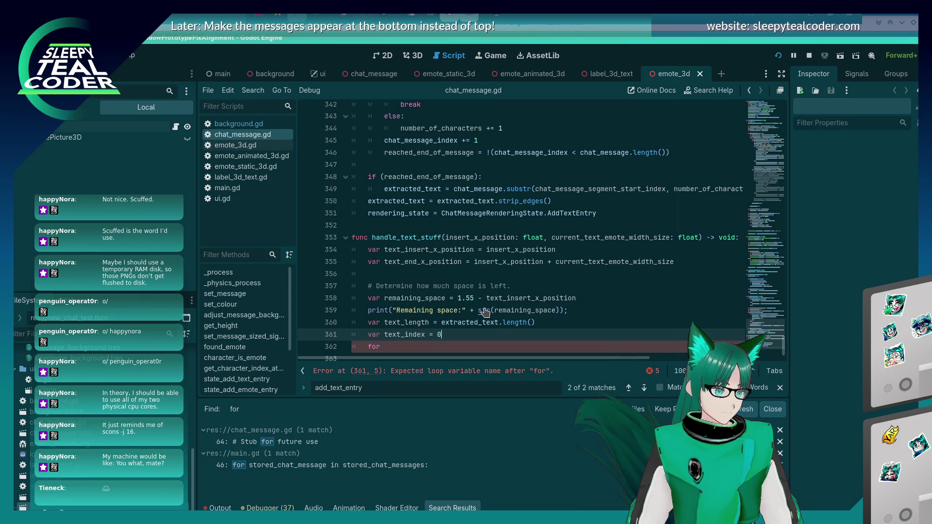
pyautogui.press('Up')
pyautogui.press('Up')
pyautogui.press('End')
pyautogui.press('BackSpace')
pyautogui.press('Down')
pyautogui.press('Down')
pyautogui.press('Down')
pyautogui.write('text_index')
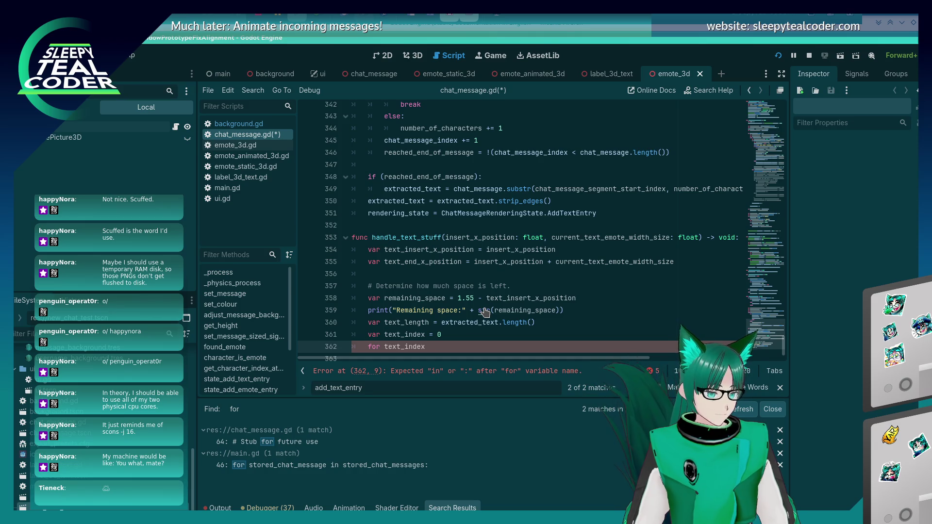
# Step: Rewrite the for loop as a while loop bounded by text_length, with a text_index++ increment
pyautogui.hotkey('alt', 'Tab')
pyautogui.press('Escape')
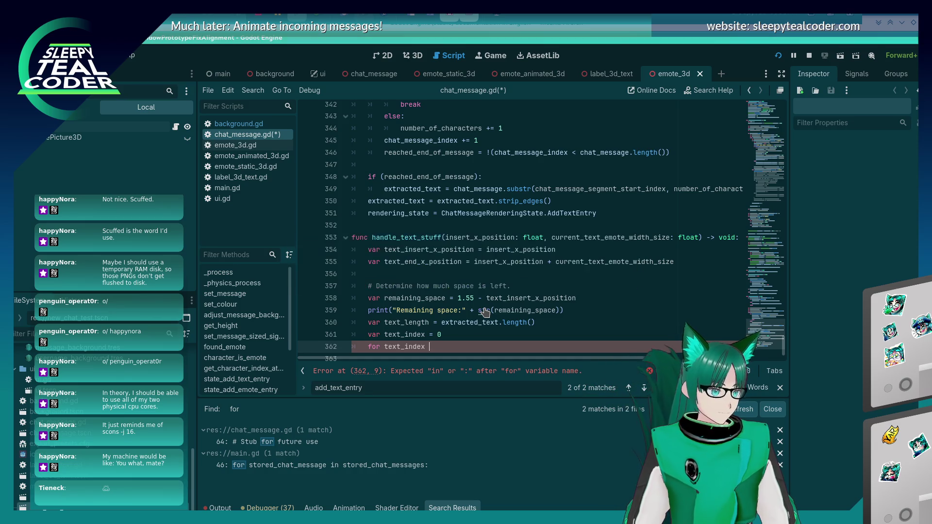
pyautogui.press('Delete')
pyautogui.press('Delete')
pyautogui.press('Delete')
pyautogui.write('while ')
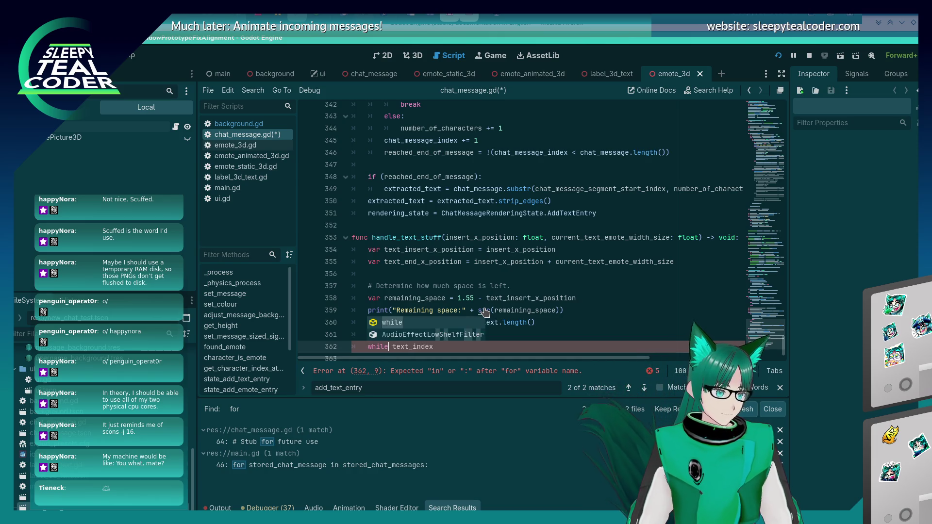
pyautogui.write('(')
pyautogui.press('End')
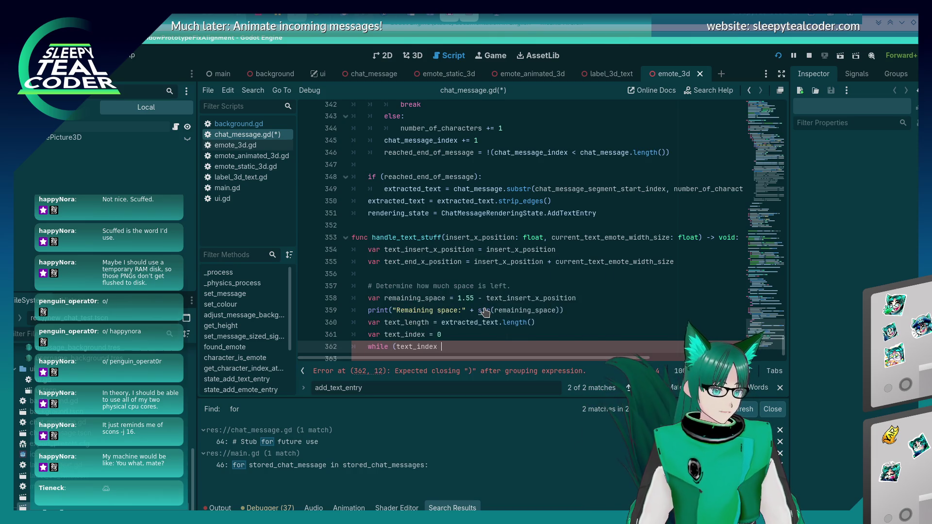
pyautogui.press('BackSpace')
pyautogui.press('BackSpace')
pyautogui.press('BackSpace')
pyautogui.write('text_leng')
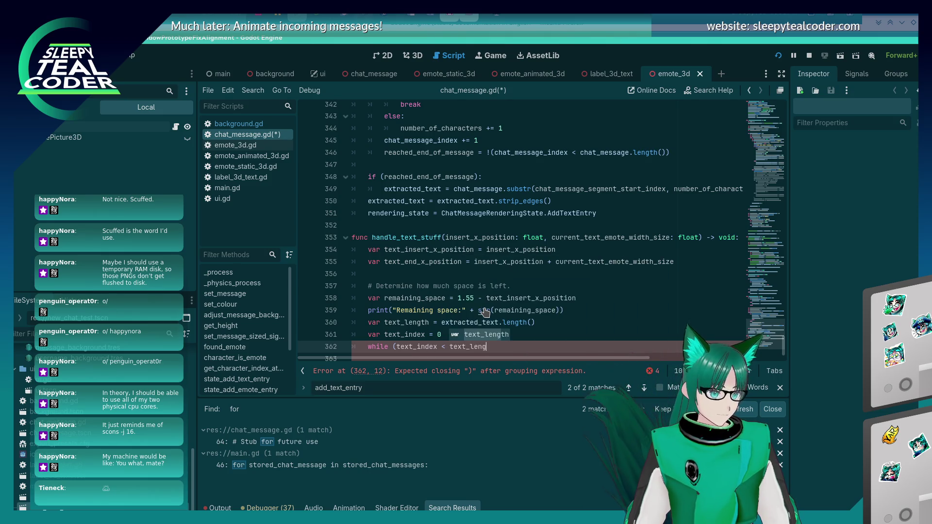
pyautogui.press('Return')
pyautogui.write('):')
# Step: Change the increment to 'text_index += 1', print extracted_text[text_index] in the loop, and save
pyautogui.press('Return')
pyautogui.write('te')
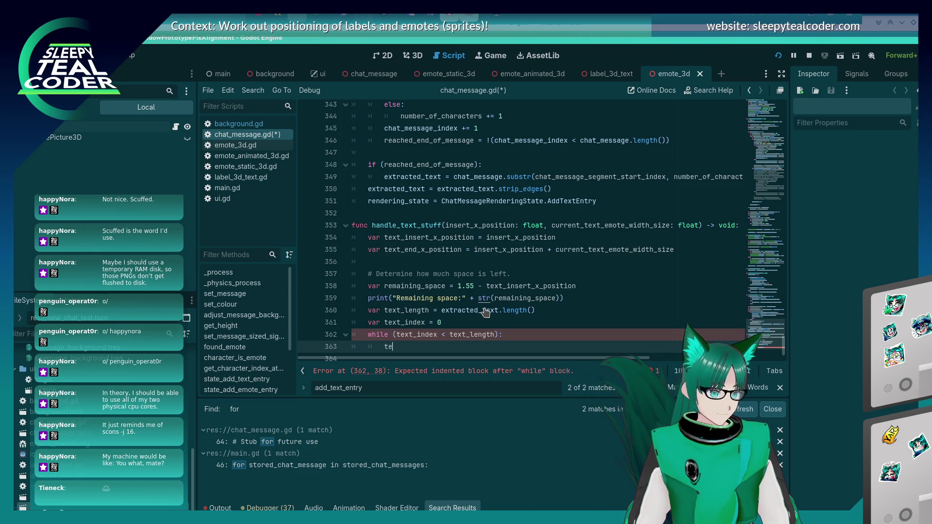
pyautogui.write('xt_index++')
pyautogui.press('Up')
pyautogui.press('End')
pyautogui.press('Down')
pyautogui.press('Home')
pyautogui.press('Home')
pyautogui.press('Return')
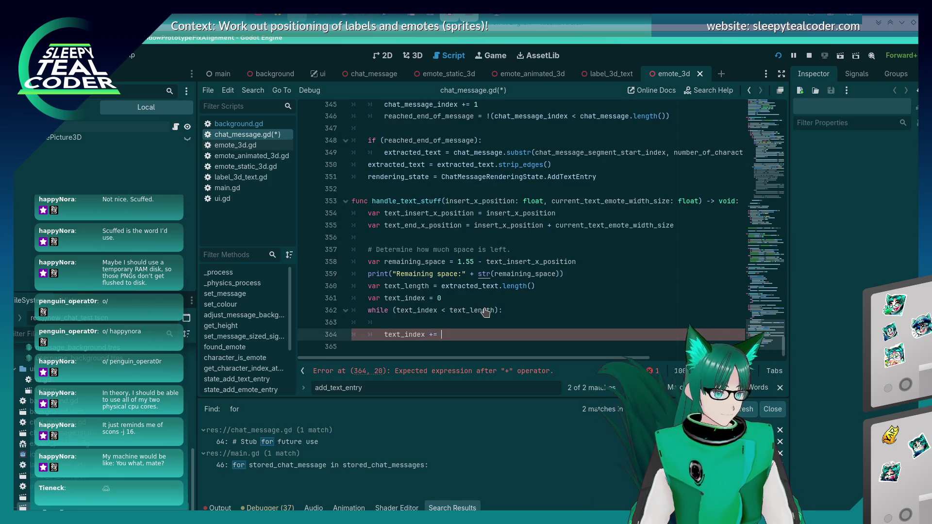
pyautogui.write('1')
pyautogui.press('Up')
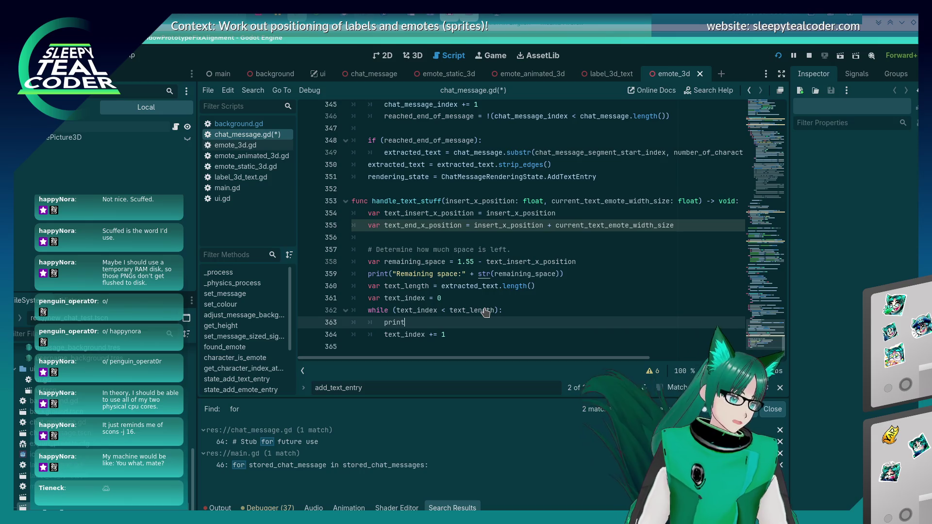
pyautogui.write('(extracted_')
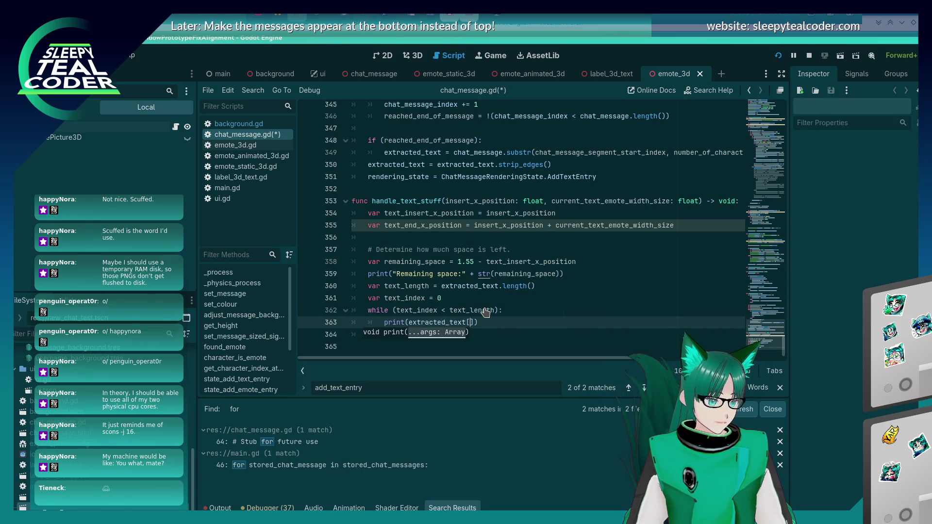
pyautogui.write('text[text_index')
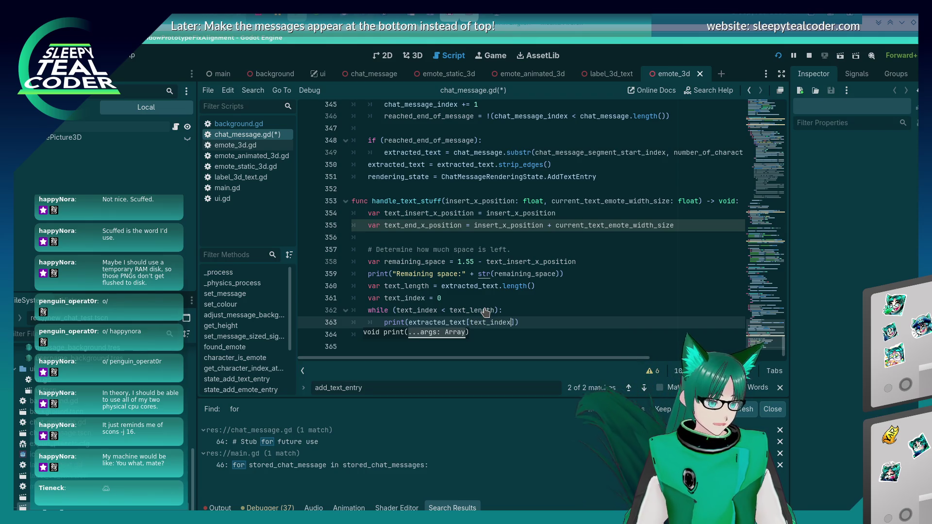
pyautogui.press('End')
pyautogui.hotkey('ctrl', 's')
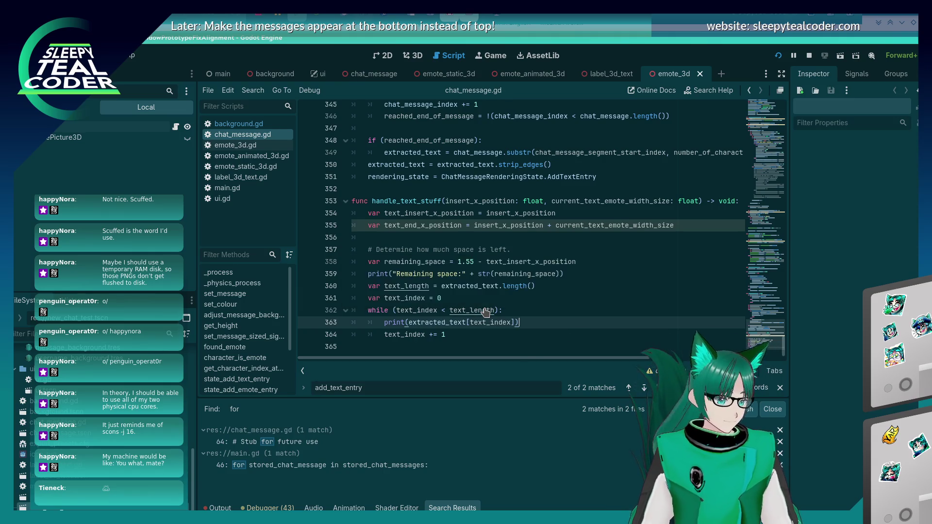
pyautogui.hotkey('alt', 'Tab')
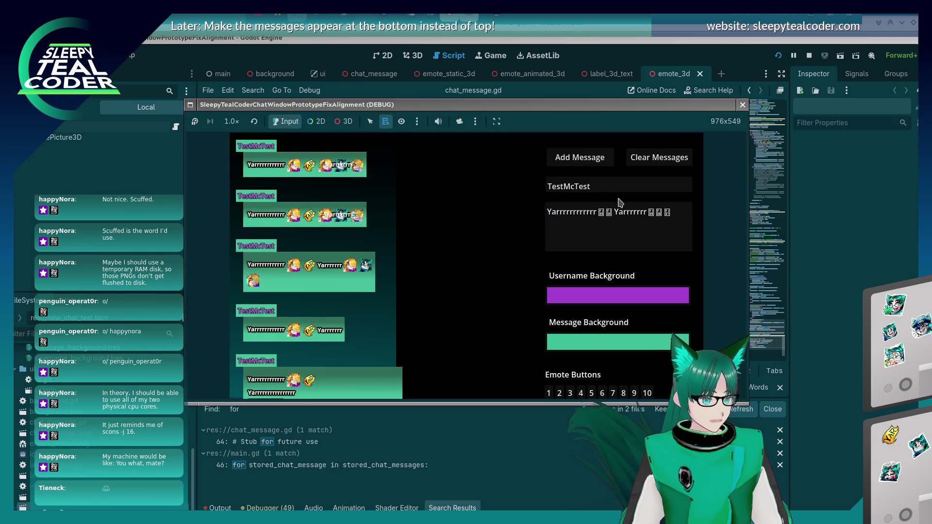
# Step: Close the game, set a breakpoint on line 360, and submit a test chat message
pyautogui.hotkey('alt', 'F4')
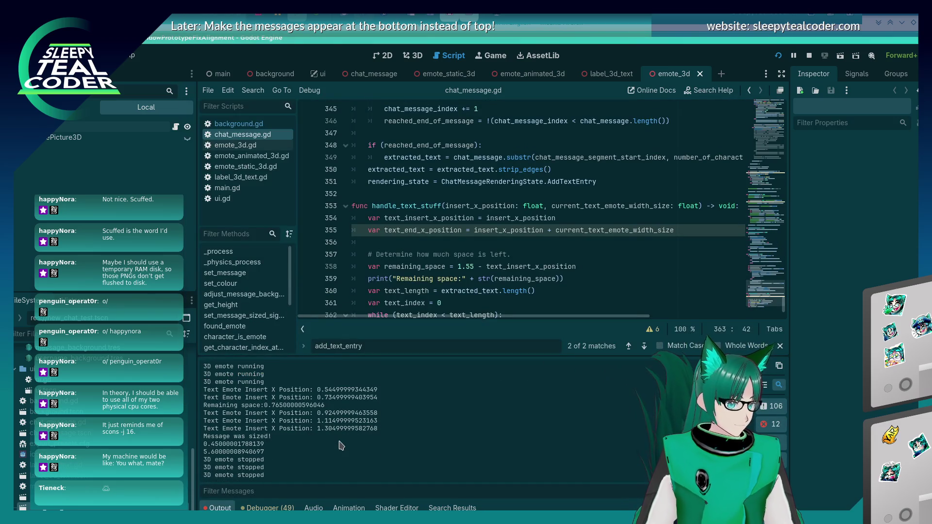
pyautogui.scroll(-2, 459, 270)
pyautogui.click(306, 244)
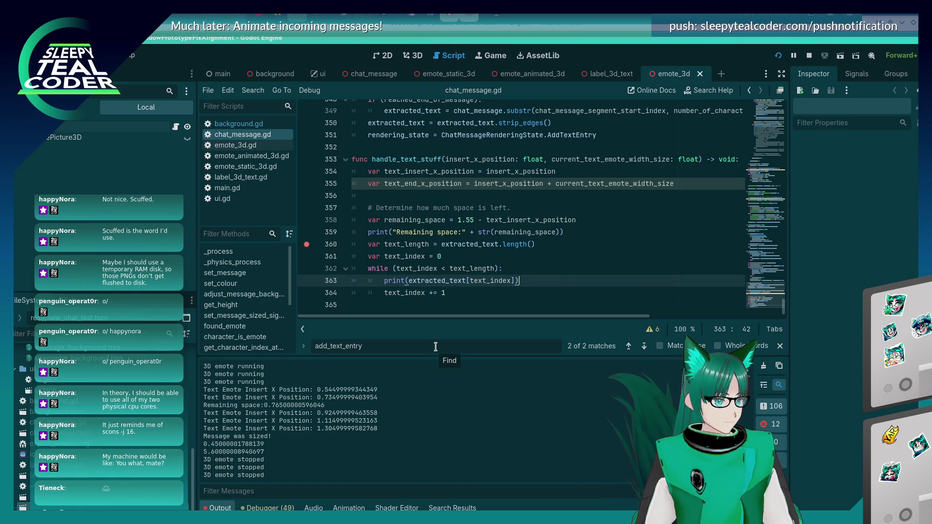
pyautogui.click(579, 156)
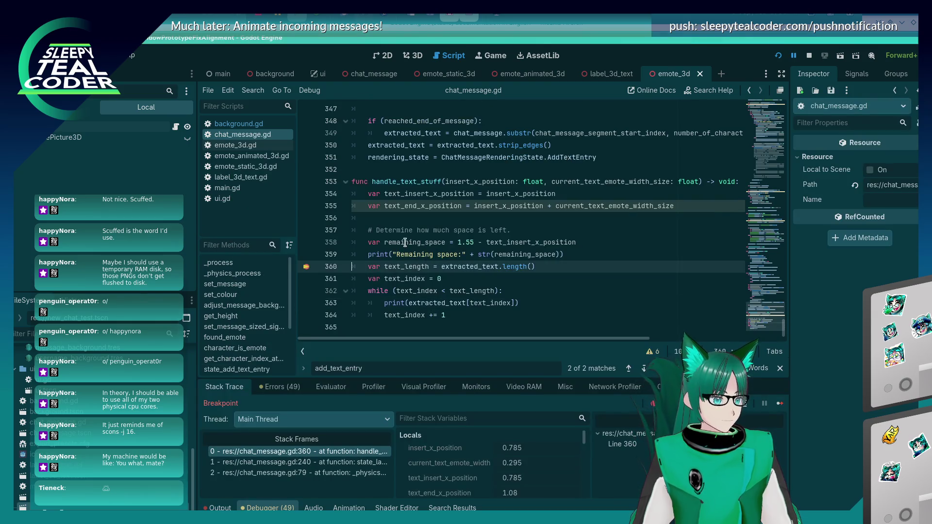
# Step: Search for 'extracted_text =', step through the assignment matches, and set a breakpoint on line 363
pyautogui.doubleClick(458, 267)
pyautogui.hotkey('ctrl', 'f')
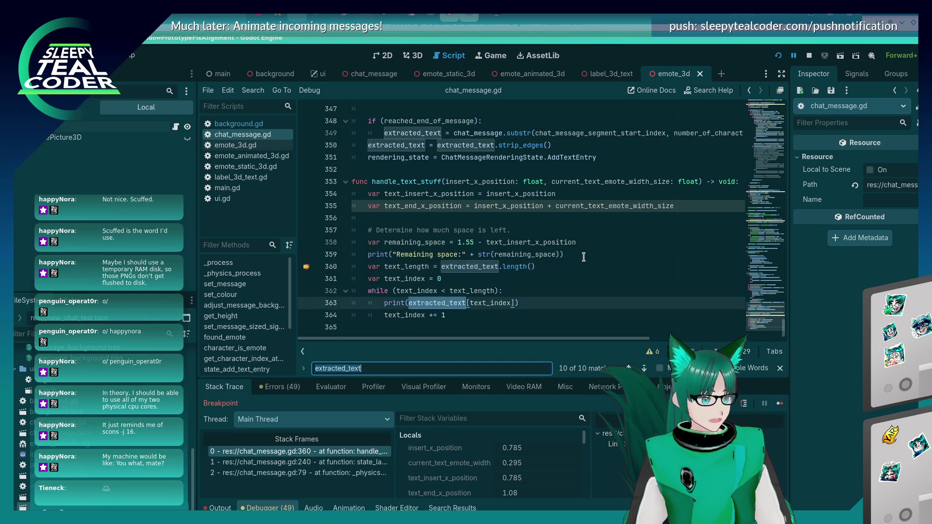
pyautogui.press('Return')
pyautogui.press('Return')
pyautogui.press('Return')
pyautogui.press('Return')
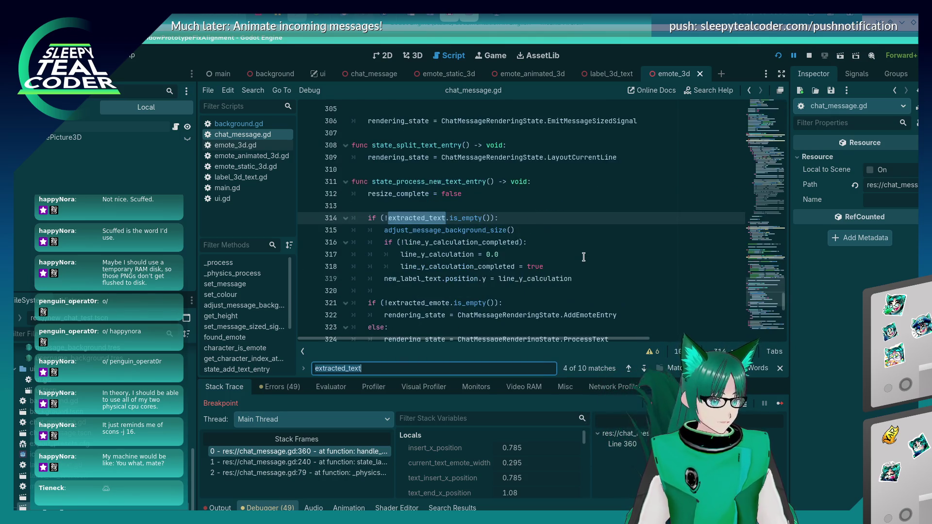
pyautogui.press('Return')
pyautogui.press('End')
pyautogui.write('=')
pyautogui.press('Return')
pyautogui.press('Return')
pyautogui.press('Return')
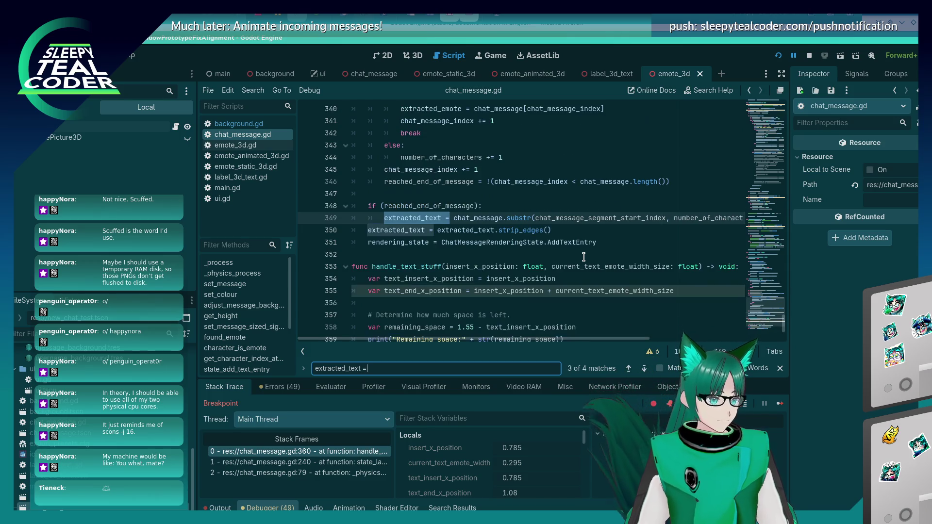
pyautogui.press('Return')
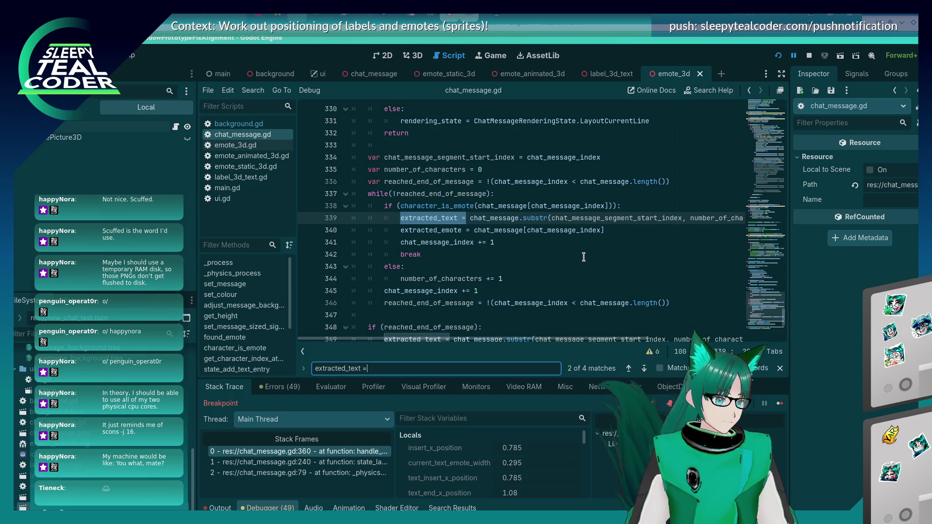
pyautogui.press('Return')
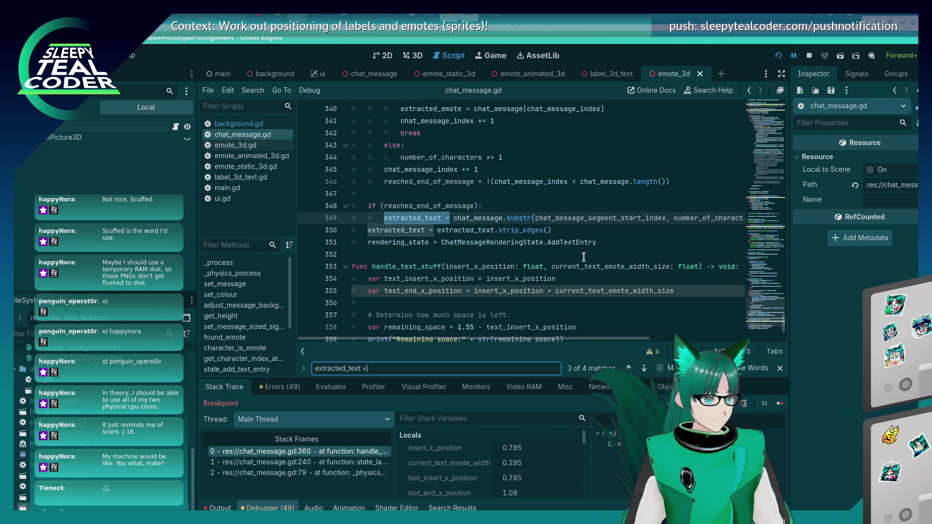
pyautogui.press('Return')
pyautogui.press('Return')
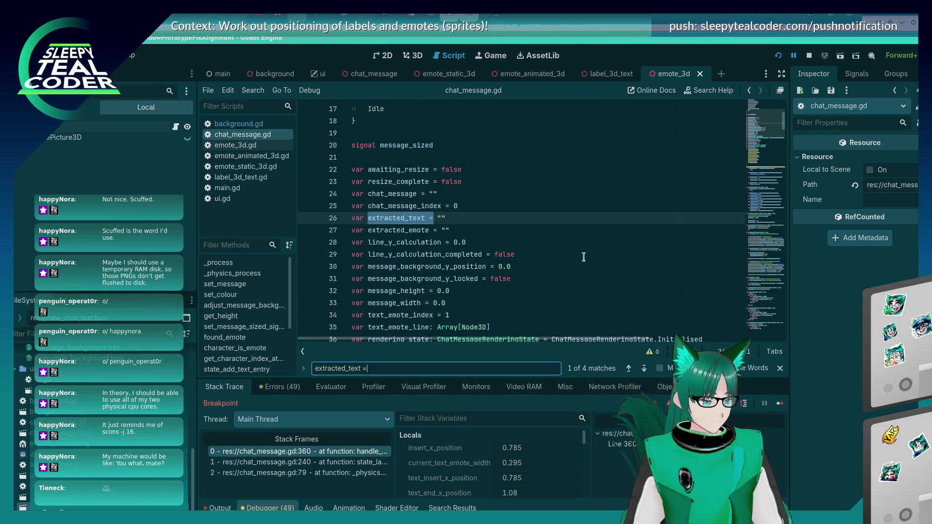
pyautogui.moveTo(764, 121); pyautogui.dragTo(783, 351)
pyautogui.click(449, 277)
# Step: Set the breakpoint on line 363 and resume the paused game
pyautogui.click(306, 303)
pyautogui.press('F12')
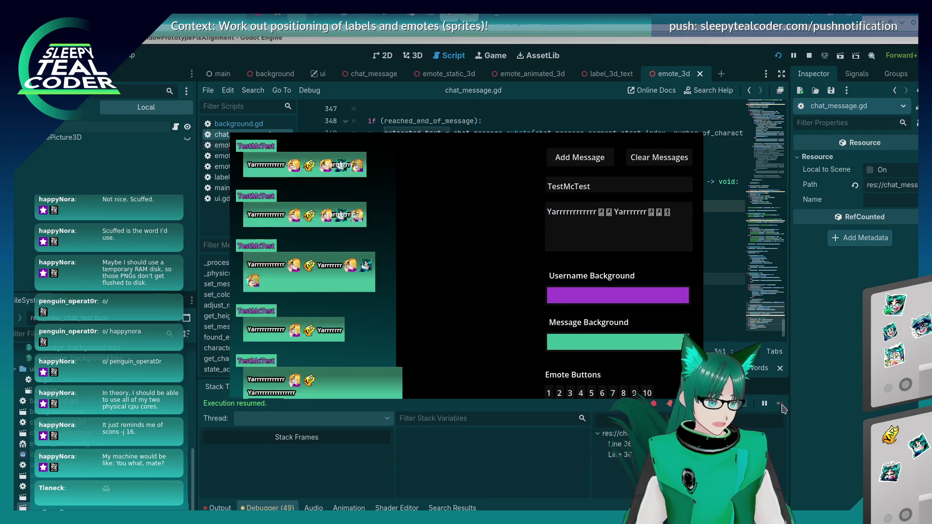
pyautogui.hotkey('alt', 'Tab')
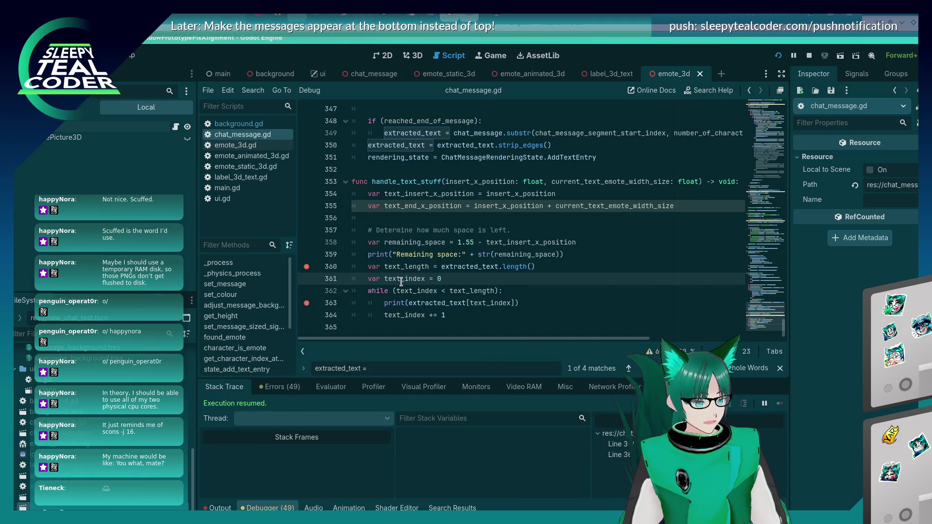
# Step: Search 'extracted_text =' from line 360 and cycle through the assignments back to line 339
pyautogui.click(411, 267)
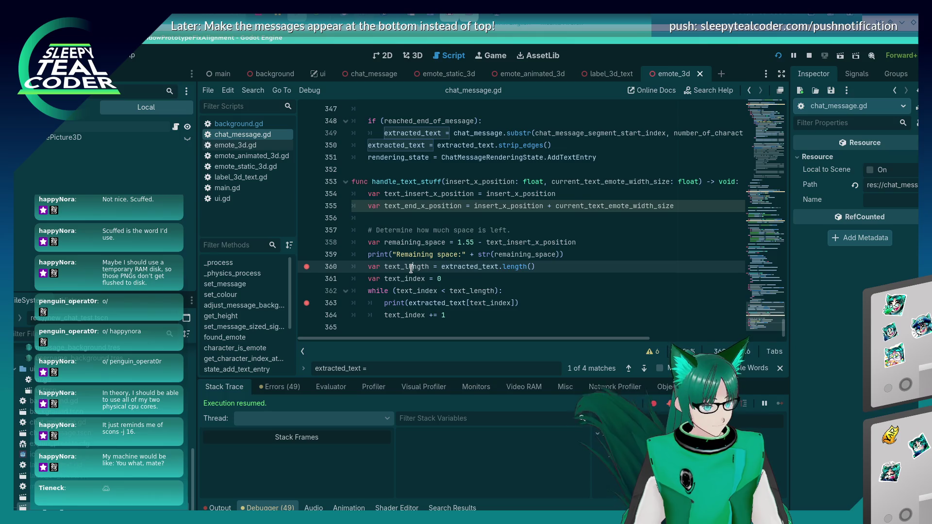
pyautogui.doubleClick(479, 266)
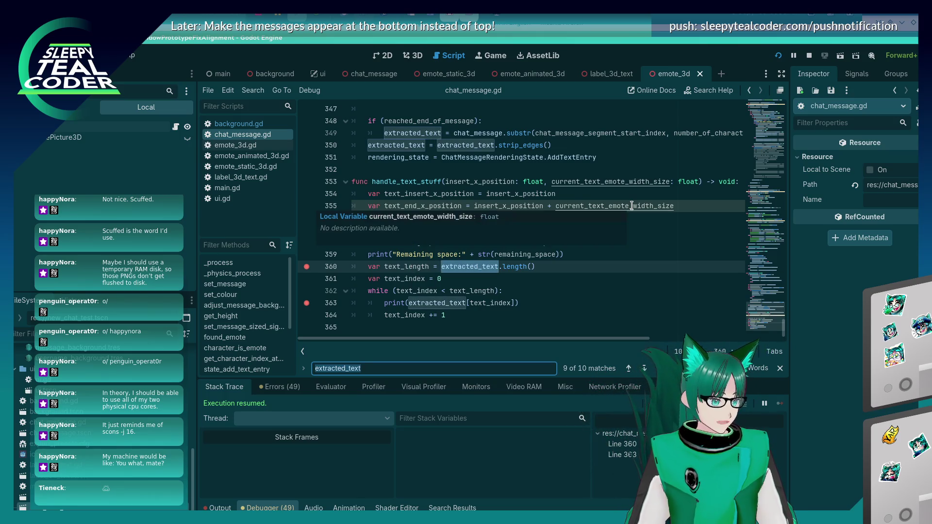
pyautogui.write(' =')
pyautogui.press('Return')
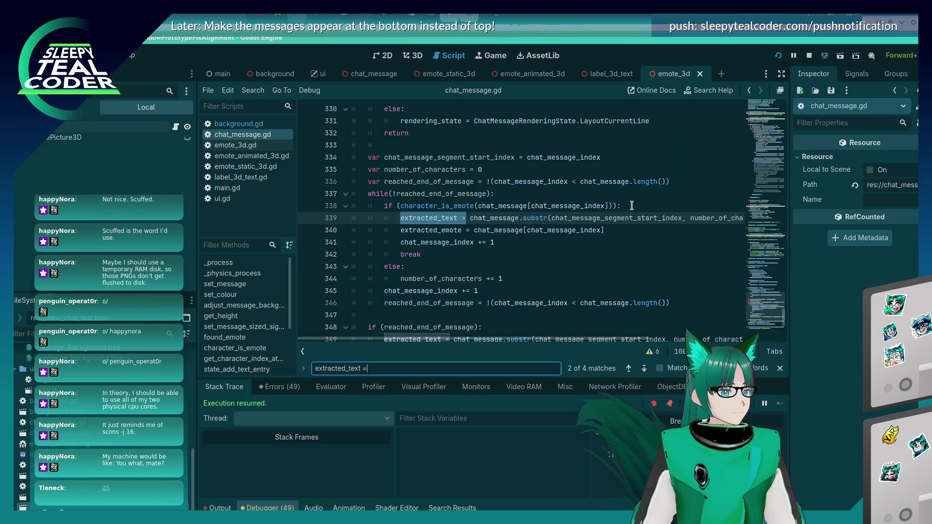
pyautogui.press('Return')
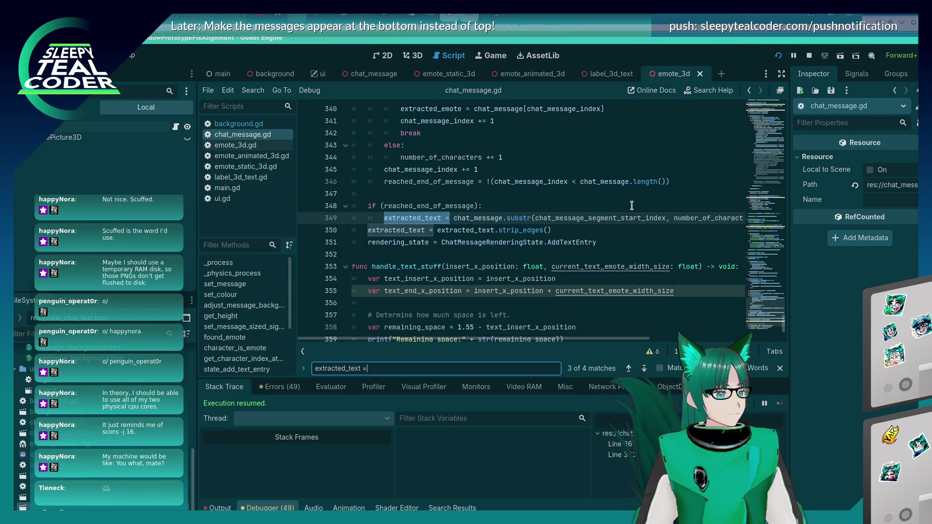
pyautogui.press('Return')
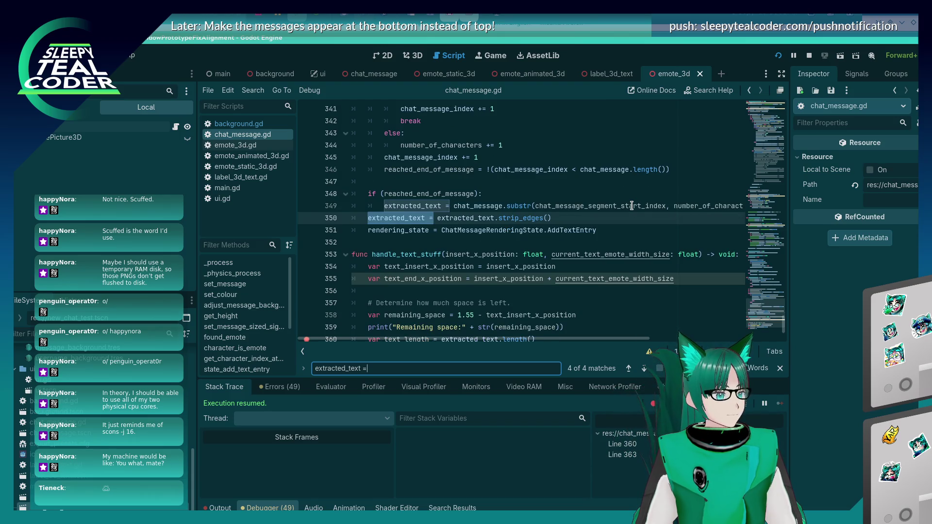
pyautogui.press('Return')
pyautogui.press('Return')
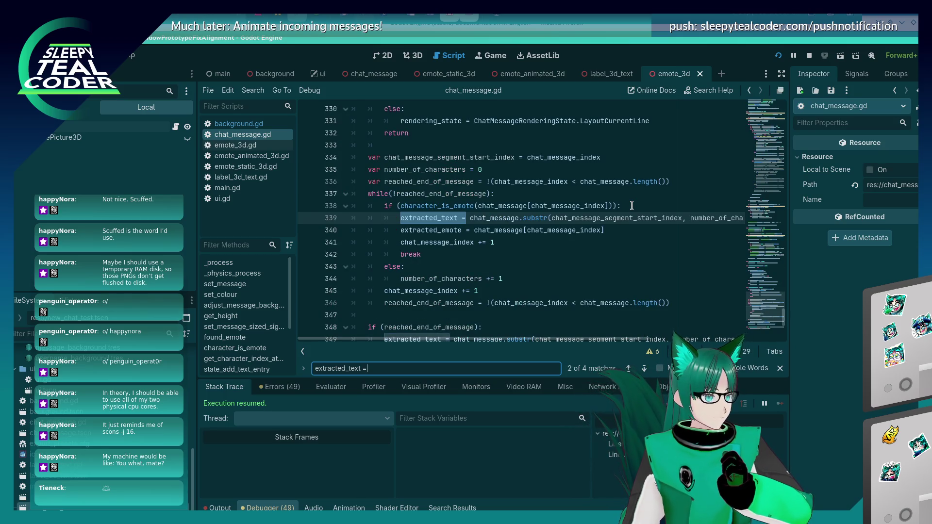
# Step: Break on line 339 with a test message, then move the breakpoint to line 340 and continue
pyautogui.click(305, 218)
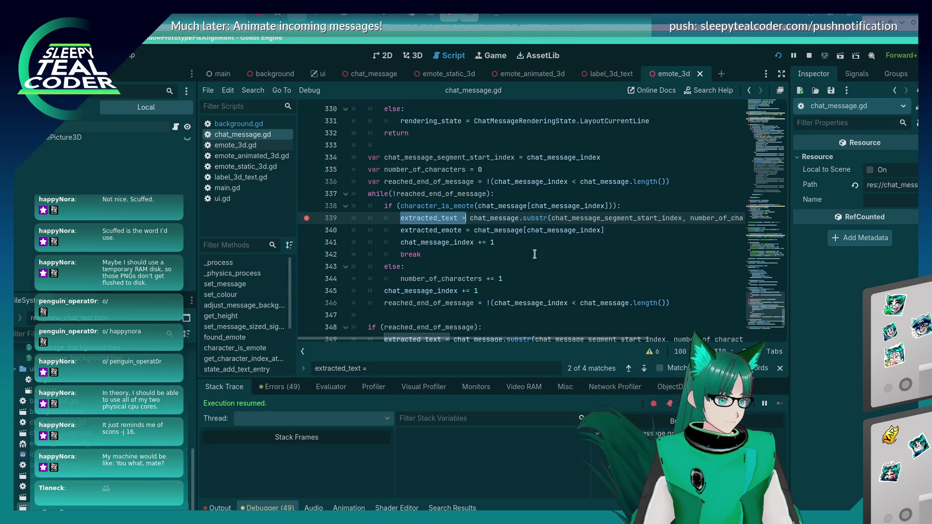
pyautogui.click(585, 163)
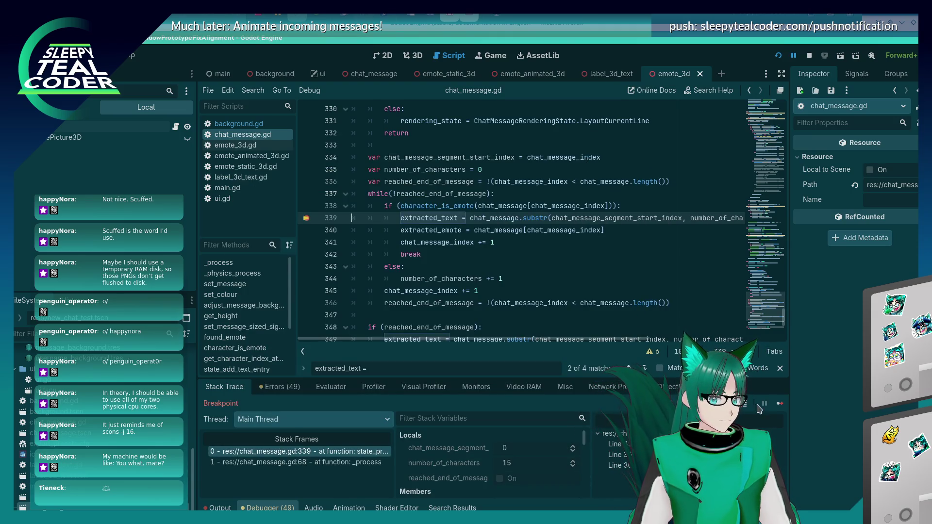
pyautogui.click(779, 405)
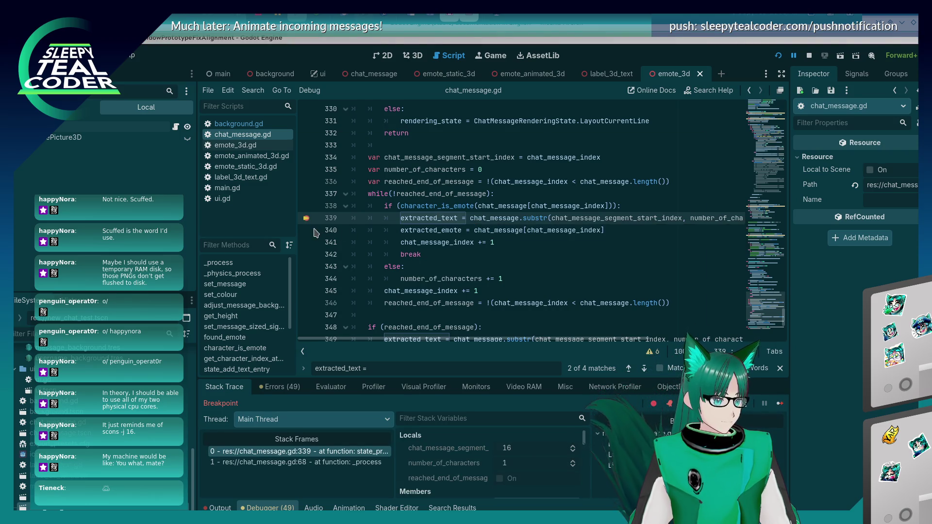
pyautogui.click(306, 230)
pyautogui.click(306, 218)
pyautogui.click(780, 404)
# Step: Inspect extracted_text and continue through breakpoint hits until line 360, then resume the game
pyautogui.moveTo(431, 209)
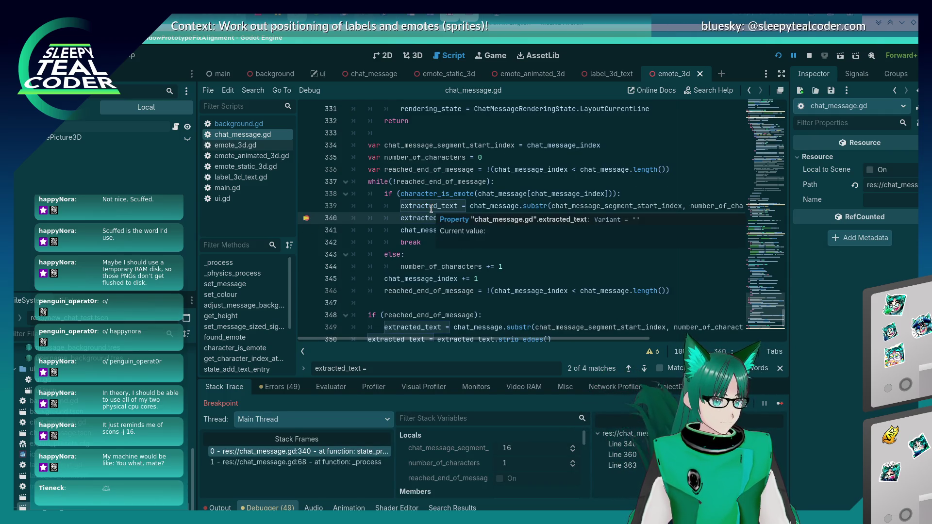
pyautogui.press('F12')
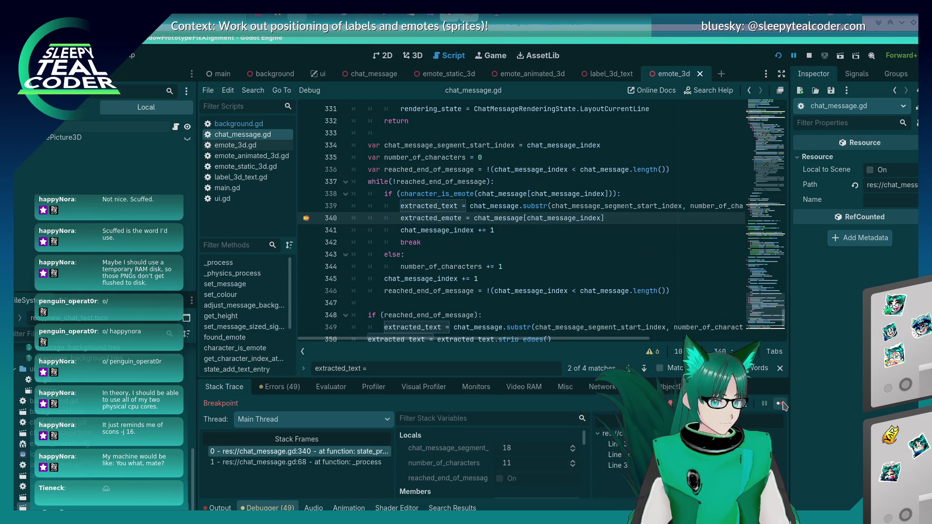
pyautogui.press('F12')
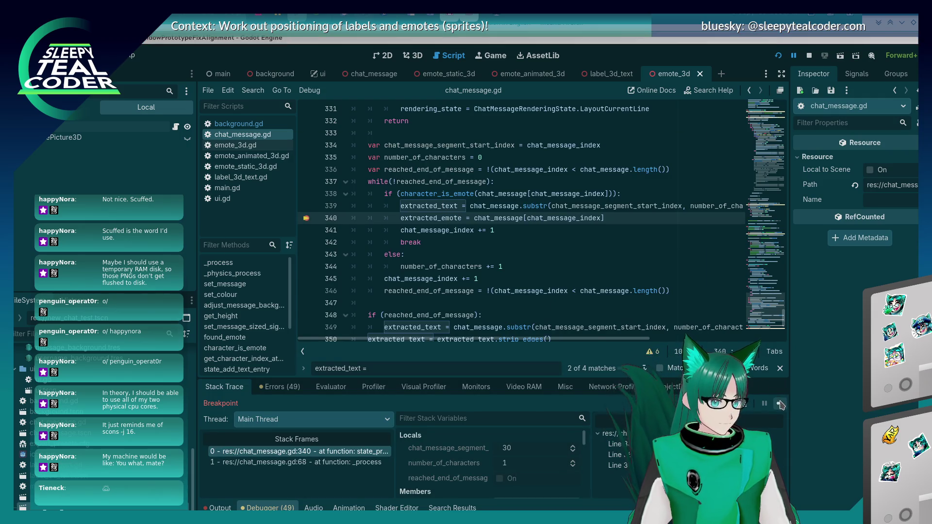
pyautogui.press('F12')
pyautogui.hotkey('alt', 'Tab')
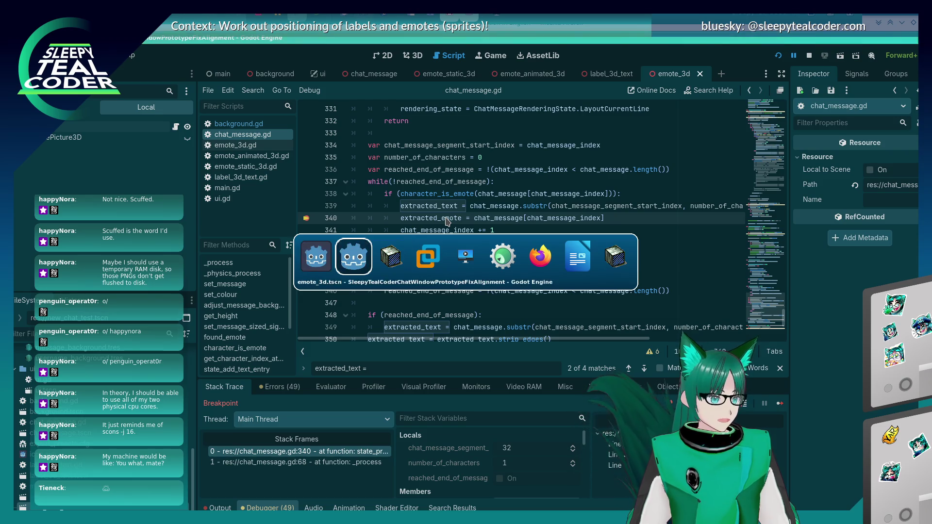
pyautogui.hotkey('alt', 'Tab')
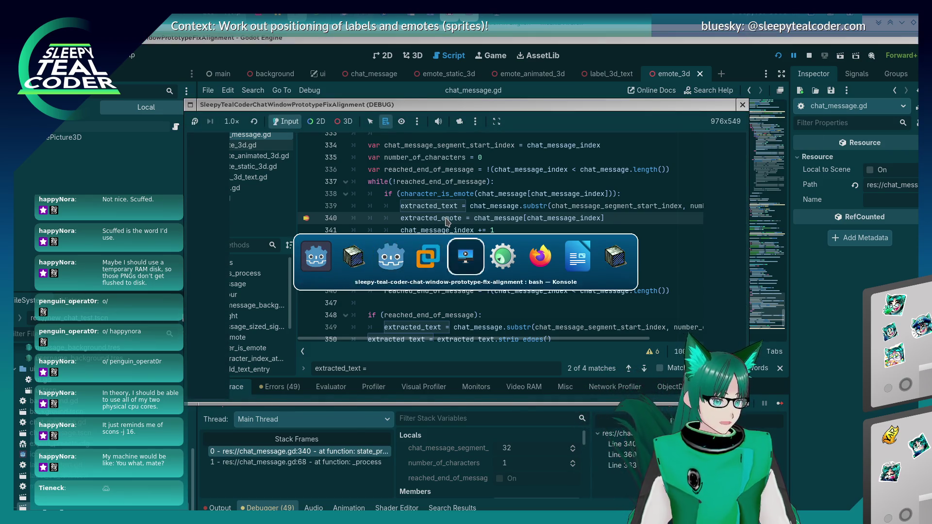
pyautogui.hotkey('alt', 'Tab')
pyautogui.hotkey('alt', 'Tab')
pyautogui.click(780, 404)
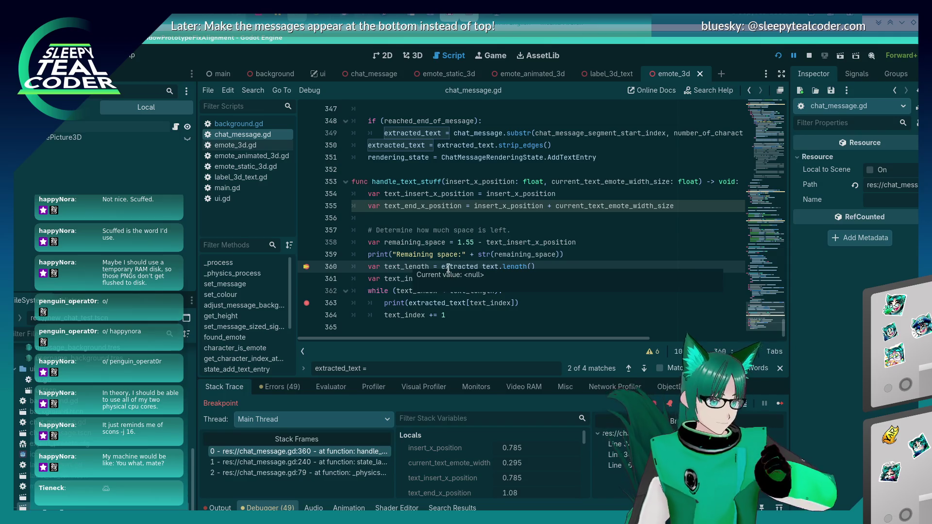
pyautogui.moveTo(448, 266)
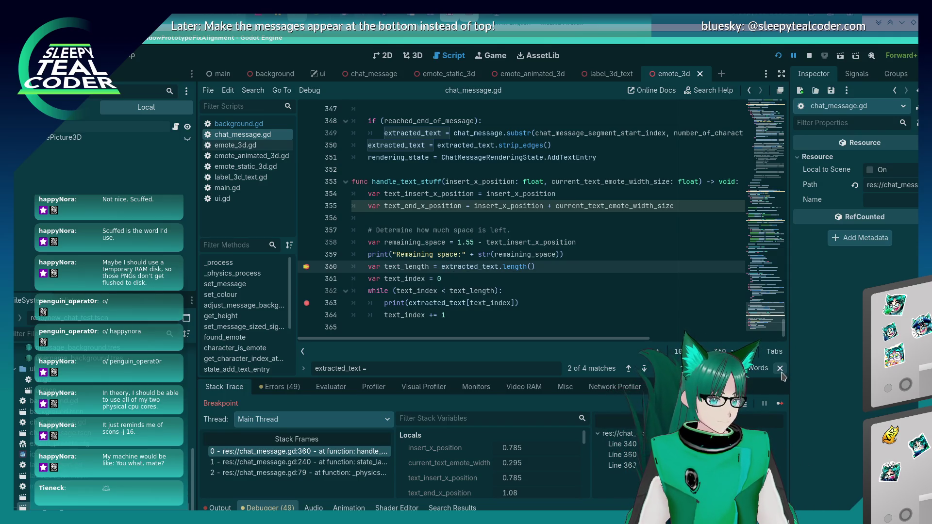
pyautogui.click(779, 402)
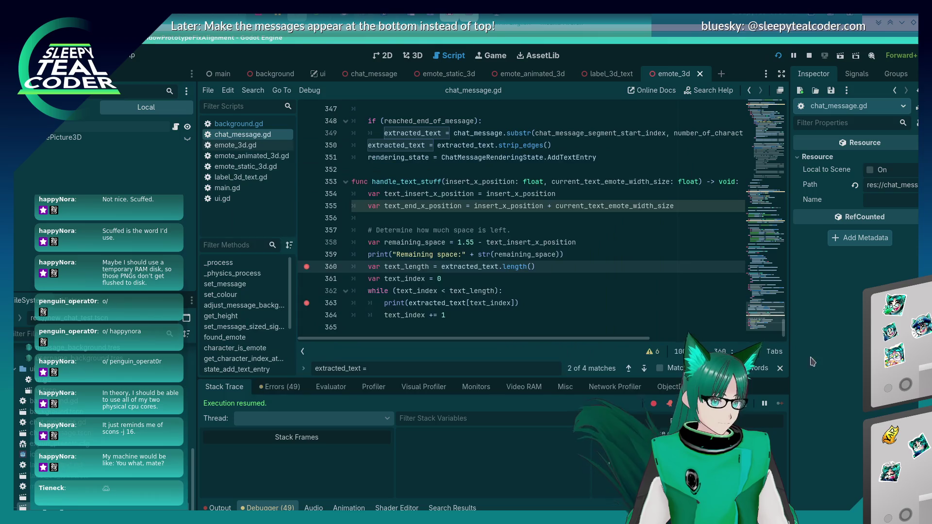
# Step: Scroll up to the handle_text_stuff call and place the caret in the script
pyautogui.scroll(6, 450, 266)
pyautogui.hotkey('alt', 'Tab')
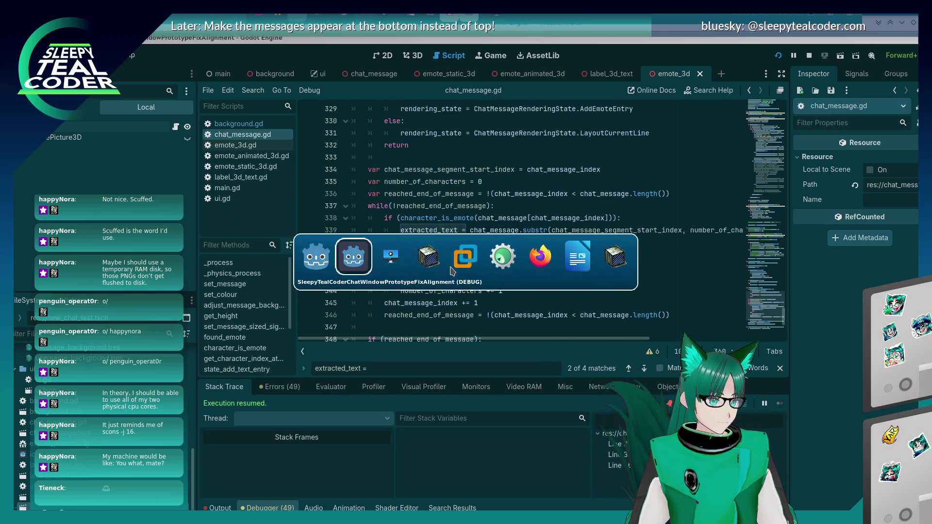
pyautogui.scroll(13, 465, 258)
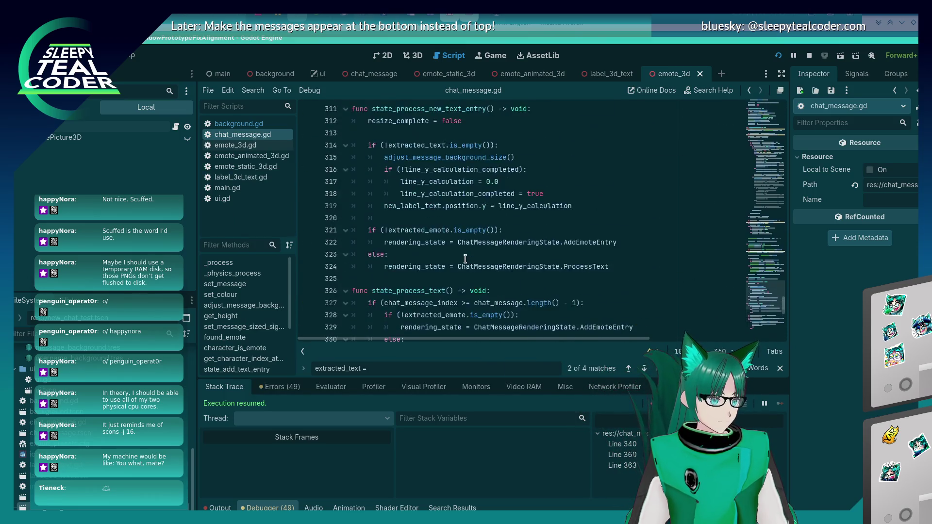
pyautogui.scroll(6, 465, 258)
pyautogui.scroll(14, 465, 259)
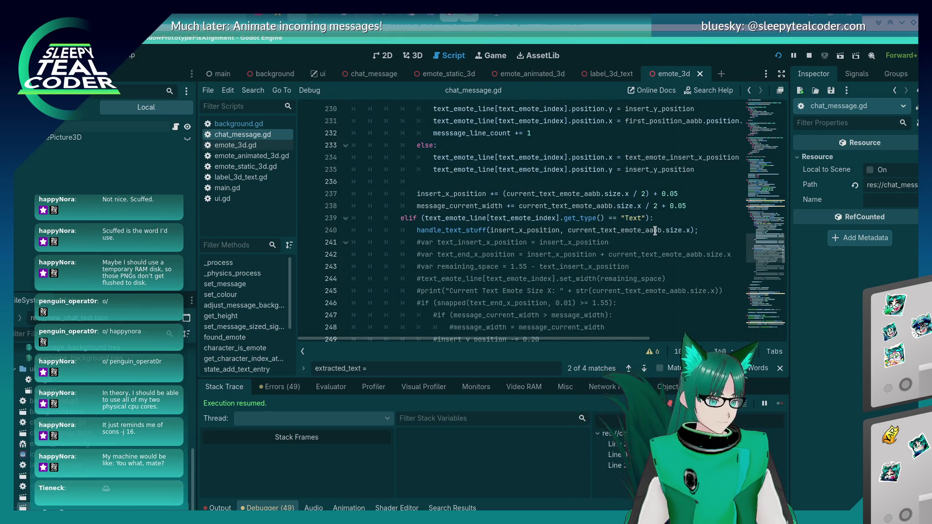
pyautogui.click(497, 225)
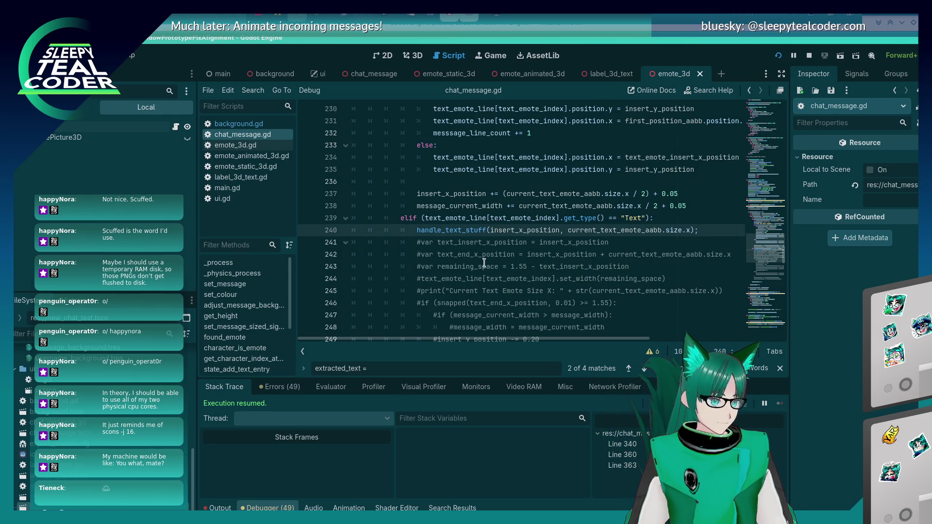
pyautogui.scroll(7, 483, 262)
pyautogui.scroll(3, 483, 262)
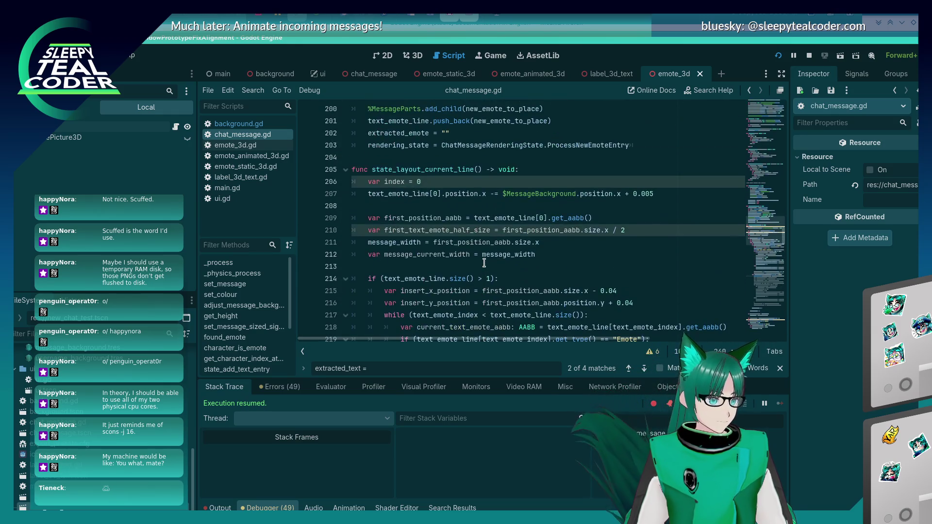
pyautogui.click(494, 194)
# Step: Search the script for 'extracted_text' and cycle through its matches on lines 339, 349 and 360
pyautogui.hotkey('ctrl', 'f')
pyautogui.write('ex')
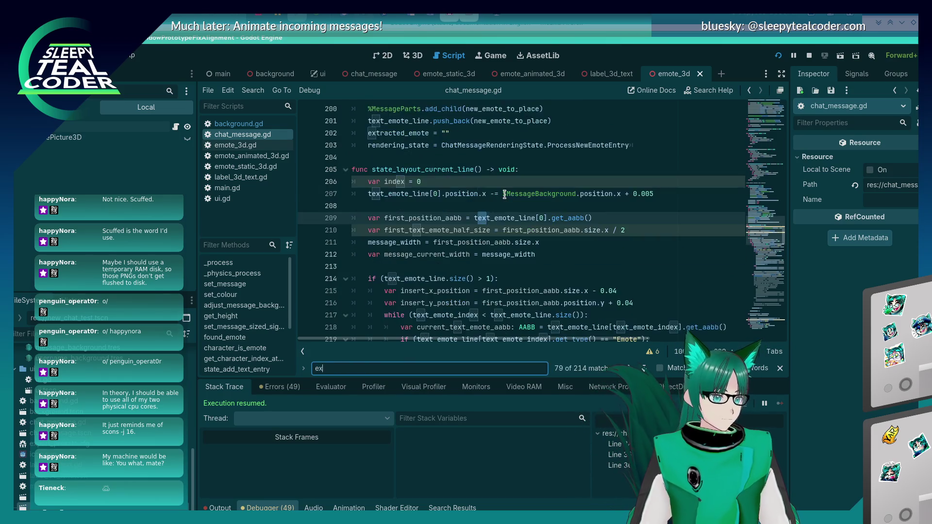
pyautogui.write('tracted_texrt')
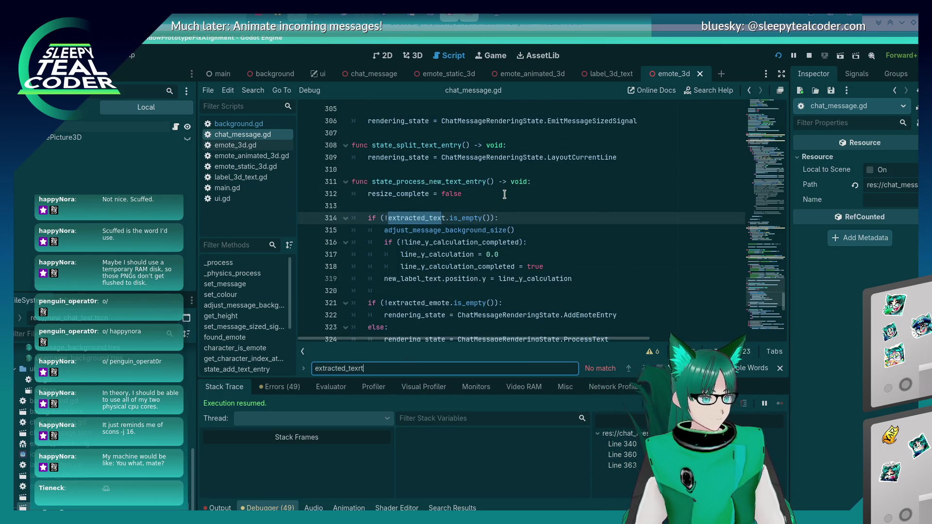
pyautogui.press('BackSpace')
pyautogui.press('BackSpace')
pyautogui.write('t')
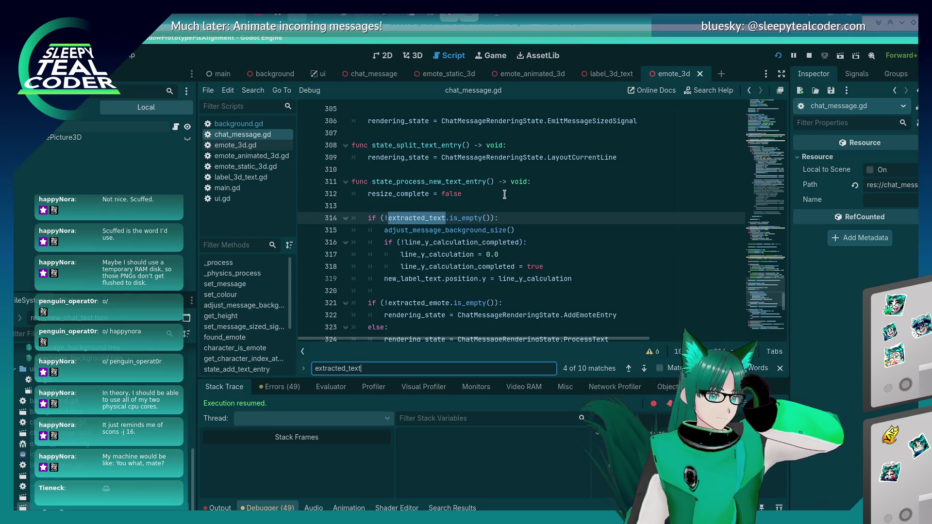
pyautogui.press('Return')
pyautogui.press('Return')
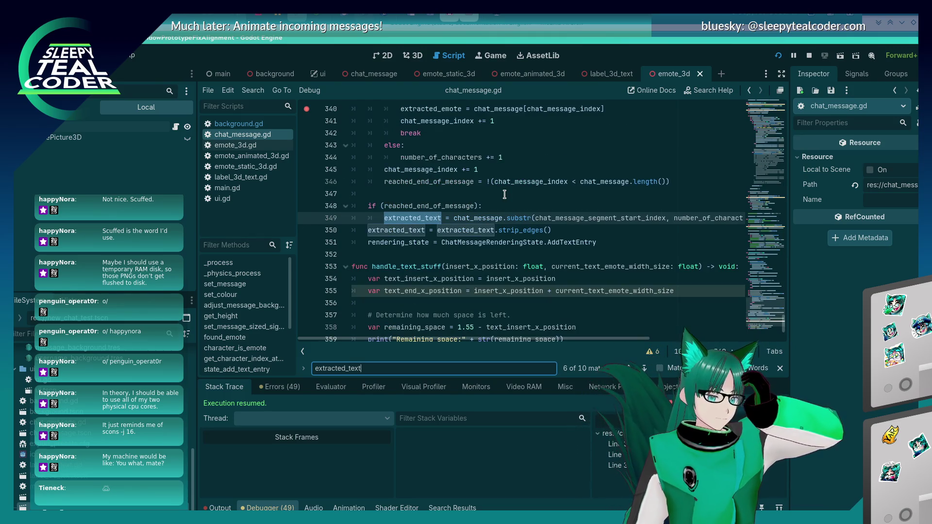
pyautogui.press('Return')
pyautogui.press('Return')
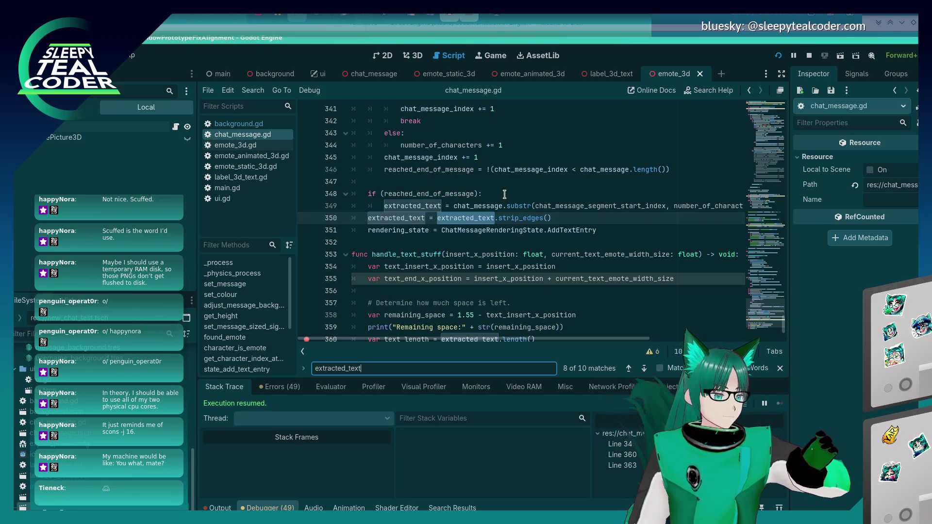
pyautogui.press('Return')
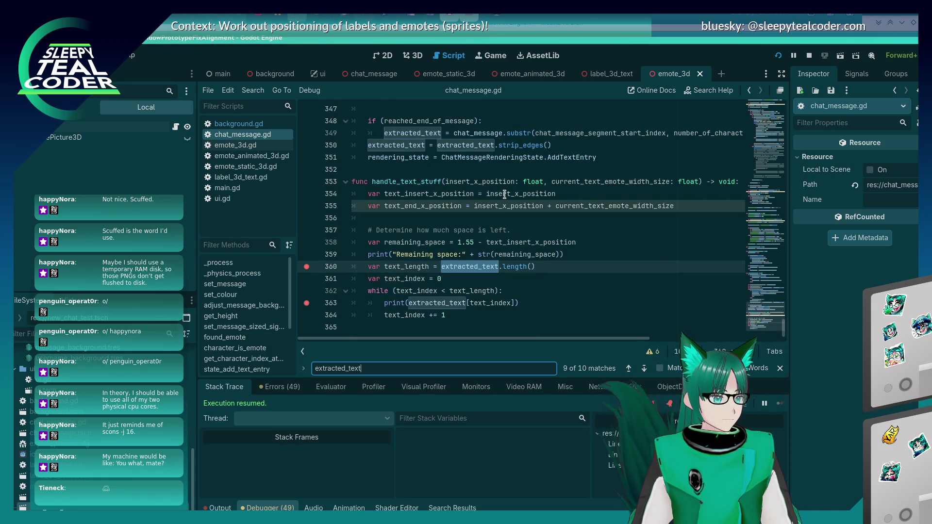
pyautogui.press('Return')
pyautogui.press('Return')
pyautogui.press('Return')
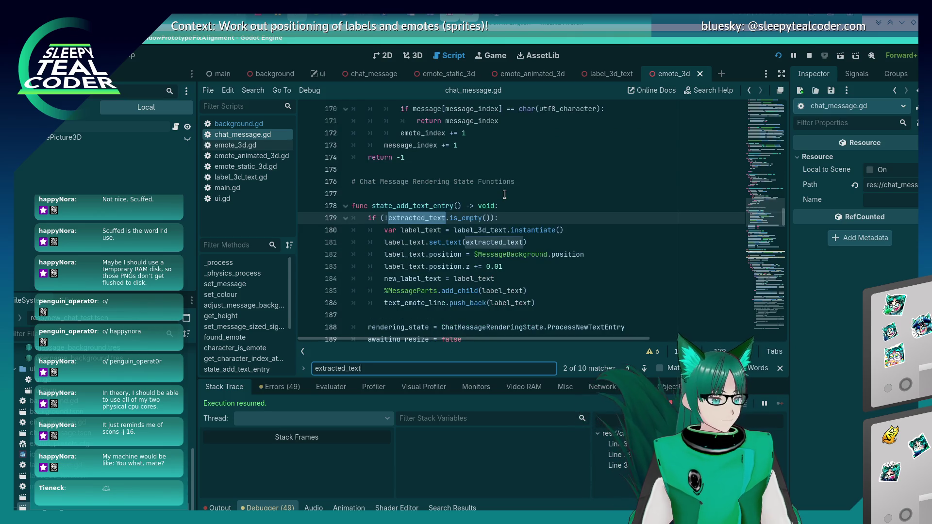
pyautogui.press('Return')
pyautogui.press('Return')
pyautogui.press('Return')
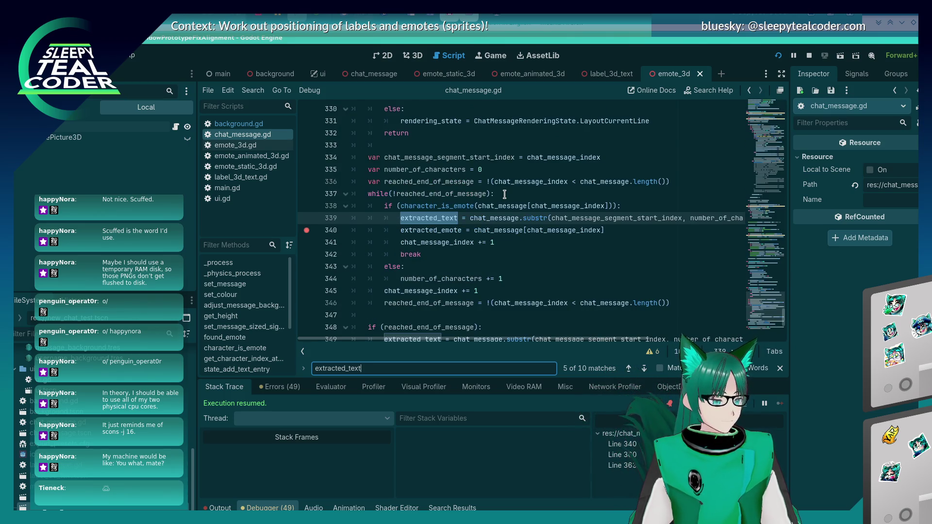
pyautogui.press('Return')
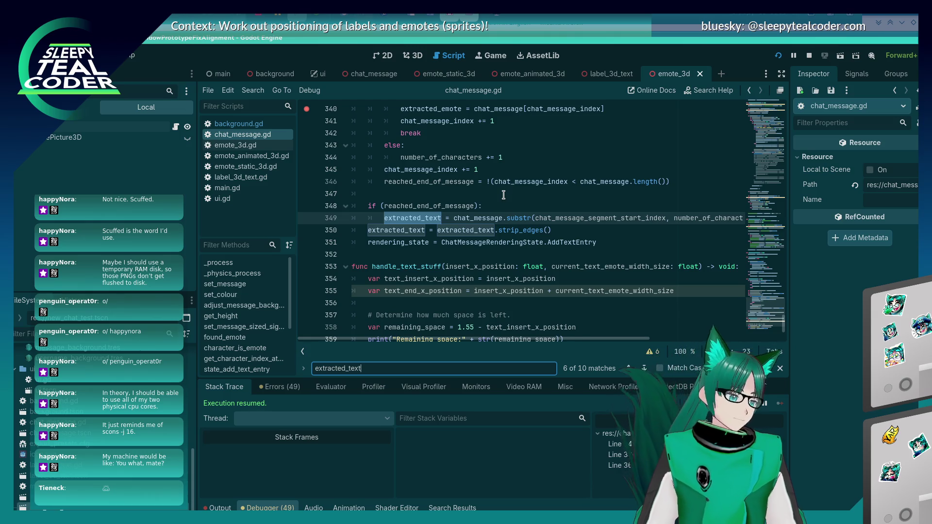
# Step: Set a breakpoint on line 240 at the handle_text_stuff call
pyautogui.scroll(20, 504, 195)
pyautogui.scroll(6, 502, 198)
pyautogui.click(311, 207)
pyautogui.scroll(2, 563, 228)
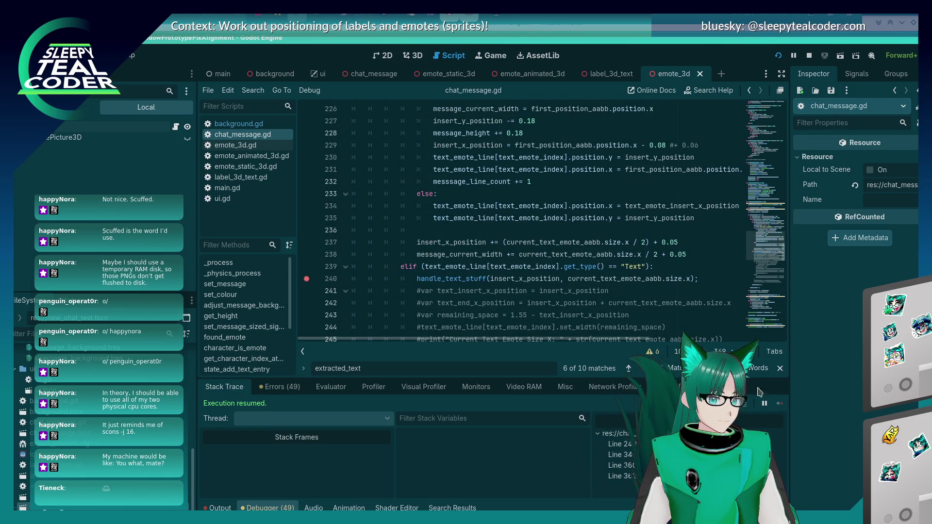
pyautogui.hotkey('alt', 'Tab')
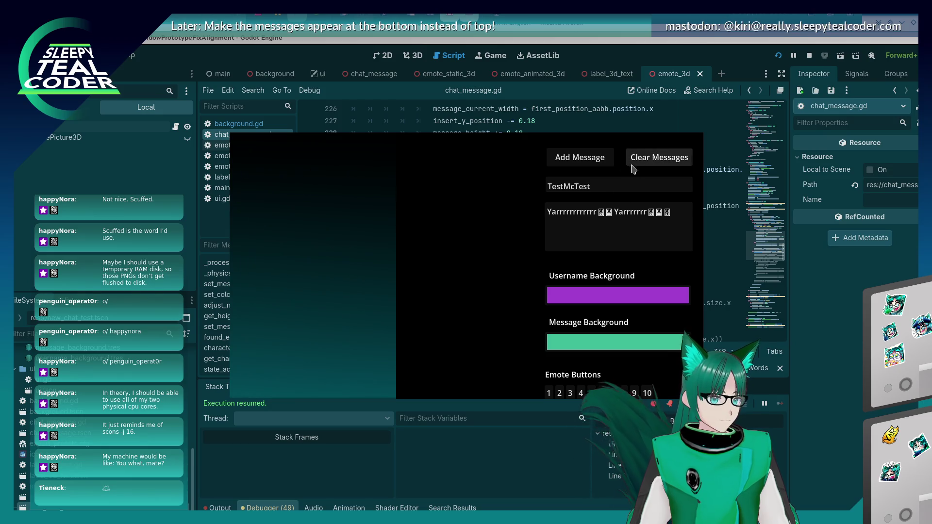
# Step: Add a test message and continue through the breakpoint hits, including line 240, into handle_text_stuff
pyautogui.click(580, 158)
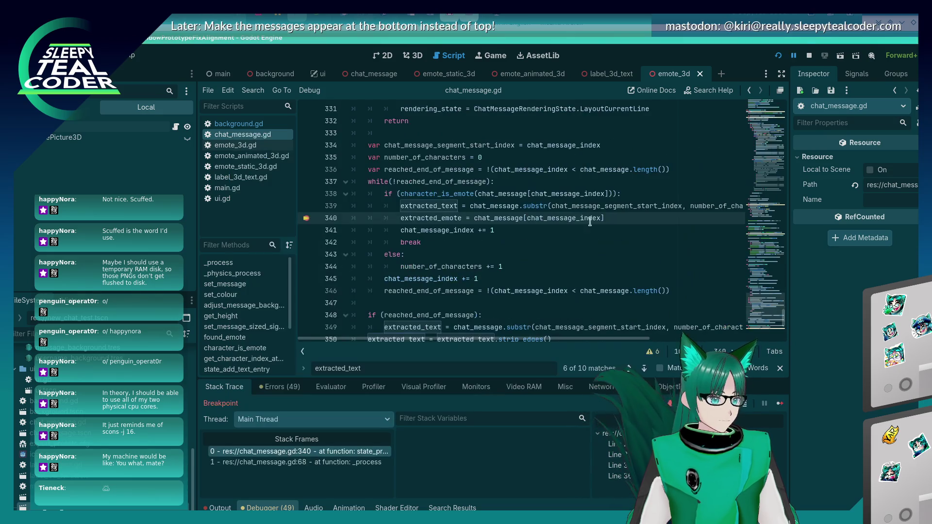
pyautogui.click(780, 404)
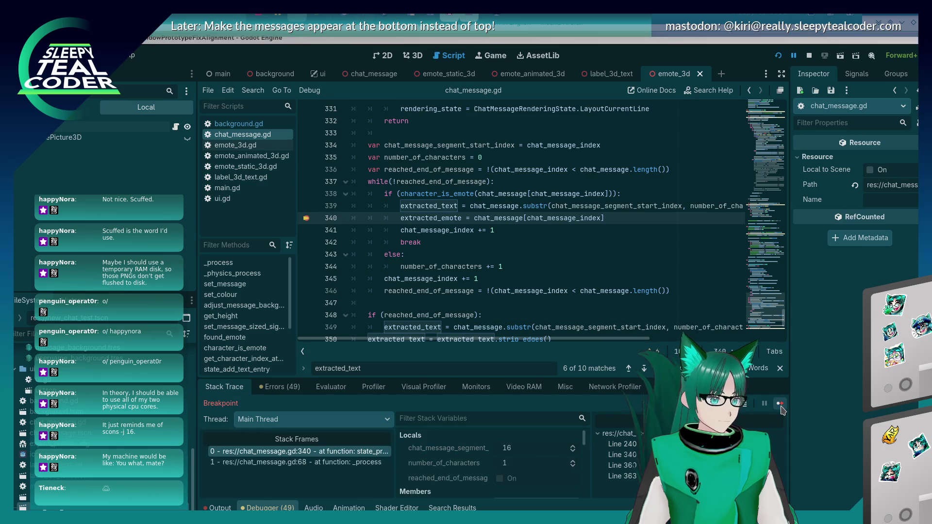
pyautogui.click(780, 405)
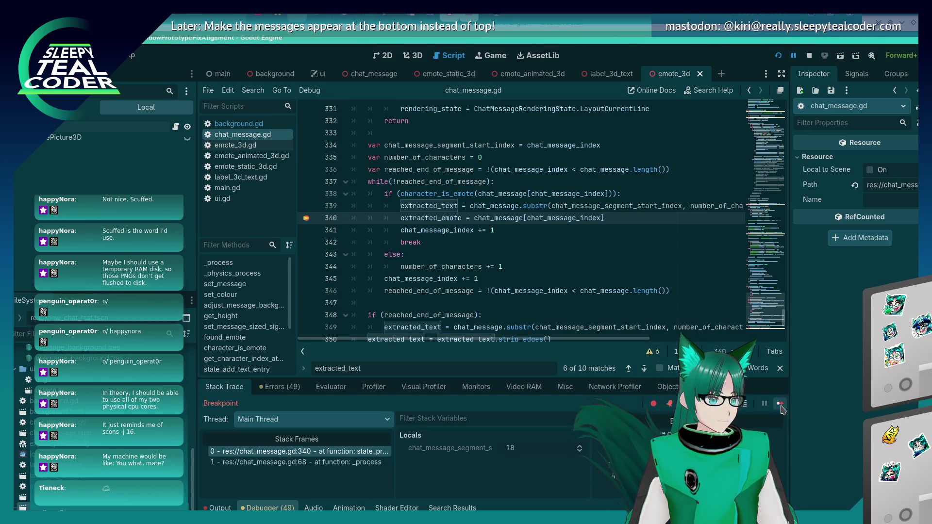
pyautogui.click(779, 405)
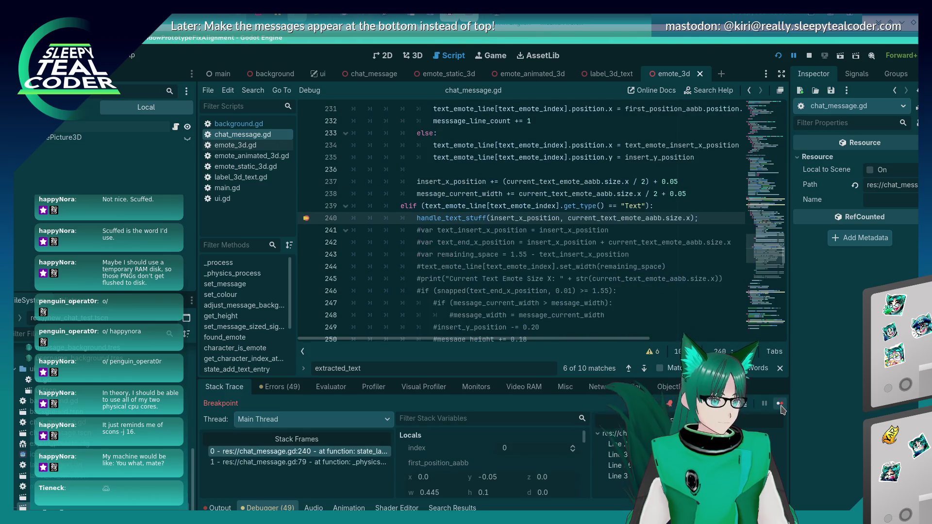
pyautogui.moveTo(542, 219)
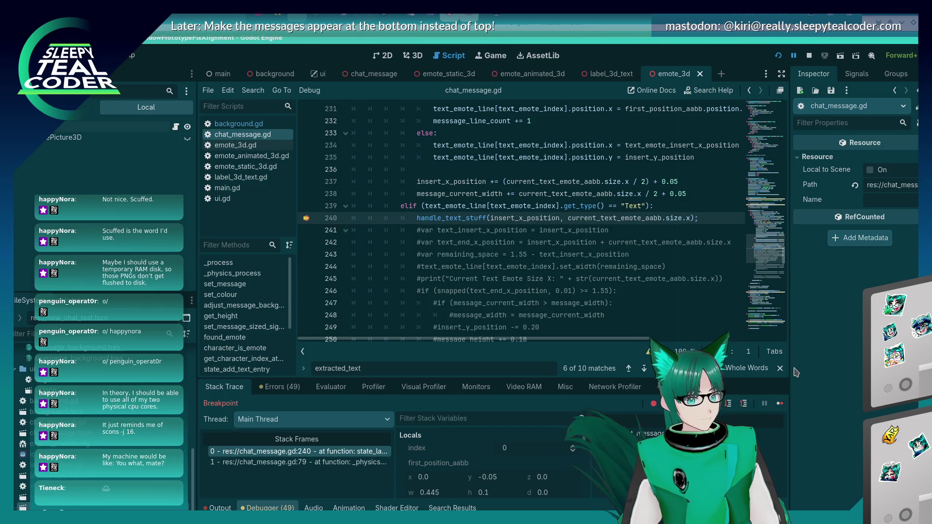
pyautogui.click(782, 404)
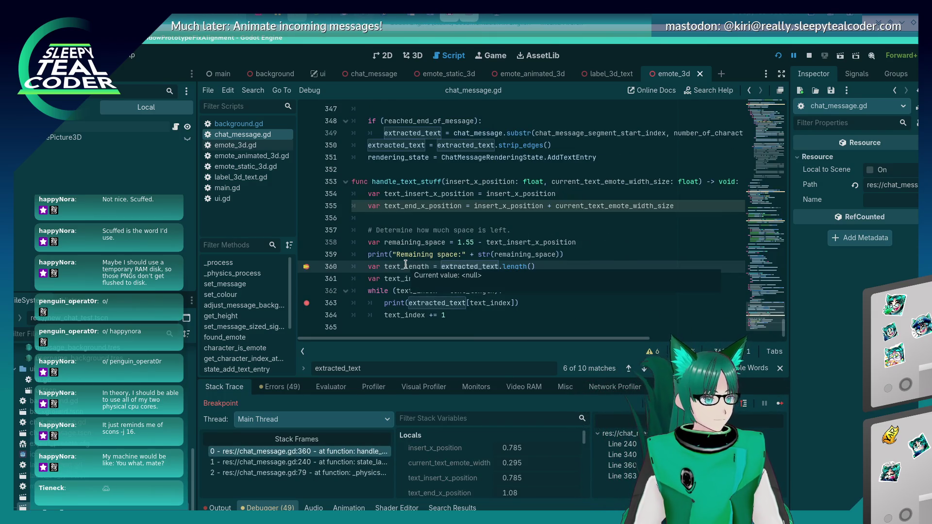
pyautogui.moveTo(449, 267)
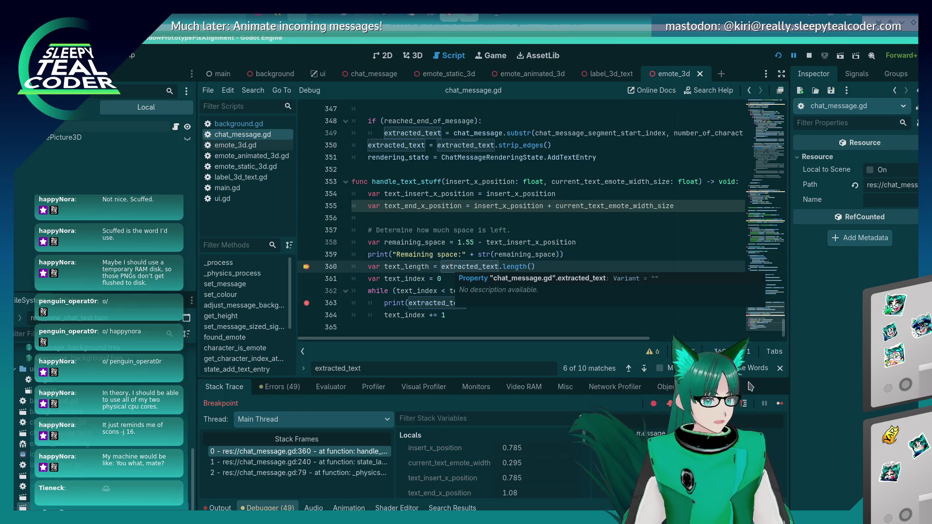
pyautogui.click(779, 404)
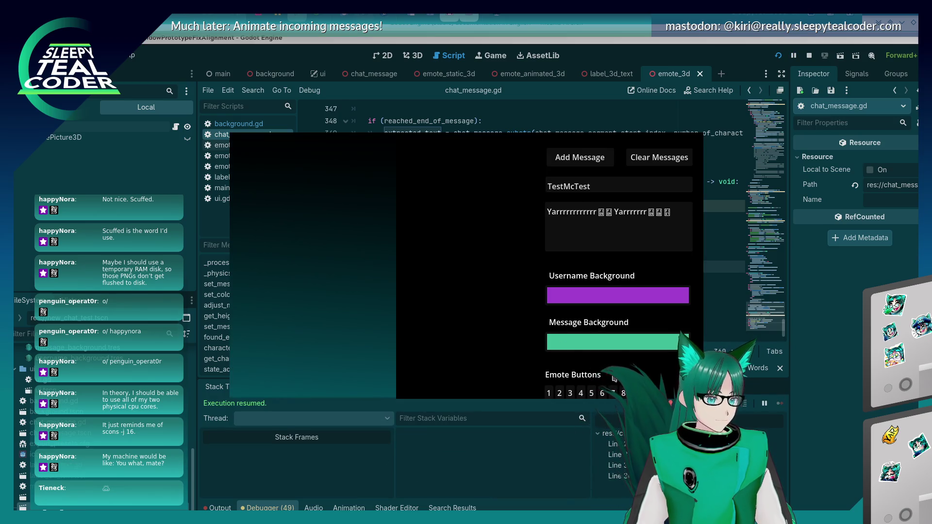
# Step: Delete the trailing emoji from the game's message field and add the message
pyautogui.click(635, 214)
pyautogui.press('BackSpace')
pyautogui.press('BackSpace')
pyautogui.press('BackSpace')
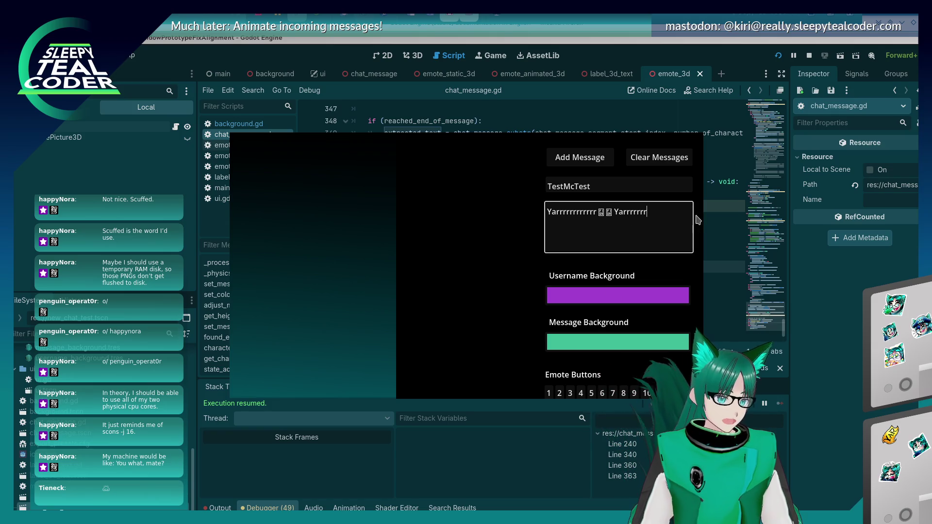
pyautogui.click(573, 160)
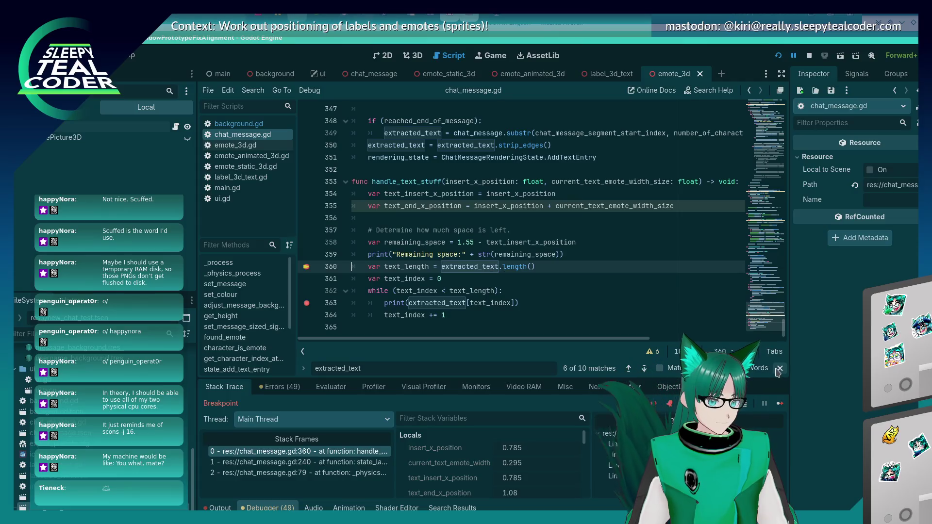
# Step: Step over to the print on line 363, where text_length holds 9, and view Output
pyautogui.moveTo(458, 266)
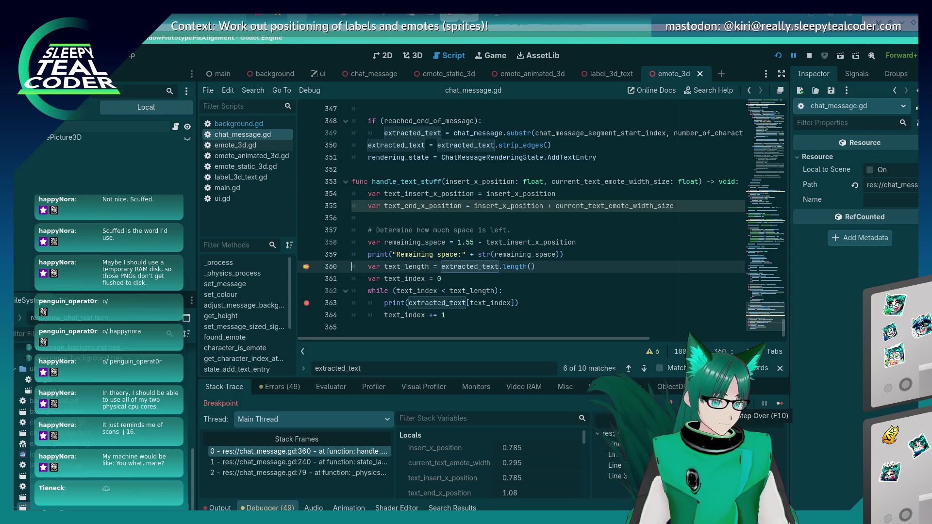
pyautogui.click(747, 403)
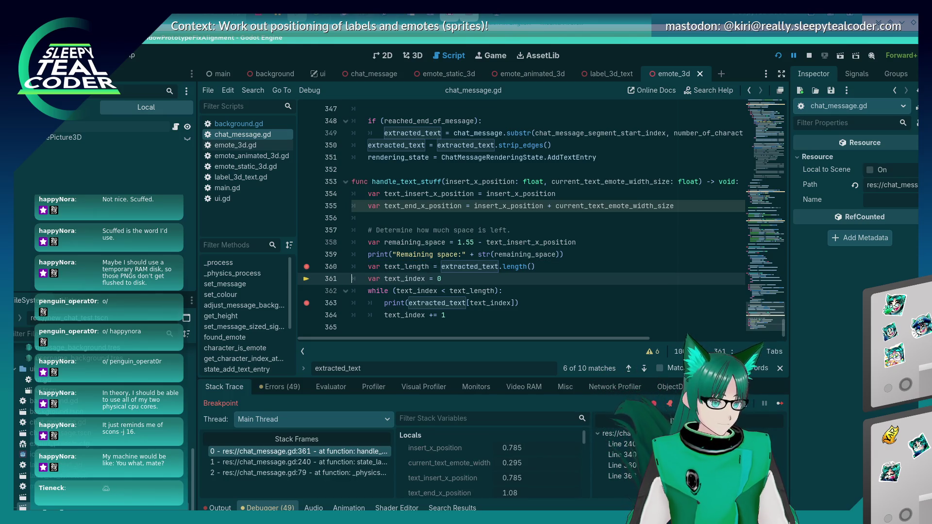
pyautogui.press('F10')
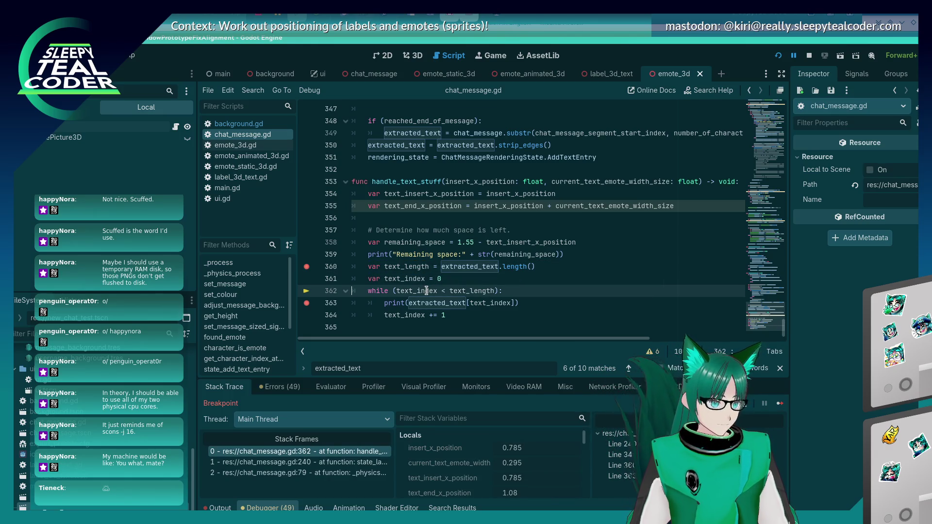
pyautogui.moveTo(475, 289)
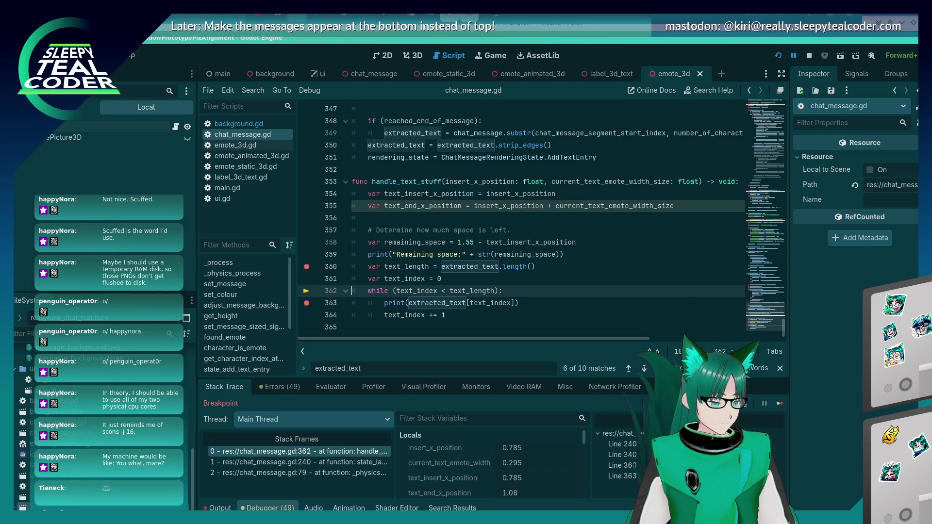
pyautogui.press('F10')
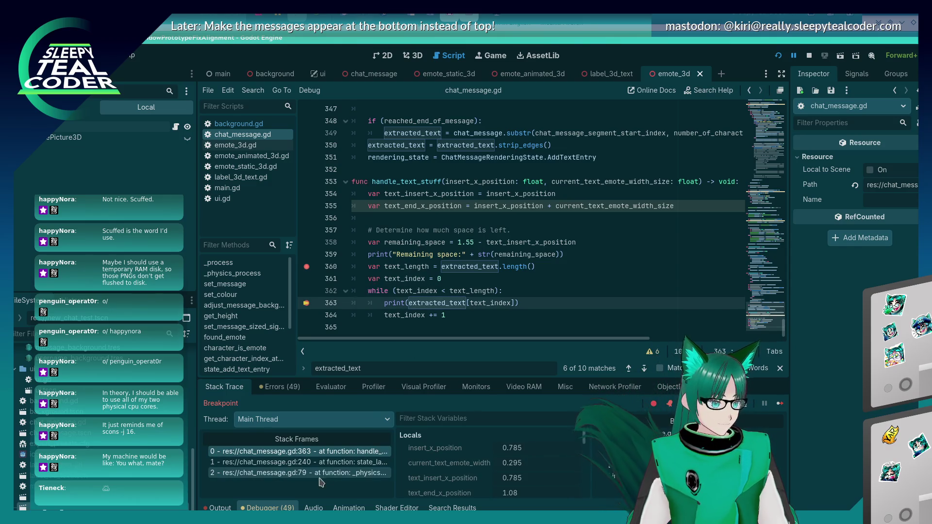
pyautogui.click(220, 507)
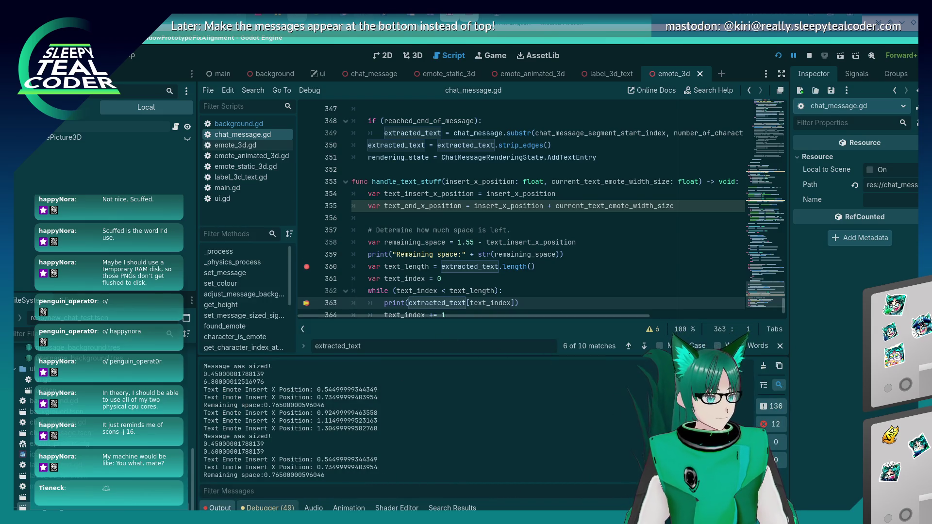
# Step: Continue through several loop iterations, checking the printed characters in Output
pyautogui.click(269, 507)
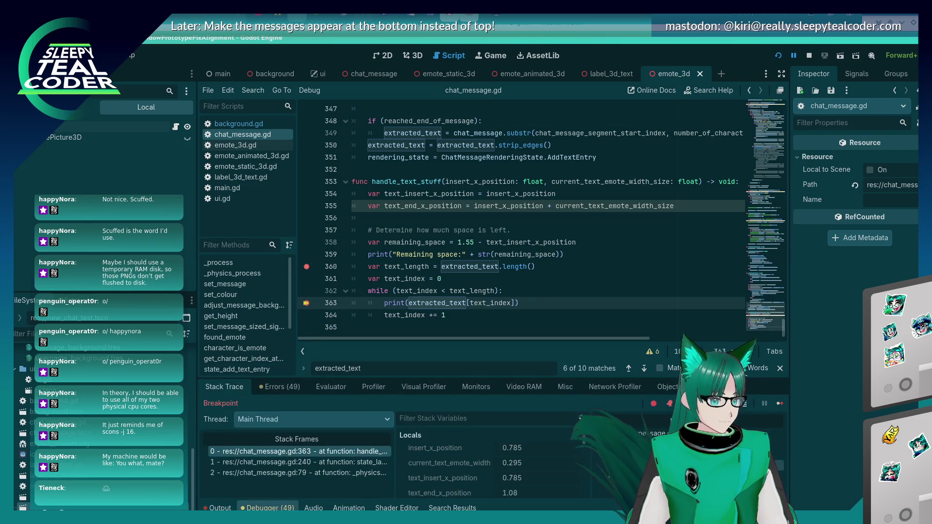
pyautogui.click(778, 407)
pyautogui.click(779, 407)
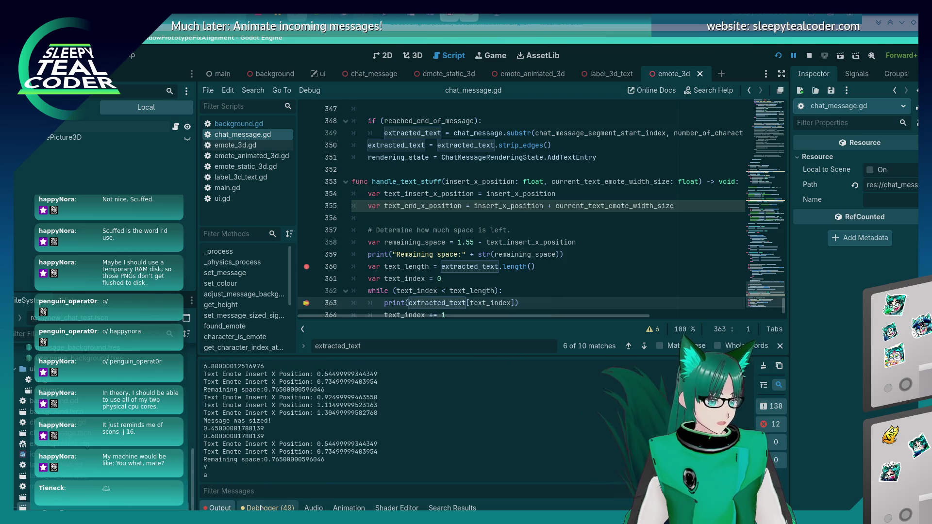
pyautogui.click(779, 403)
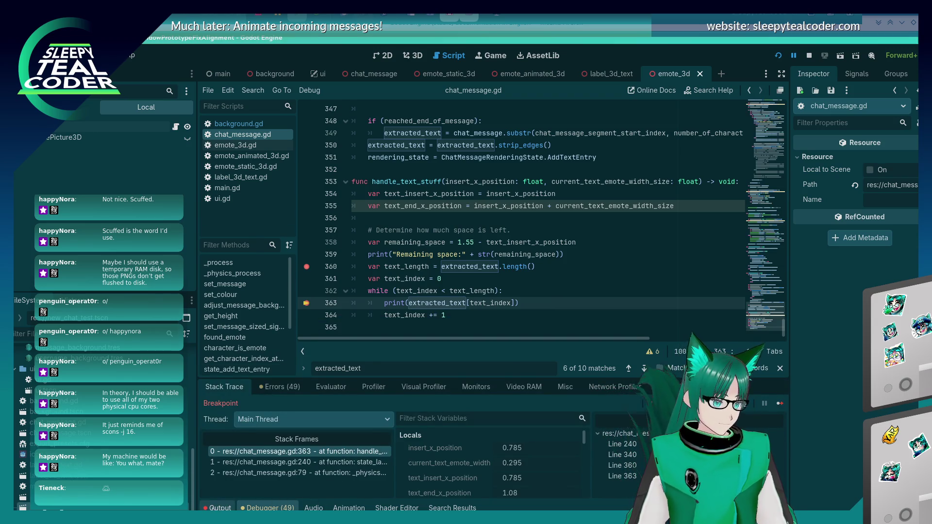
pyautogui.click(224, 504)
# Step: Remove the line 363 and 360 breakpoints, resume, and review Yarrrrrrrr printed one character per line
pyautogui.click(306, 303)
pyautogui.click(306, 267)
pyautogui.click(251, 508)
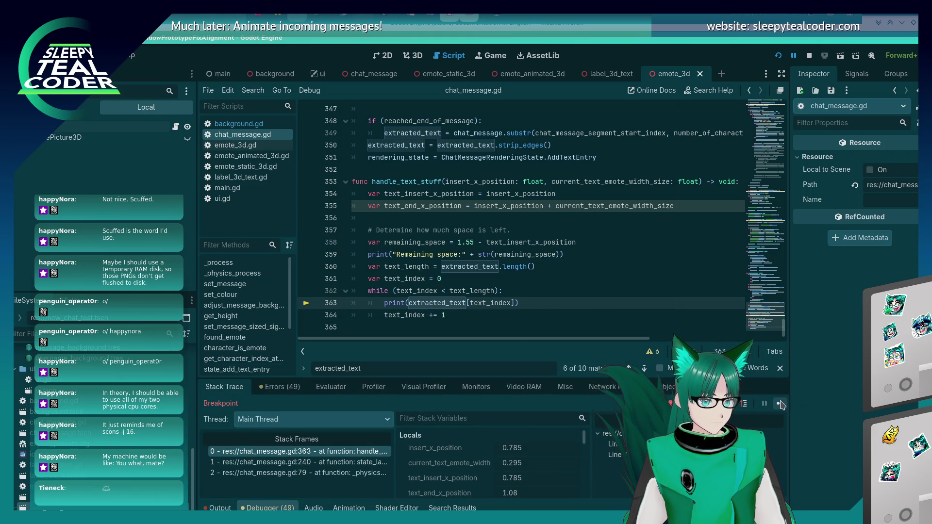
pyautogui.press('F12')
pyautogui.click(205, 508)
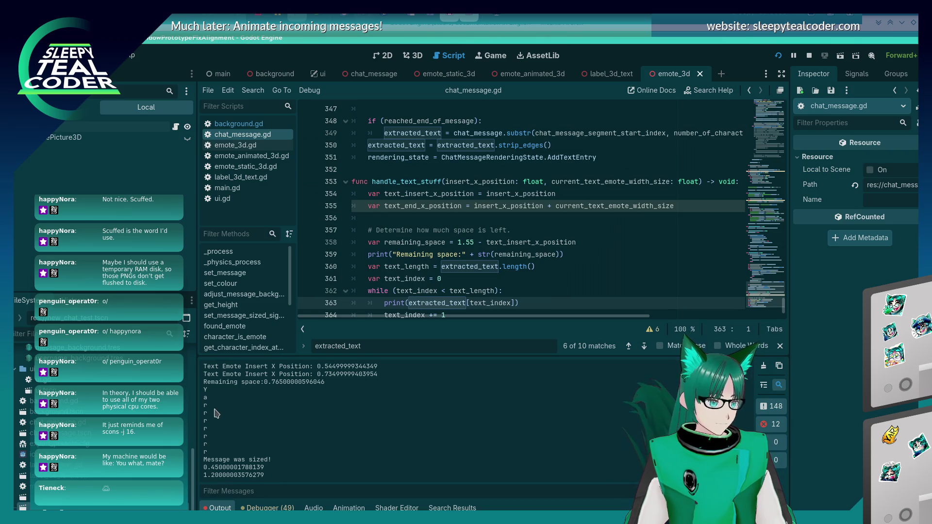
pyautogui.scroll(-1, 463, 209)
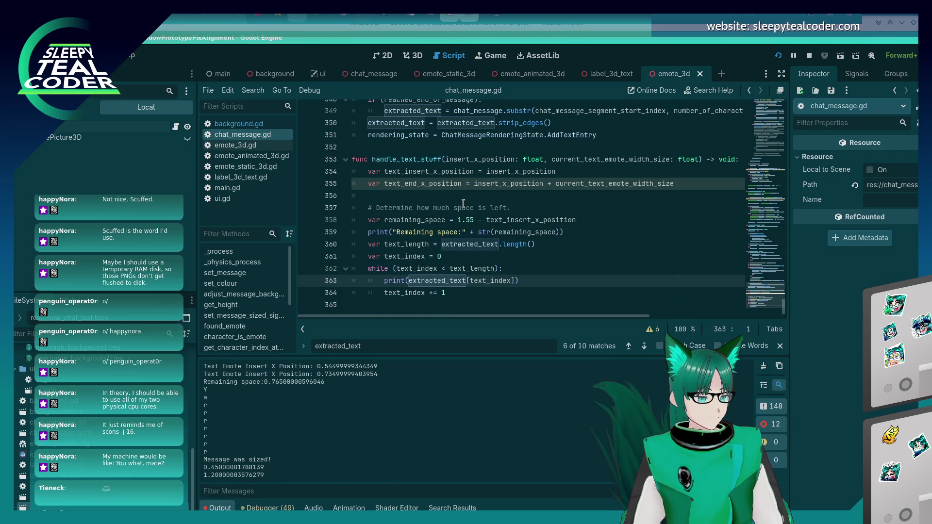
pyautogui.hotkey('alt', 'Tab')
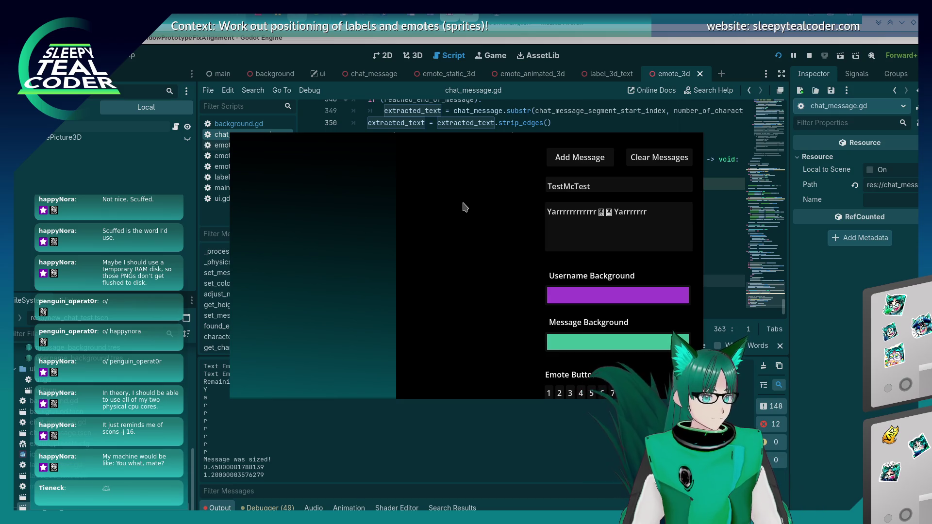
pyautogui.hotkey('alt', 'Tab')
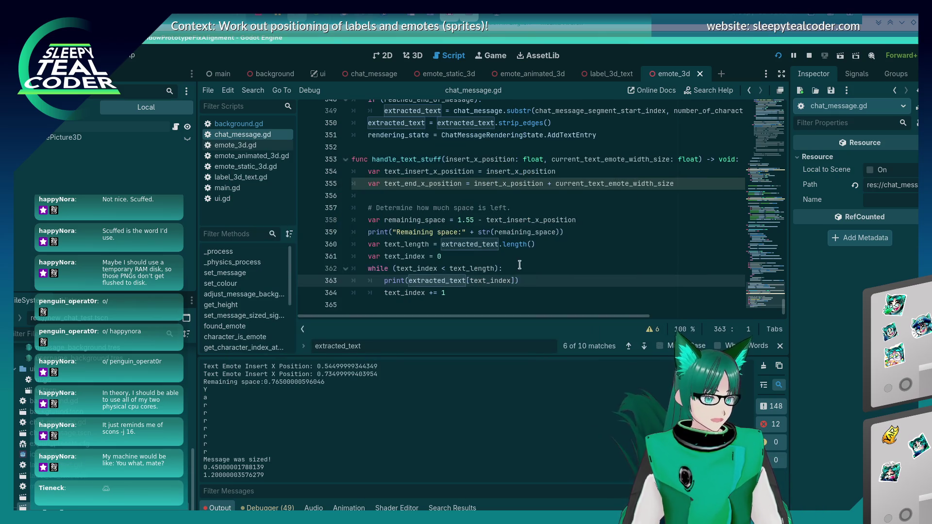
pyautogui.click(544, 266)
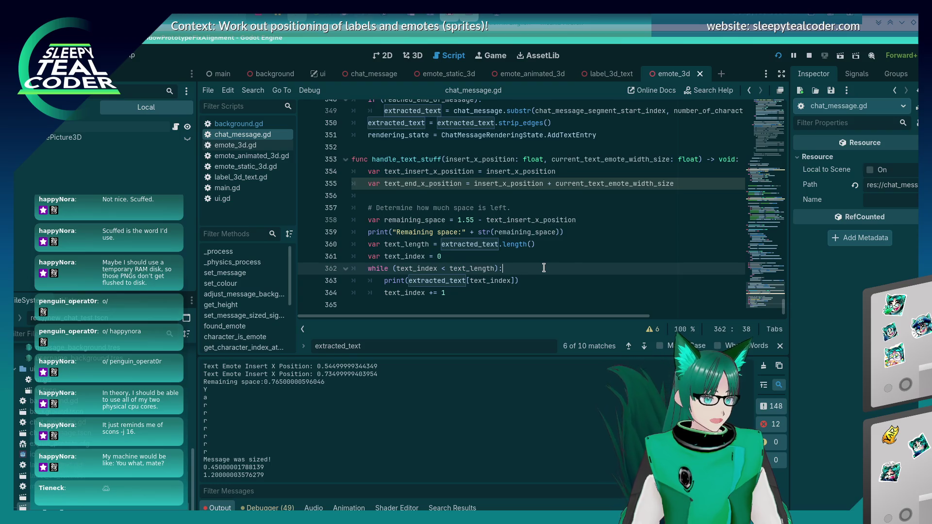
# Step: Open a blank line in the while loop and start a 'var text_server =' line after line 355
pyautogui.press('Return')
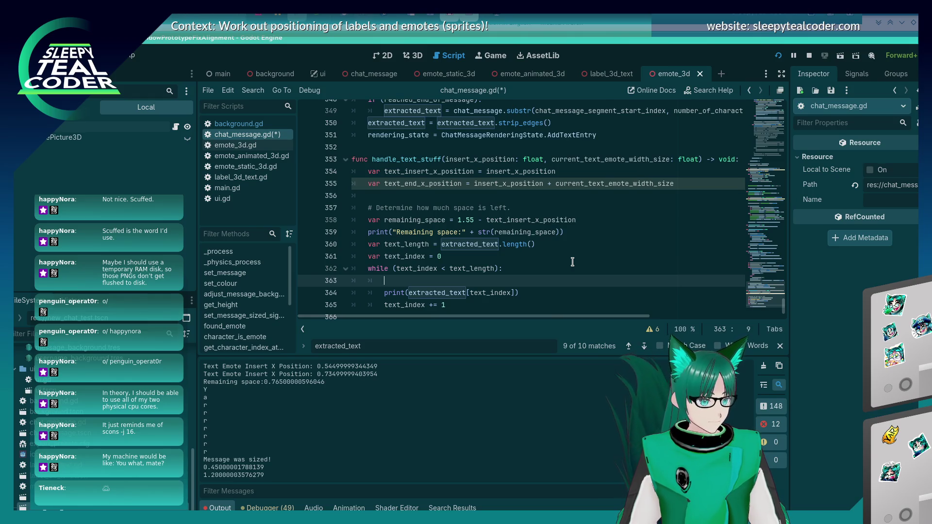
pyautogui.press('Up')
pyautogui.press('Up')
pyautogui.press('Up')
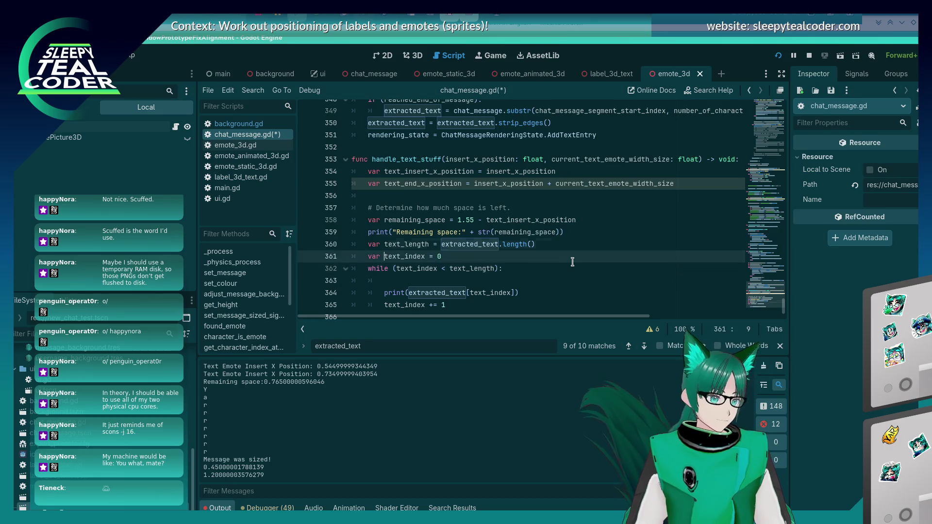
pyautogui.press('End')
pyautogui.press('Return')
pyautogui.write('var')
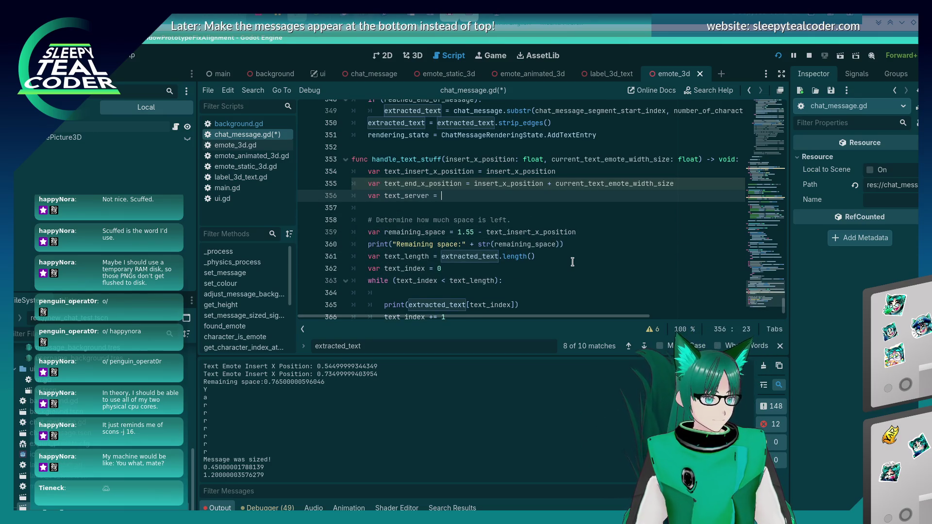
pyautogui.hotkey('alt', 'Tab')
pyautogui.hotkey('alt', 'Tab')
pyautogui.hotkey('alt', 'Tab')
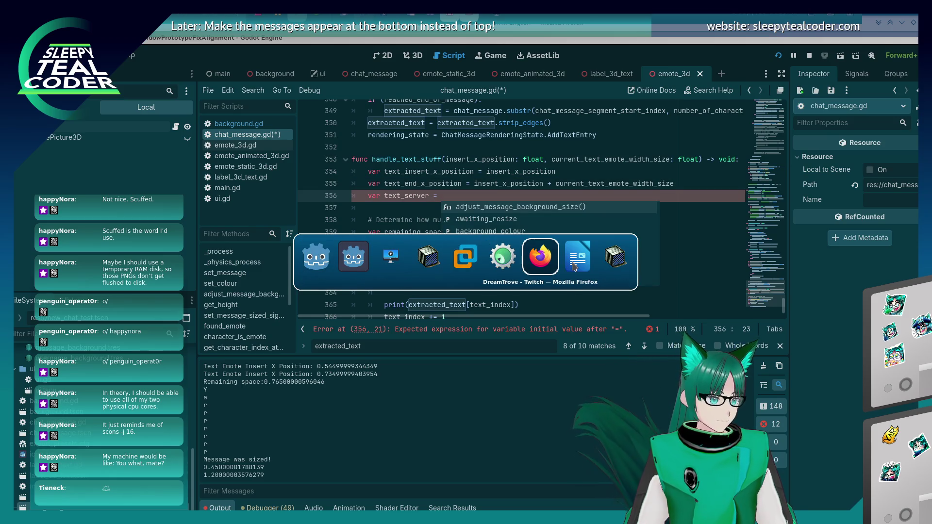
pyautogui.hotkey('alt', 'shift', 'Tab')
pyautogui.hotkey('alt', 'shift', 'Tab')
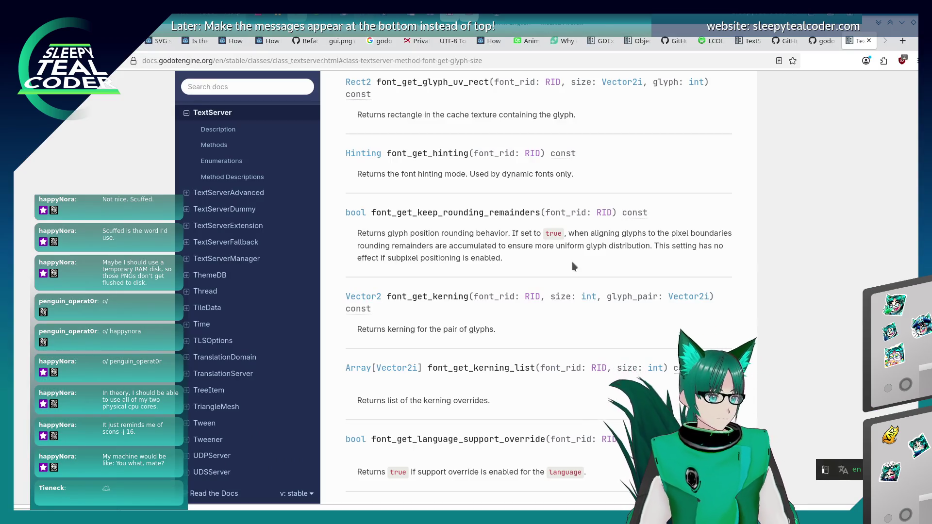
# Step: Leave the TextServer docs and return to the chat_message.gd script editor
pyautogui.press('Home')
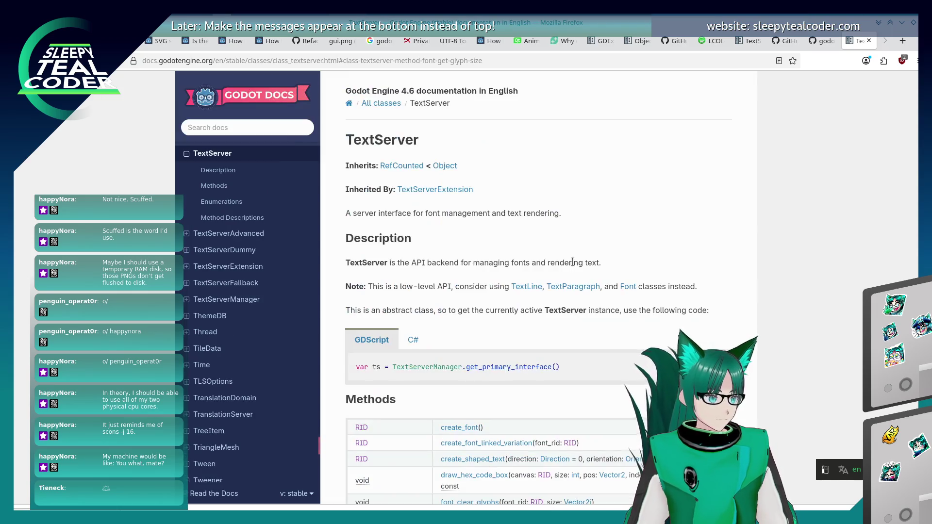
pyautogui.hotkey('alt', 'Tab')
pyautogui.hotkey('alt', 'Tab')
pyautogui.hotkey('alt', 'Tab')
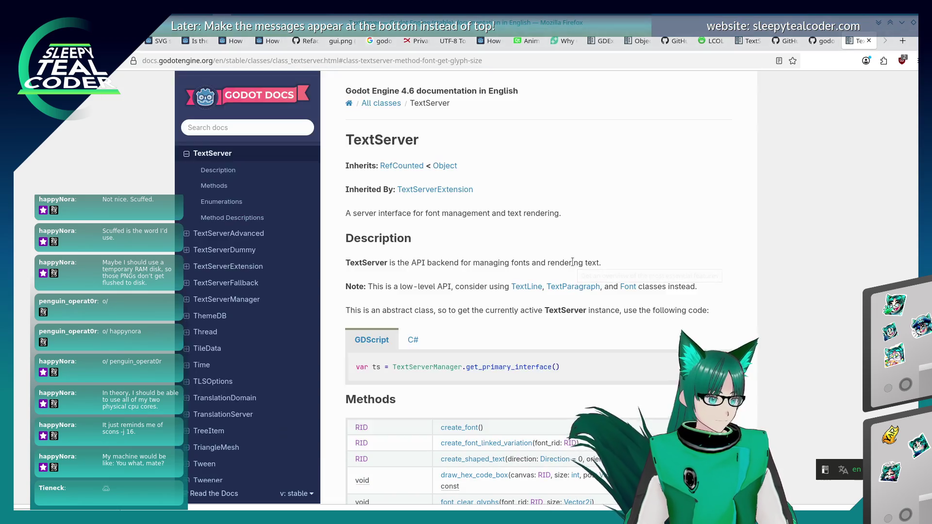
pyautogui.hotkey('alt', 'Tab')
pyautogui.hotkey('alt', 'Tab')
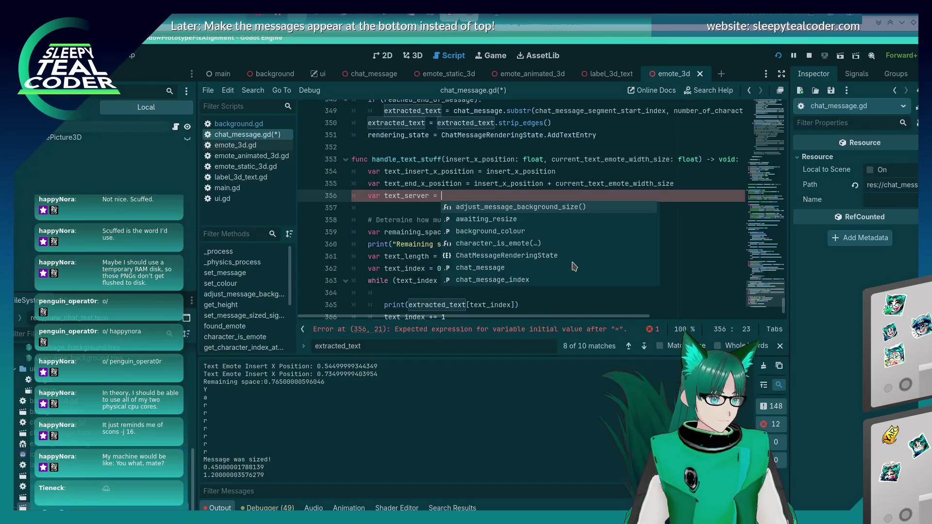
pyautogui.hotkey('alt', 'shift', 'Tab')
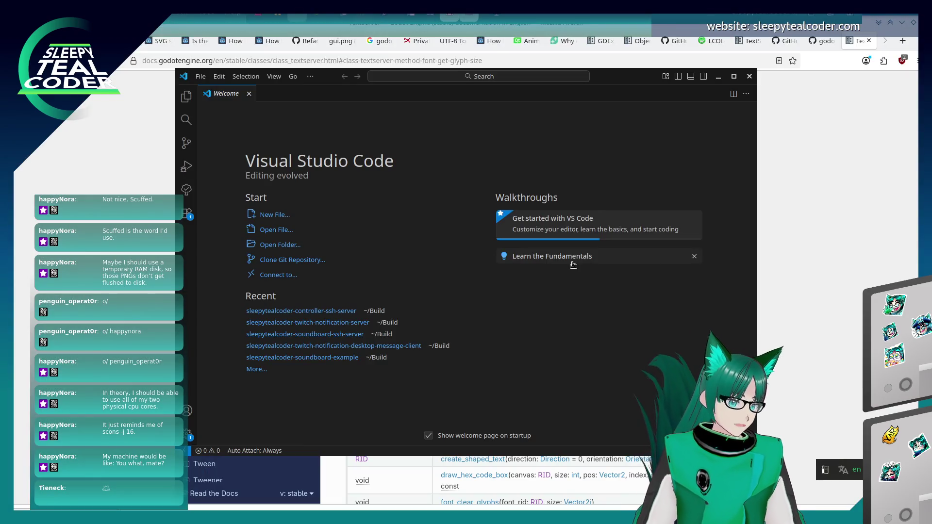
pyautogui.hotkey('alt', 'Tab')
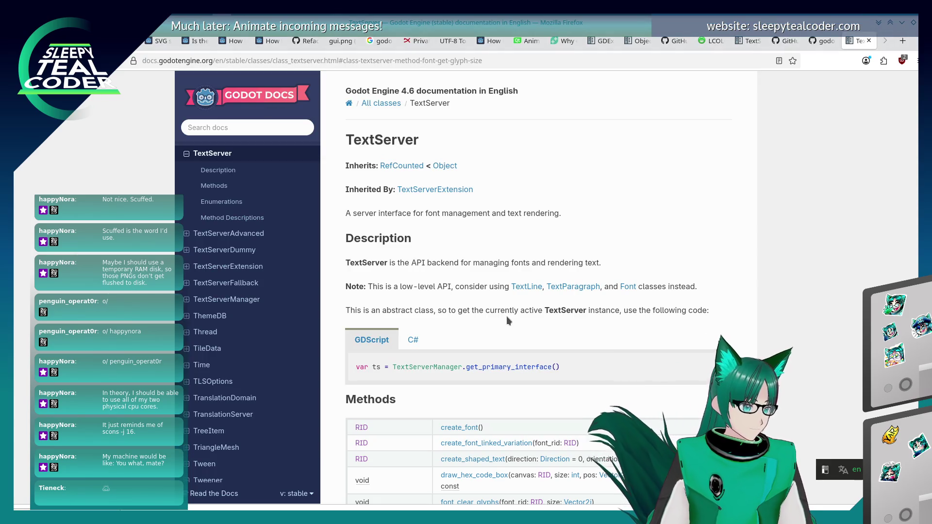
pyautogui.hotkey('alt', 'Tab')
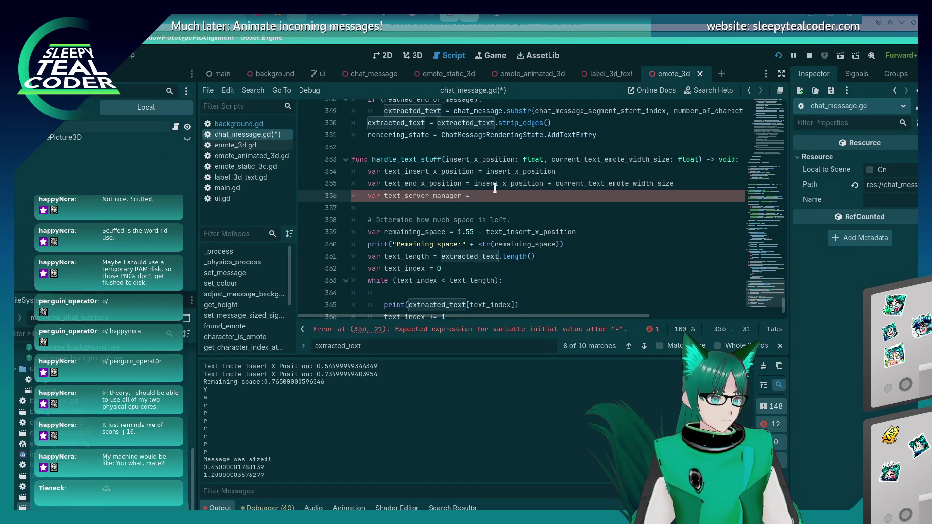
# Step: Assign TextServerManager.get_primary_interface() to text_server_manager and save the script
pyautogui.hotkey('ctrl', 'space')
pyautogui.write('TextServ')
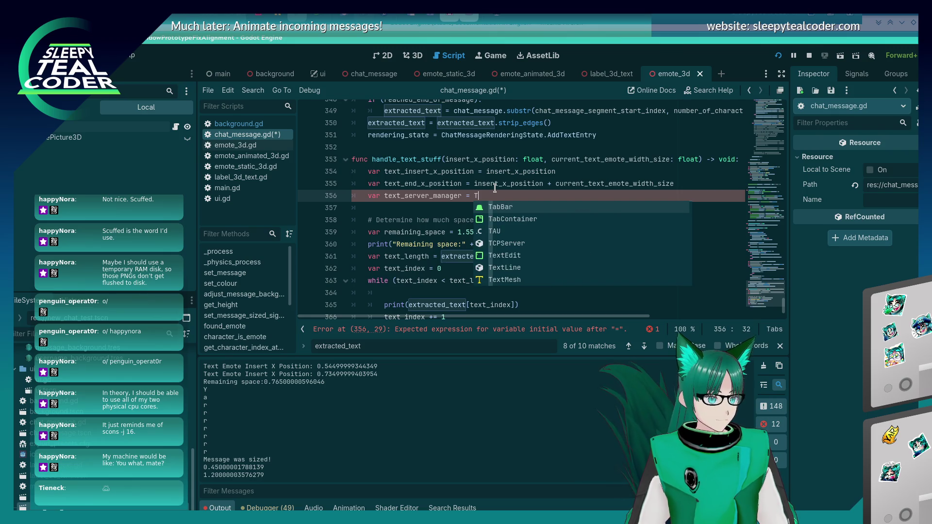
pyautogui.write('erM')
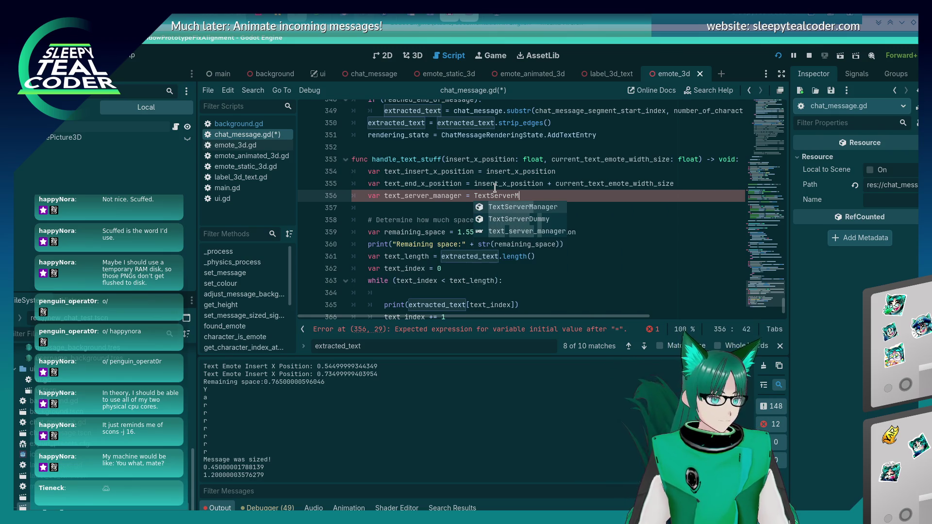
pyautogui.press('Return')
pyautogui.write('get_')
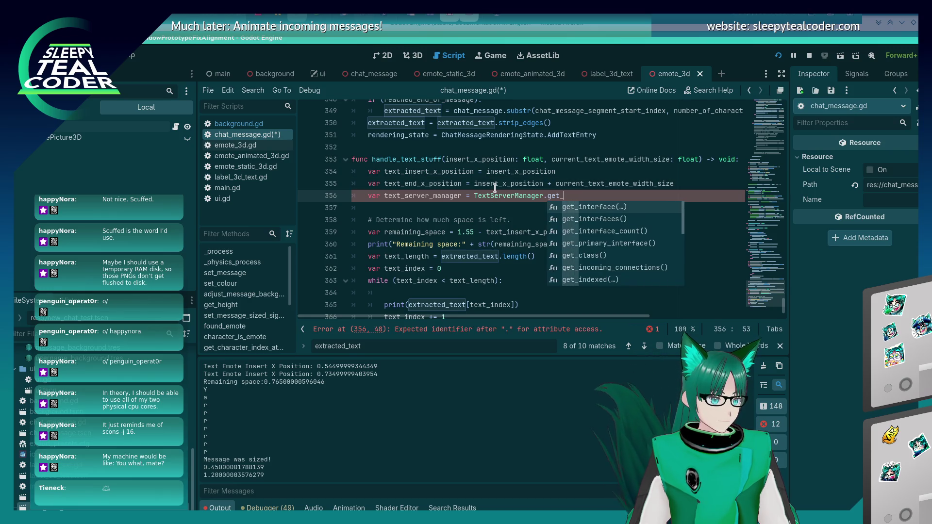
pyautogui.hotkey('alt', 'Tab')
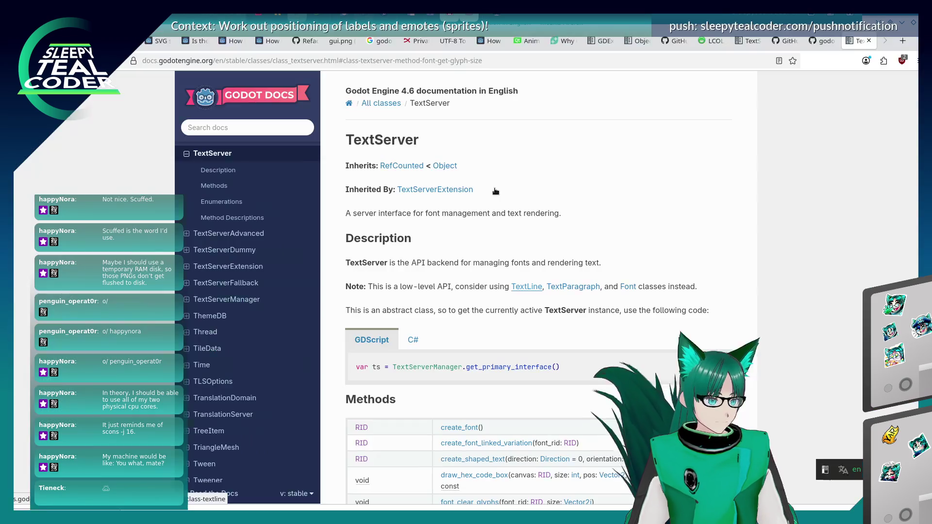
pyautogui.hotkey('alt', 'Tab')
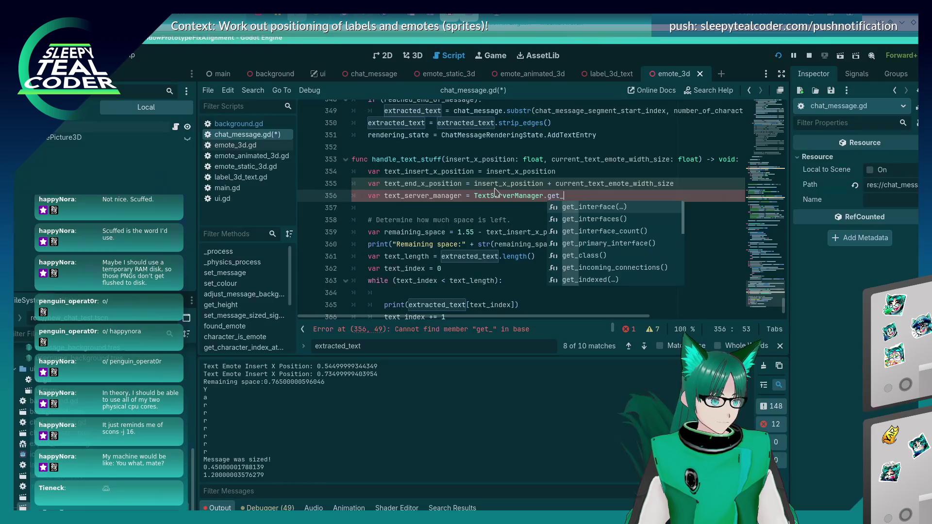
pyautogui.write('p')
pyautogui.press('Return')
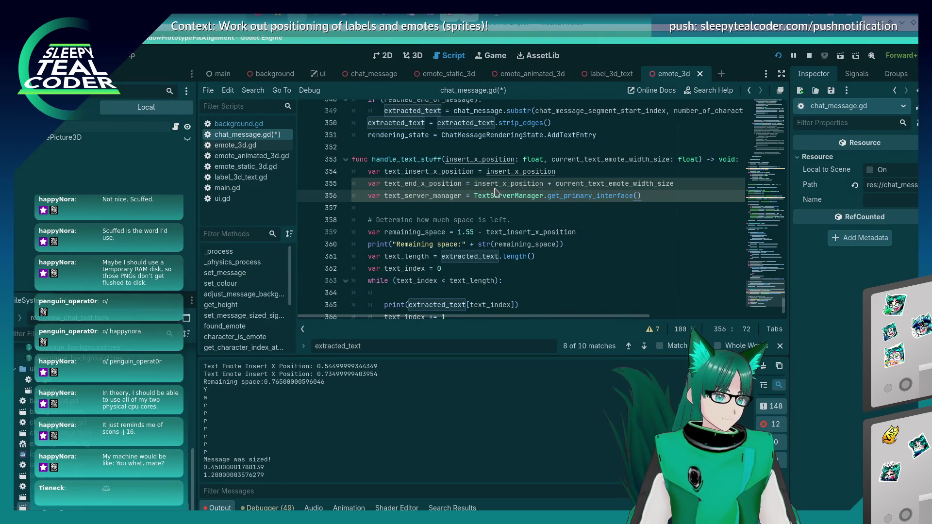
pyautogui.hotkey('ctrl', 's')
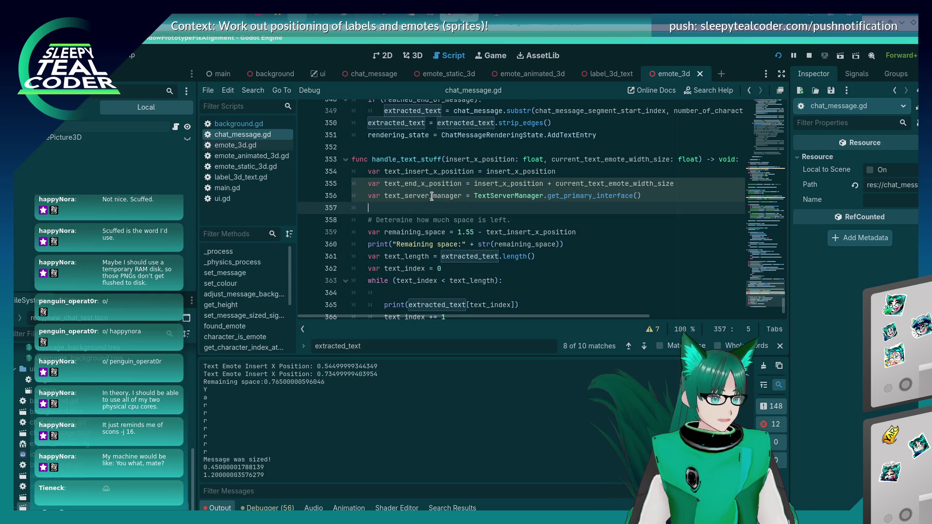
# Step: Add a text_server_manager.font_get_glyph_index() call on empty line 364 in the loop
pyautogui.doubleClick(432, 195)
pyautogui.scroll(-1, 478, 246)
pyautogui.moveTo(408, 280); pyautogui.dragTo(514, 281)
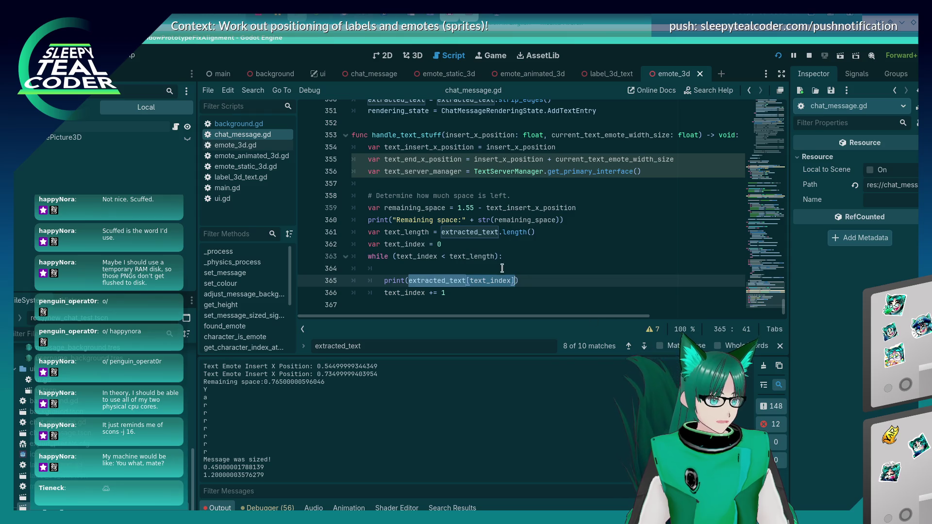
pyautogui.click(500, 268)
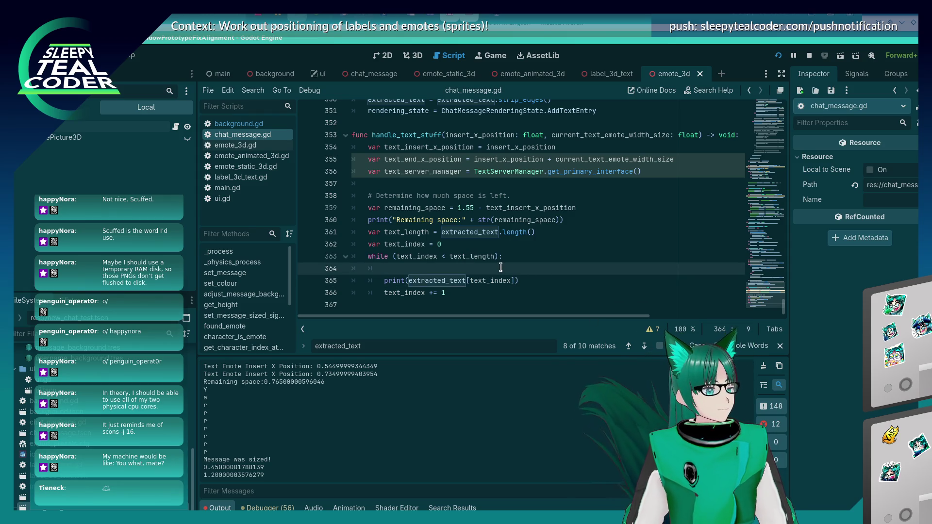
pyautogui.write('text_server_manager')
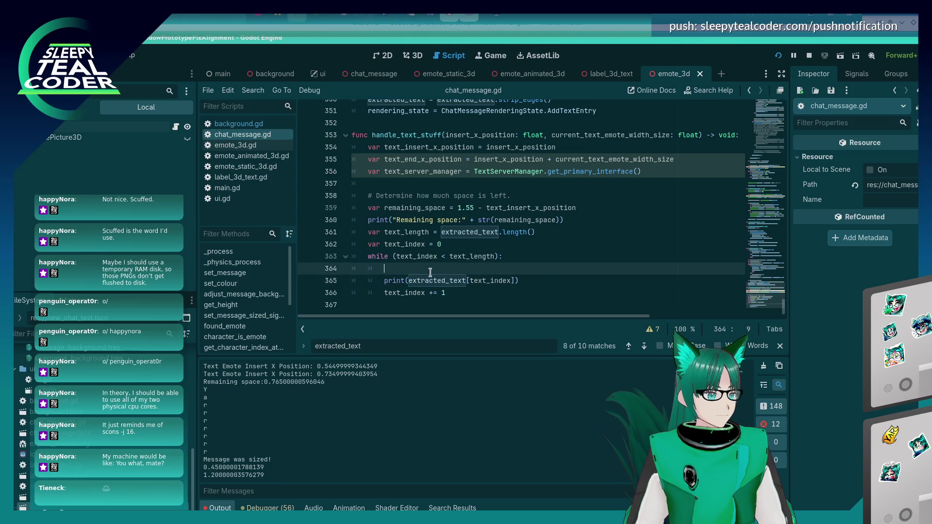
pyautogui.write('.')
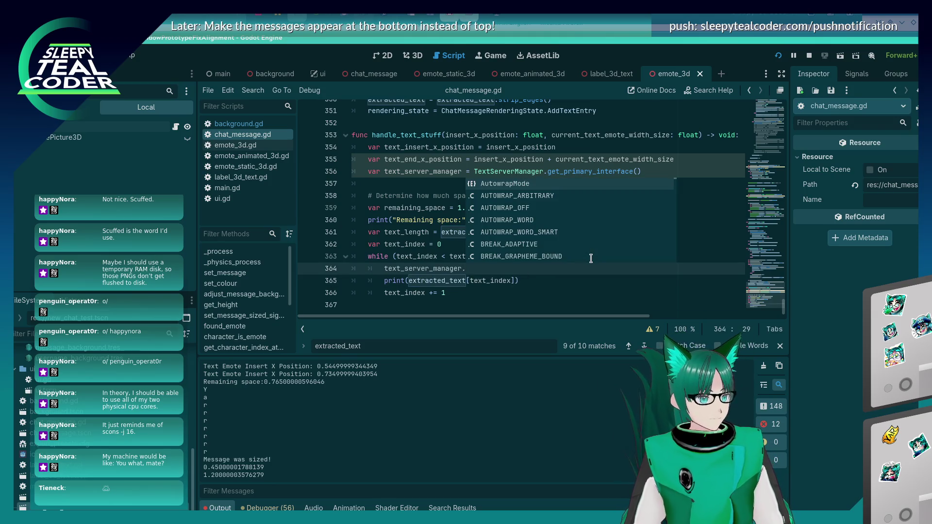
pyautogui.write('get_')
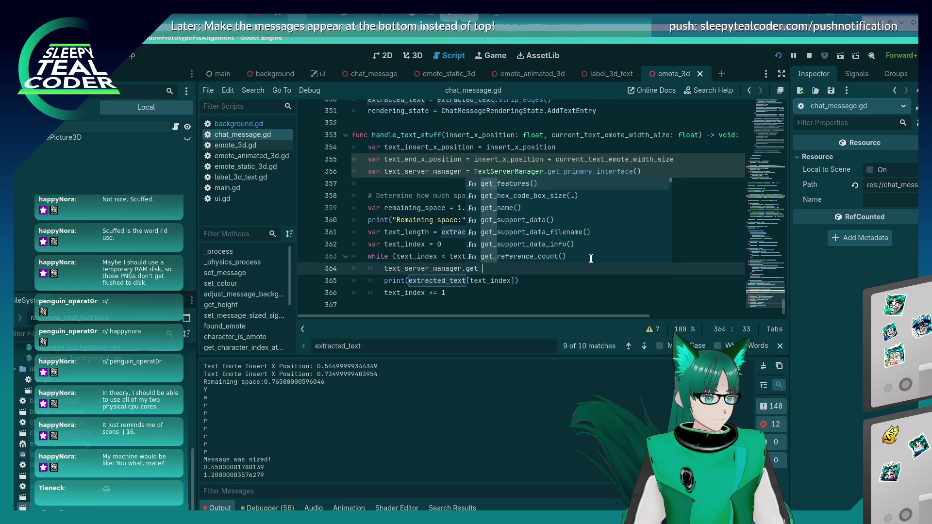
pyautogui.write('glyph')
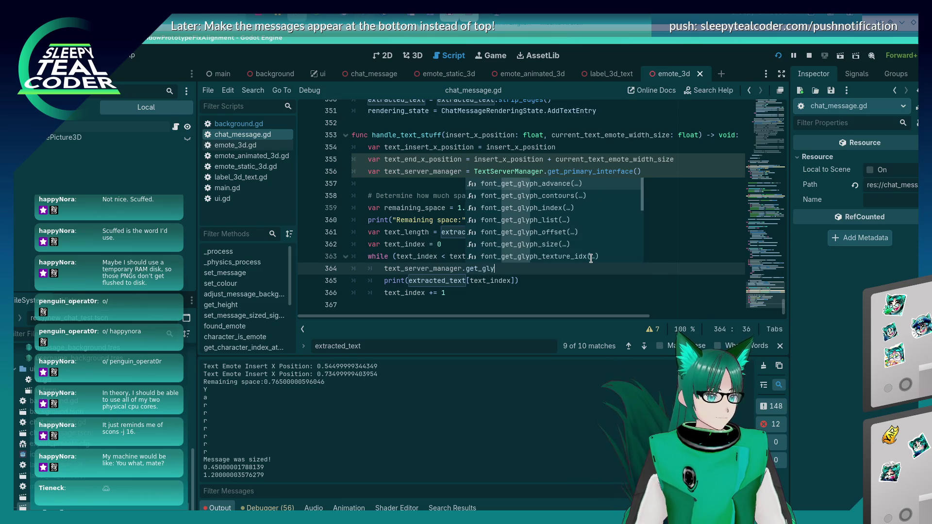
pyautogui.press('Down')
pyautogui.press('Down')
pyautogui.press('Return')
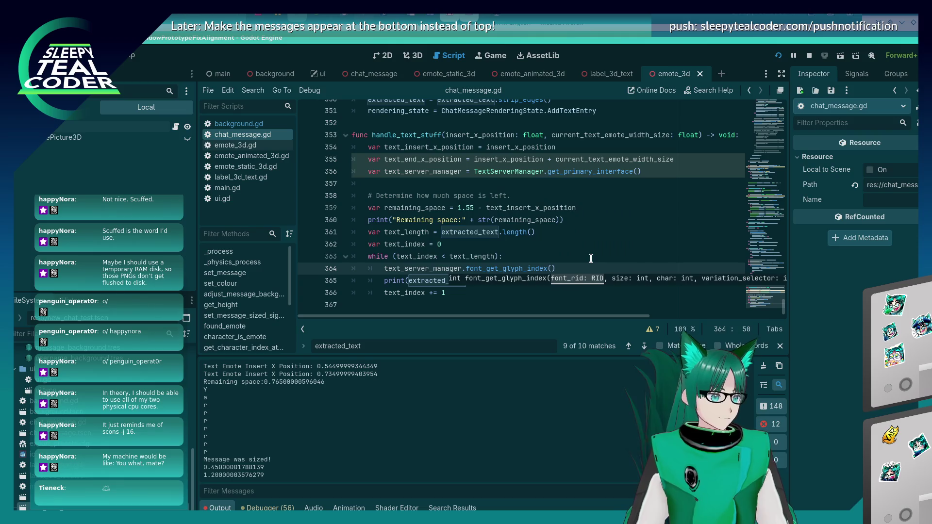
# Step: Switch to the browser showing the TextServer docs
pyautogui.hotkey('alt', 'Tab')
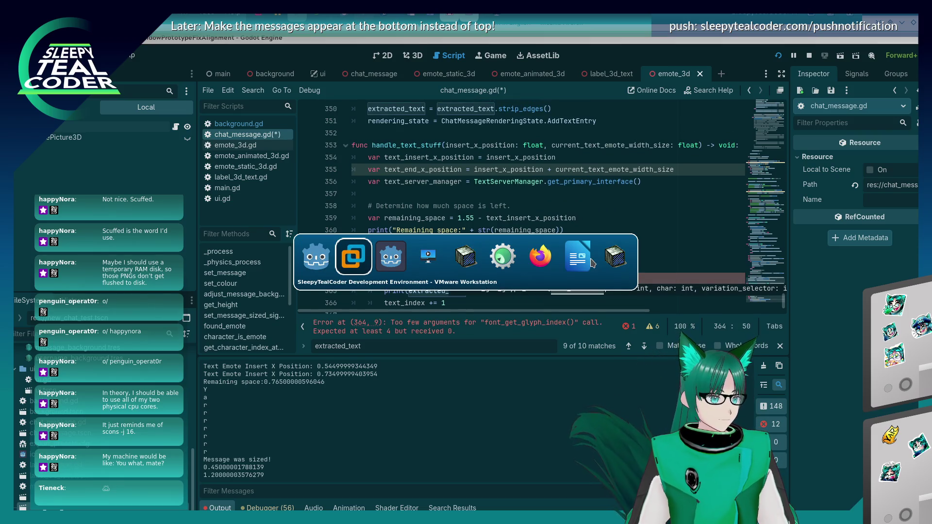
pyautogui.hotkey('alt', 'Tab')
pyautogui.hotkey('alt', 'Tab')
pyautogui.hotkey('alt', 'Tab')
pyautogui.hotkey('alt', 'Tab')
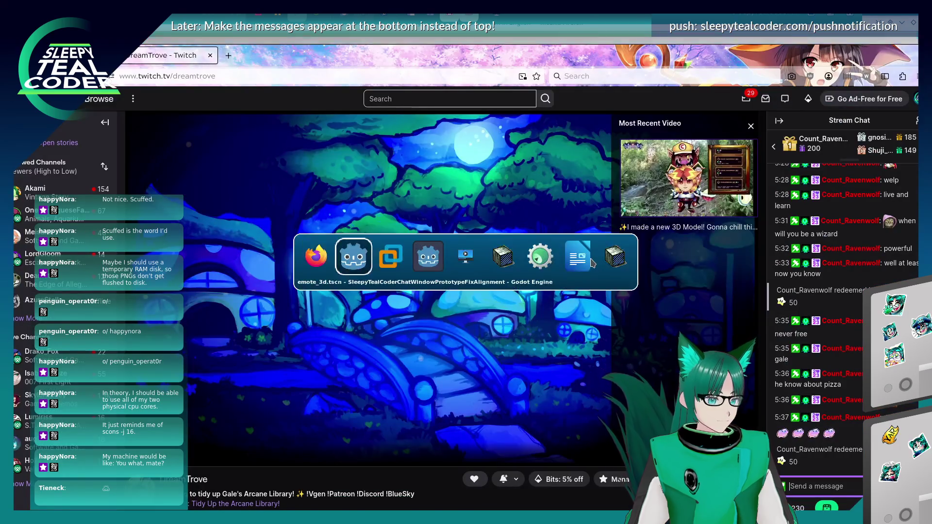
pyautogui.hotkey('alt', 'Tab')
pyautogui.hotkey('alt', 'Tab')
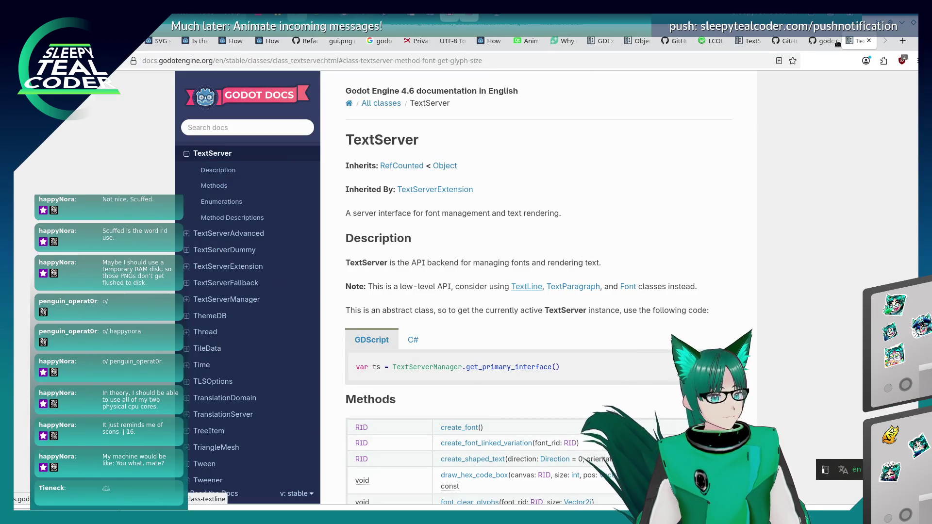
# Step: Find font_get_glyph_index in the TextServer Methods table, read its description, and search for get_glyph
pyautogui.moveTo(815, 44)
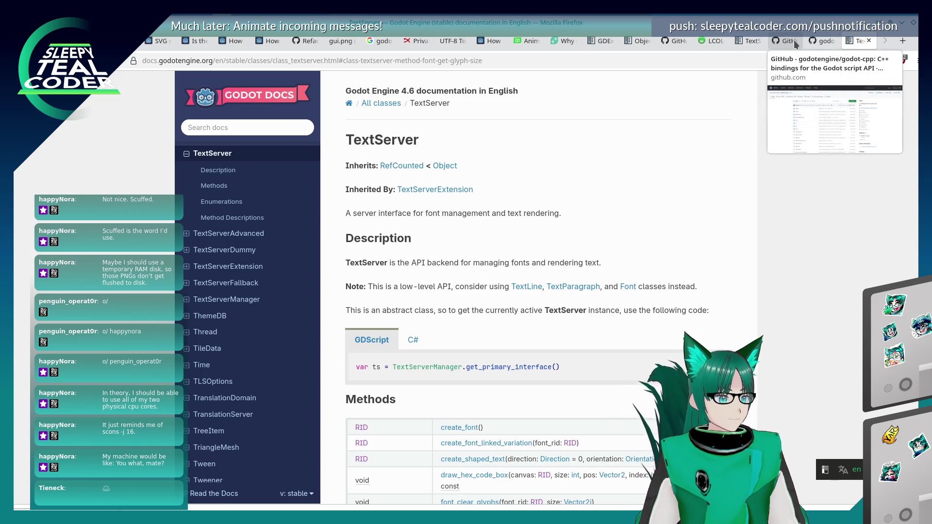
pyautogui.scroll(-10, 542, 280)
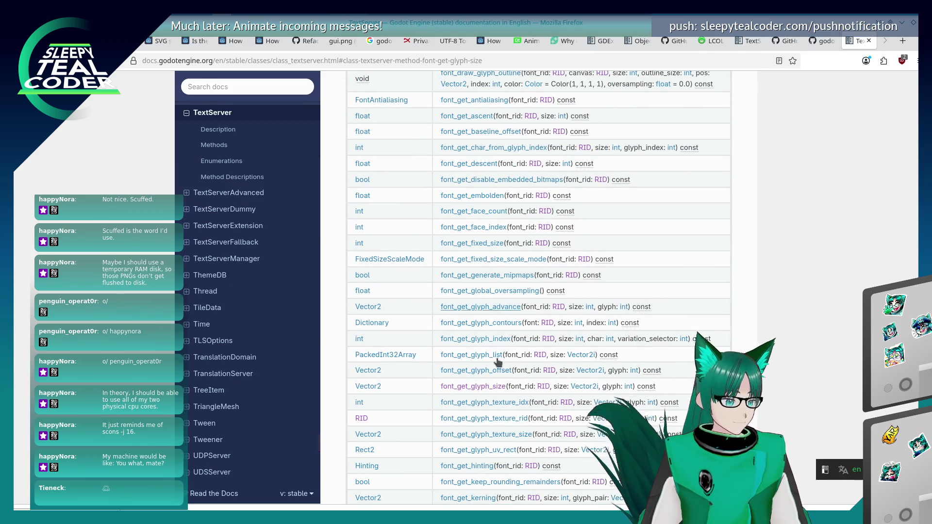
pyautogui.scroll(-3, 487, 391)
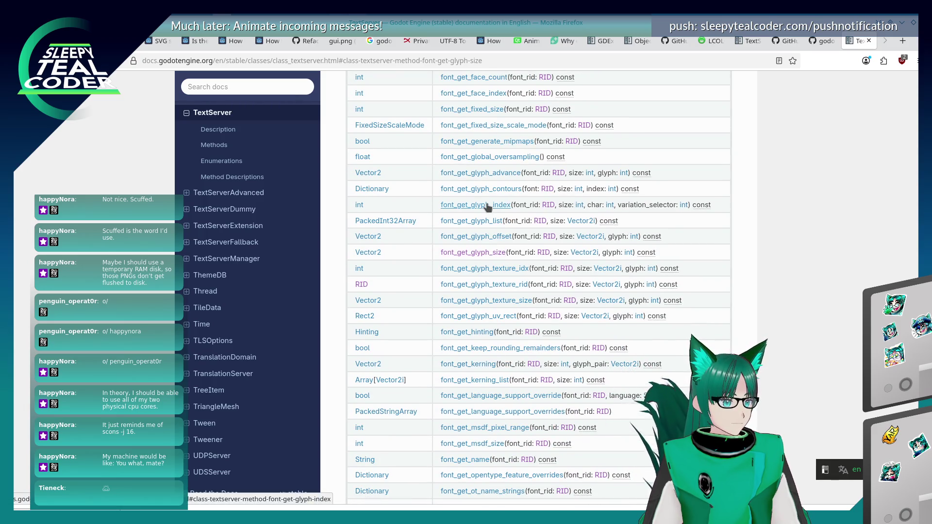
pyautogui.scroll(2, 487, 208)
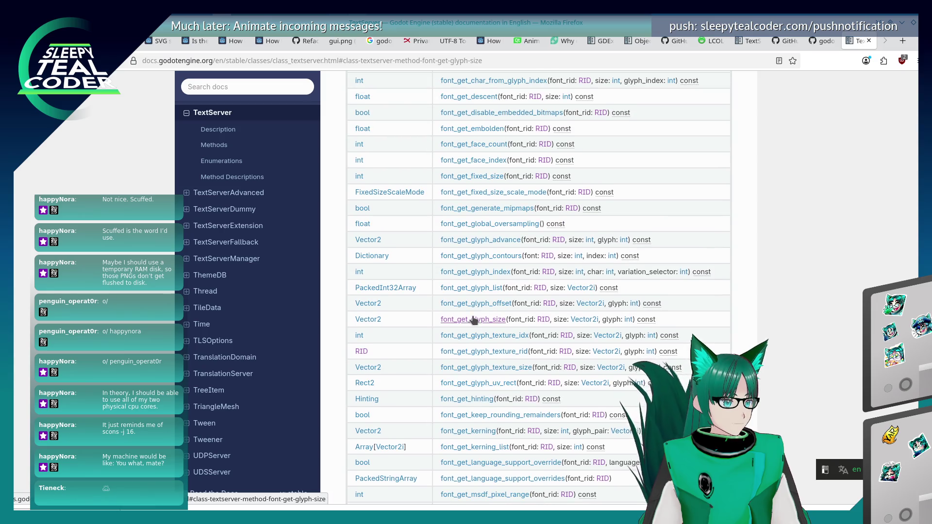
pyautogui.click(485, 272)
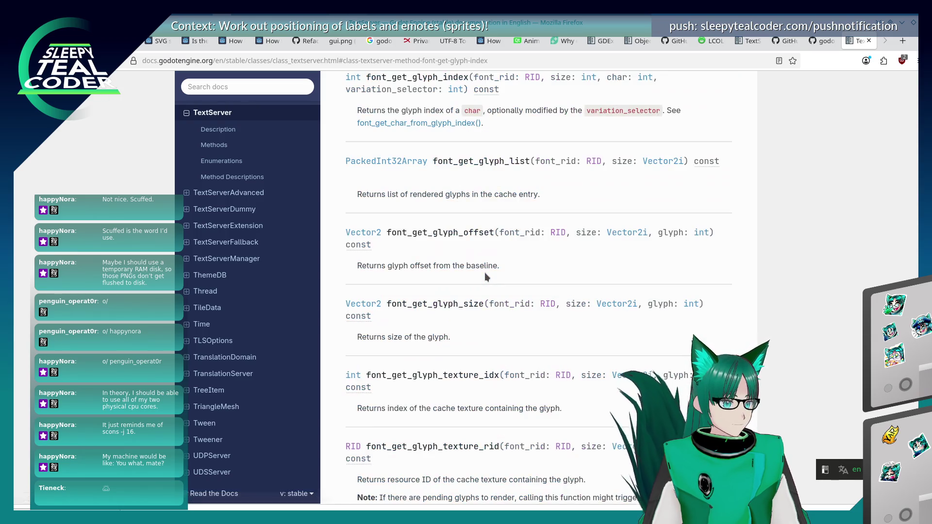
pyautogui.scroll(3, 486, 274)
pyautogui.scroll(1, 485, 275)
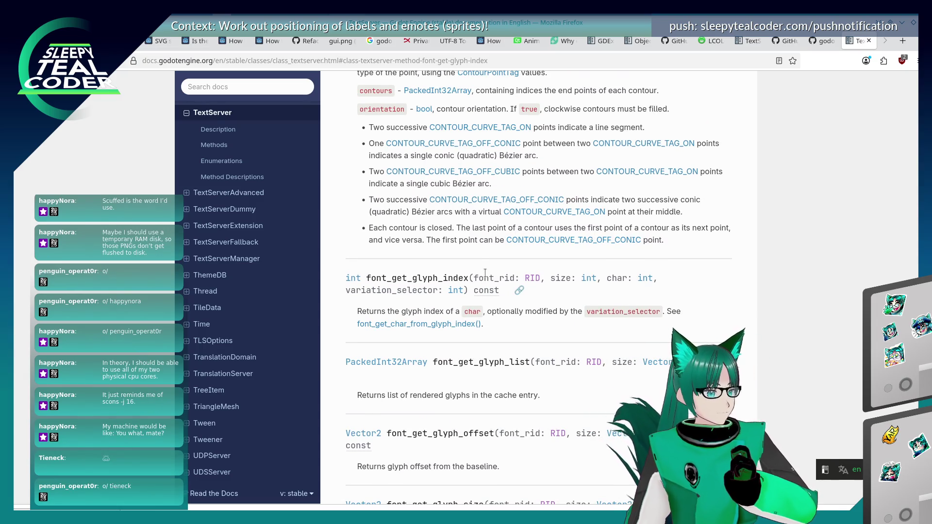
pyautogui.scroll(2, 485, 275)
pyautogui.scroll(4, 486, 277)
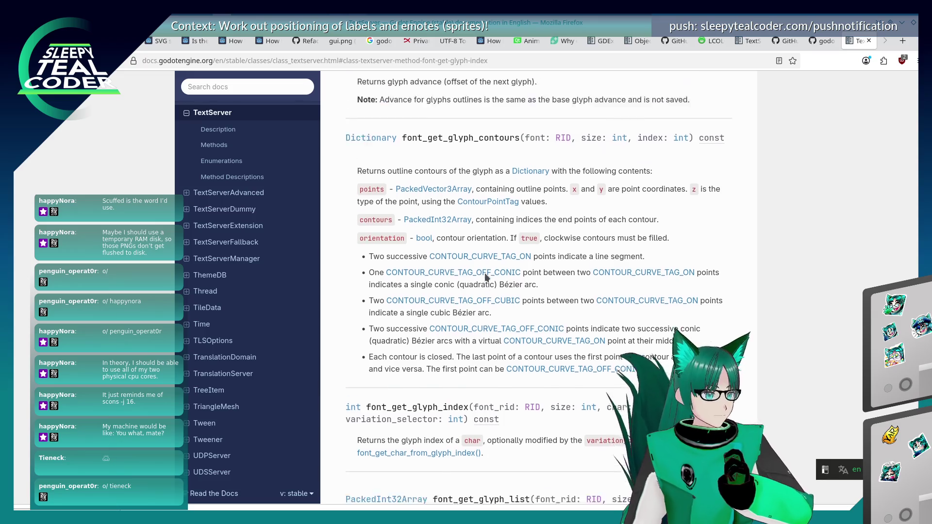
pyautogui.scroll(-4, 486, 277)
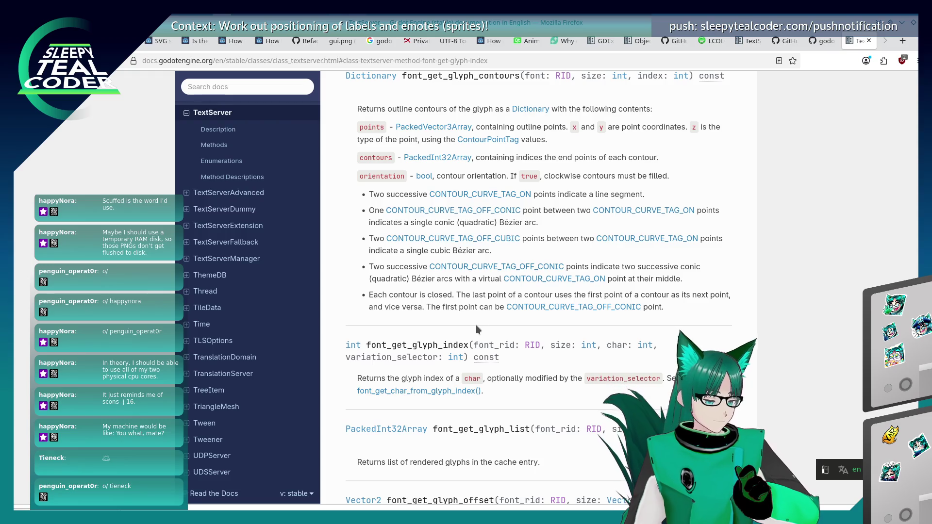
pyautogui.hotkey('ctrl', 'f')
pyautogui.write('get_glyph')
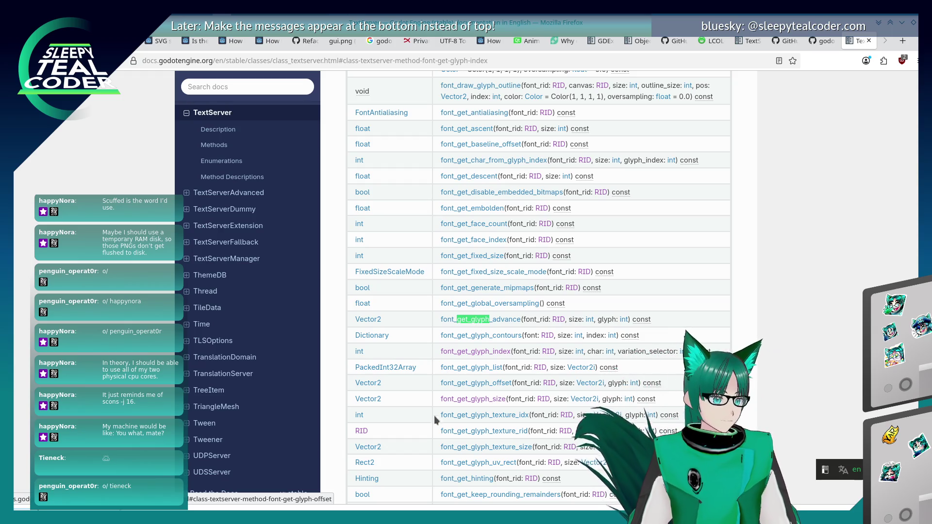
# Step: Step through get_glyph matches to read font_get_glyph_index's font_rid, size, char and variation_selector parameters
pyautogui.click(436, 431)
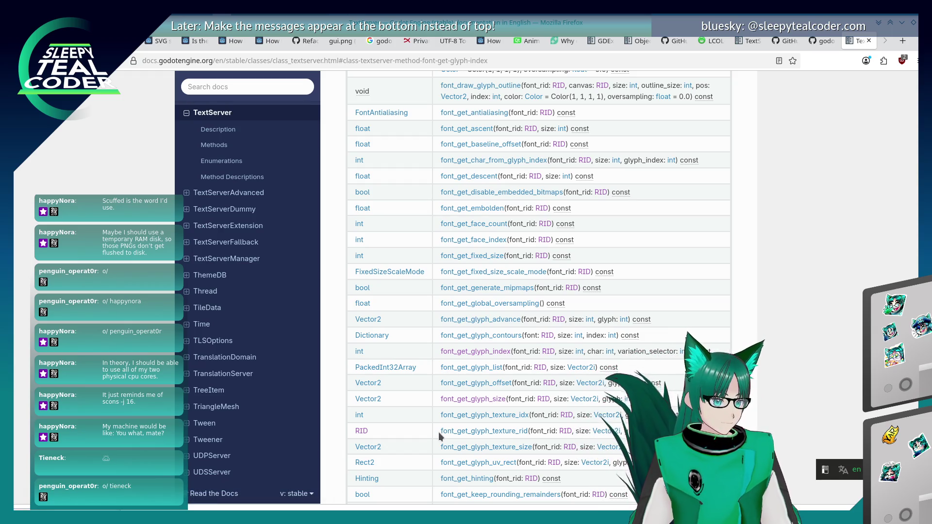
pyautogui.hotkey('ctrl', 'g')
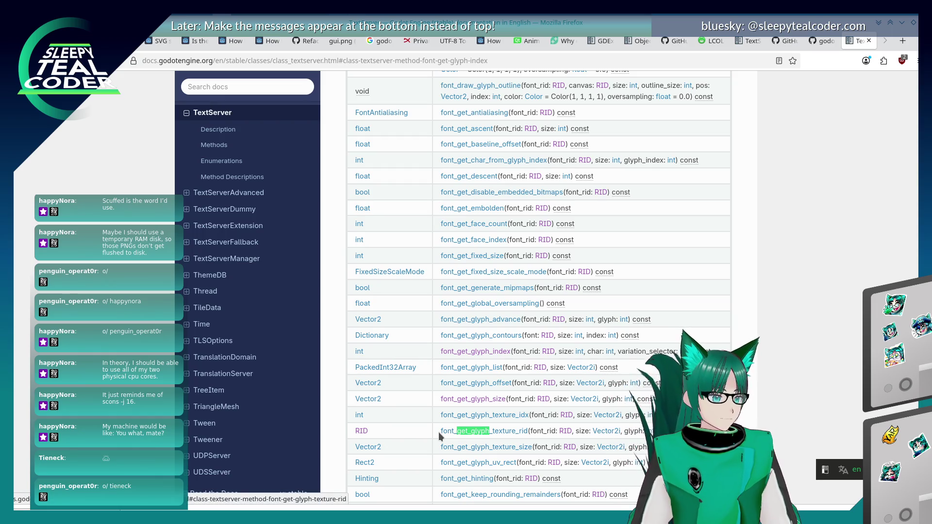
pyautogui.scroll(-5, 439, 432)
pyautogui.hotkey('ctrl', 'g')
pyautogui.hotkey('ctrl', 'g')
pyautogui.hotkey('ctrl', 'g')
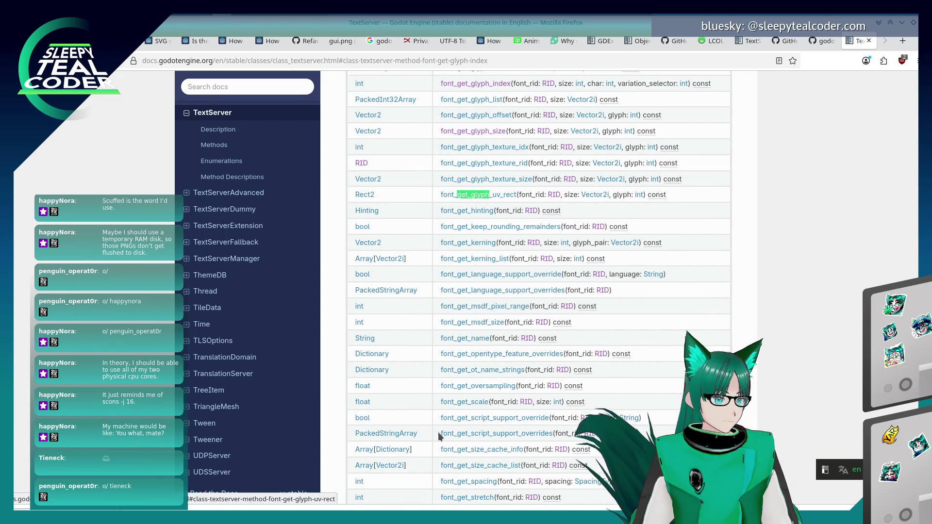
pyautogui.hotkey('ctrl', 'g')
pyautogui.hotkey('ctrl', 'g')
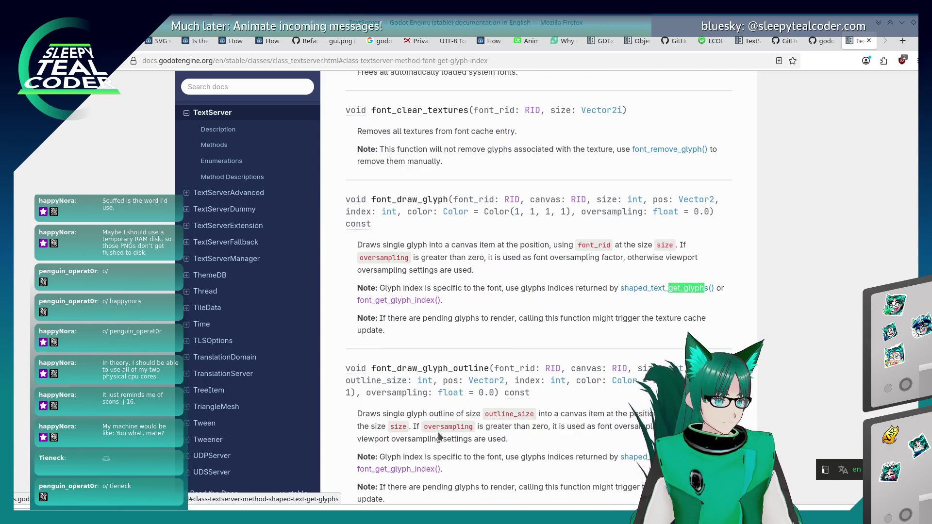
pyautogui.hotkey('ctrl', 'g')
pyautogui.hotkey('ctrl', 'g')
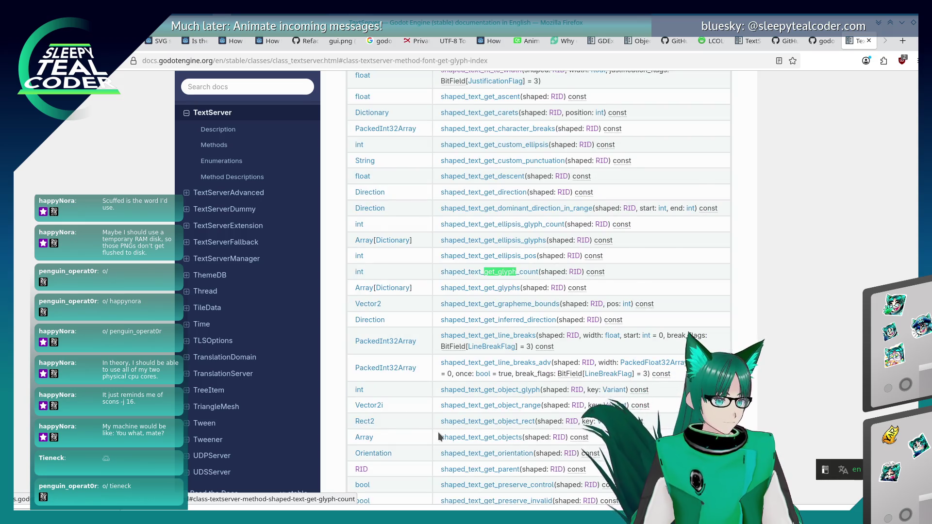
pyautogui.hotkey('ctrl', 'shift', 'g')
pyautogui.hotkey('ctrl', 'shift', 'g')
pyautogui.hotkey('ctrl', 'shift', 'g')
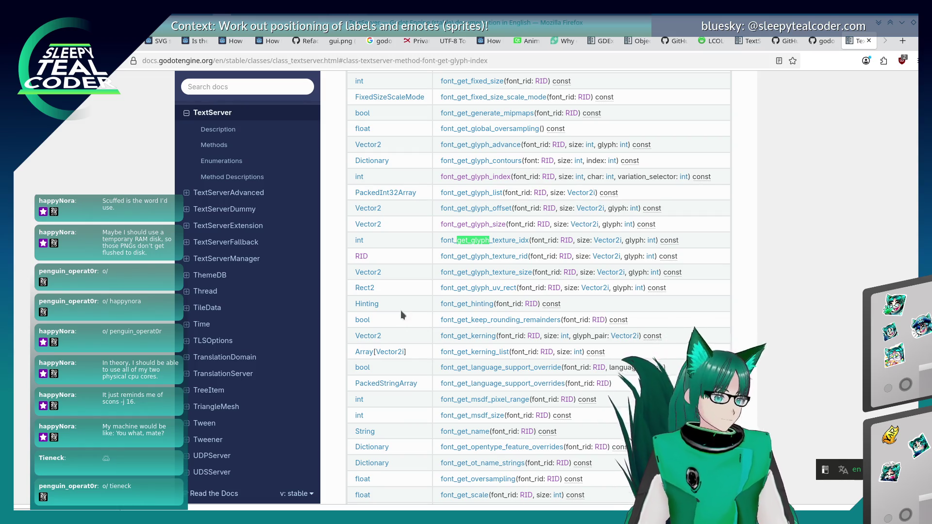
pyautogui.scroll(3, 401, 316)
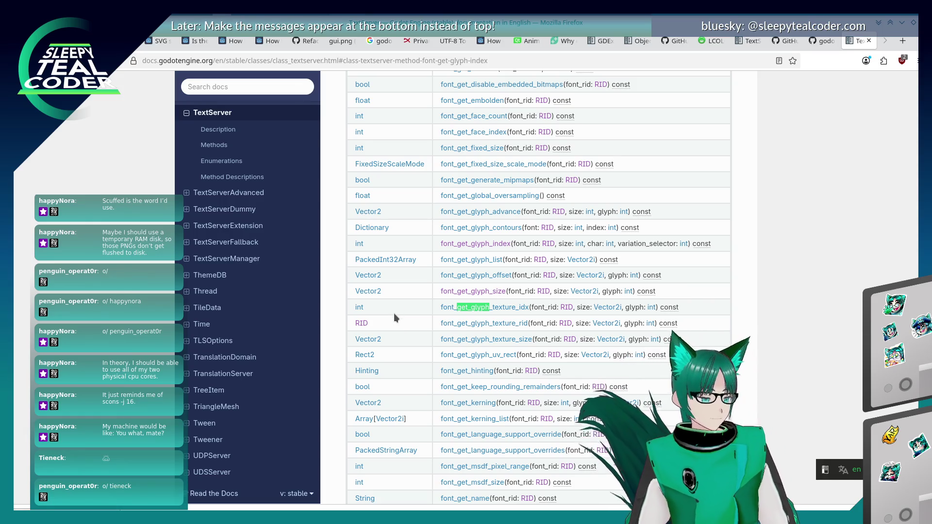
pyautogui.hotkey('alt', 'Tab')
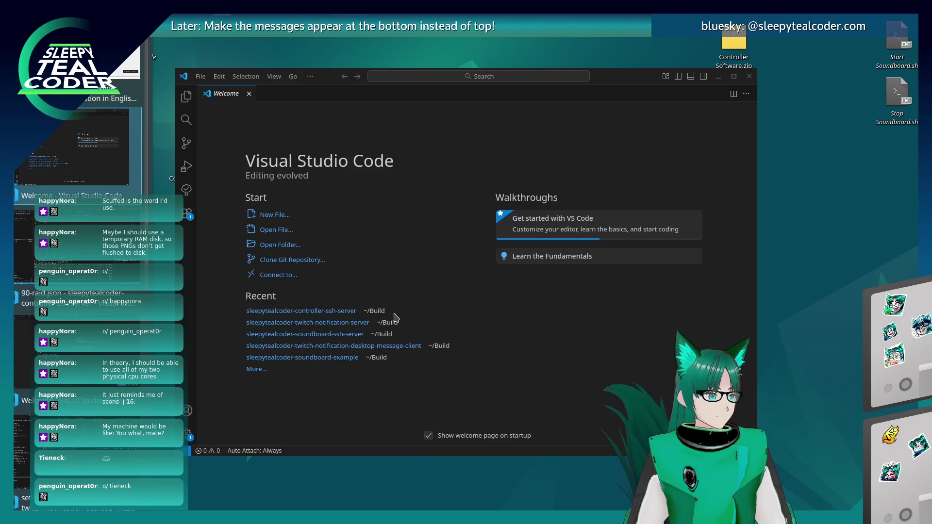
# Step: Give font_get_glyph_index the arguments 8, int( and 0, leaving the font slot empty
pyautogui.hotkey('alt', 'Tab')
pyautogui.hotkey('alt', 'Tab')
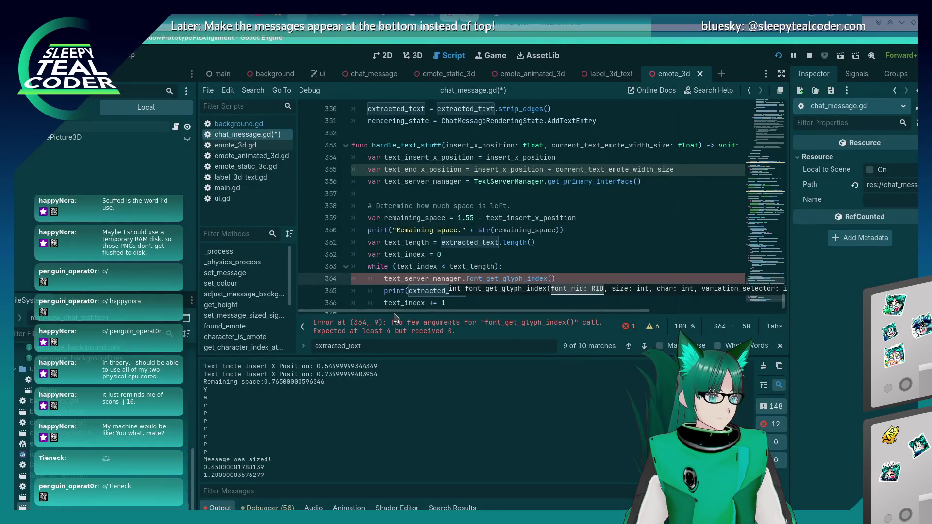
pyautogui.click(553, 275)
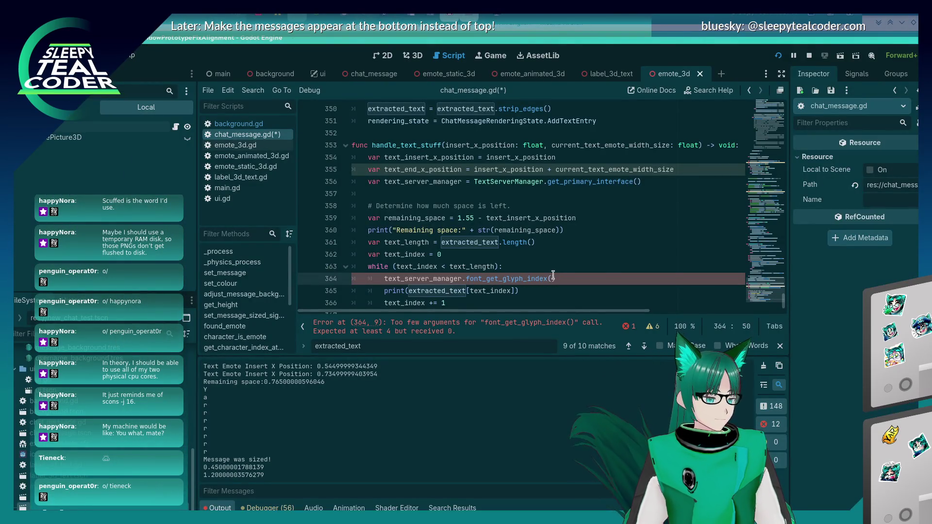
pyautogui.press('BackSpace')
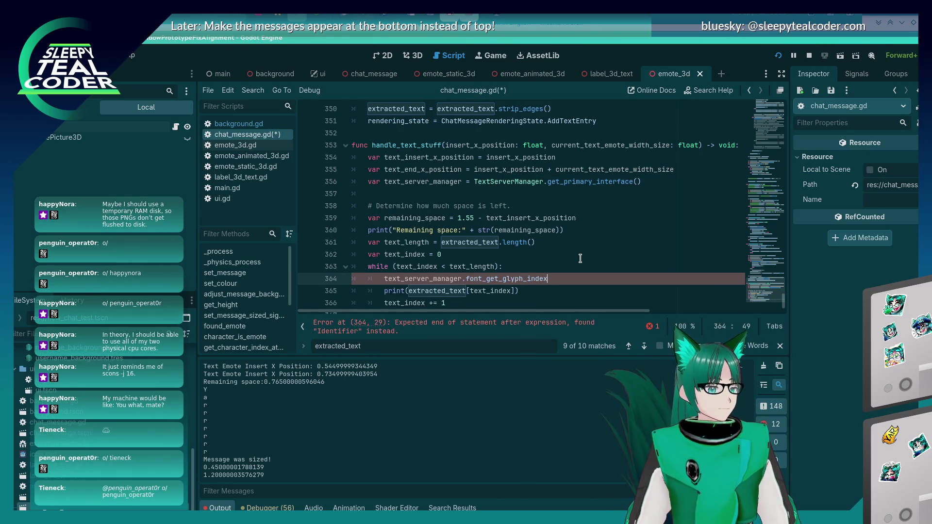
pyautogui.write('(')
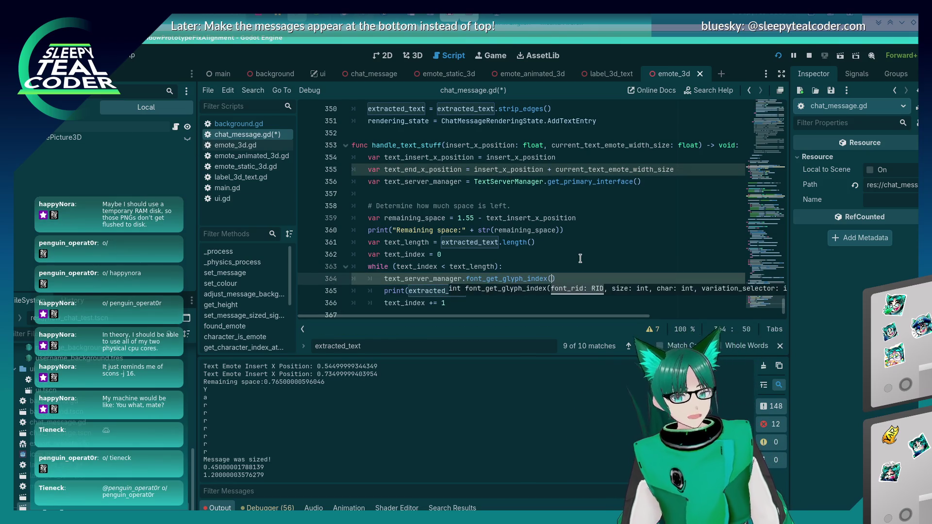
pyautogui.write(',')
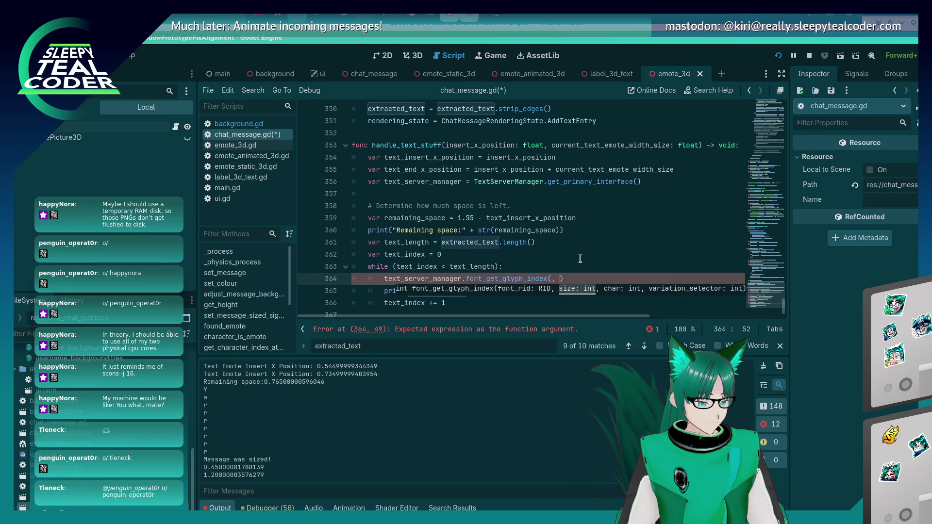
pyautogui.hotkey('alt', 'Tab')
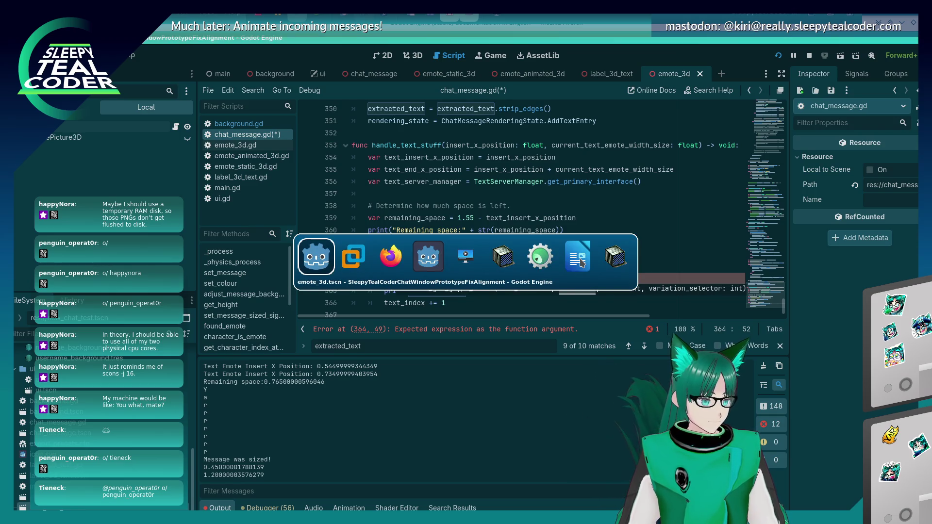
pyautogui.write('8, char')
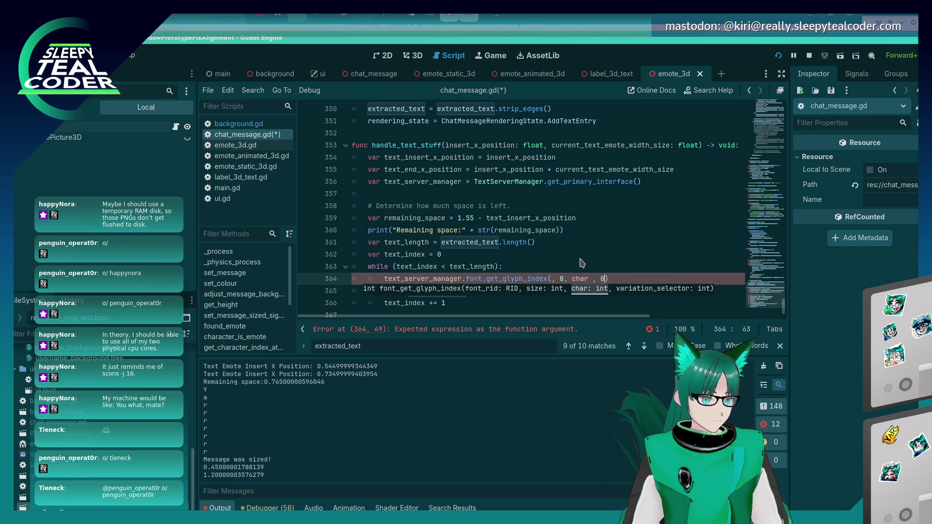
pyautogui.write(' , 0')
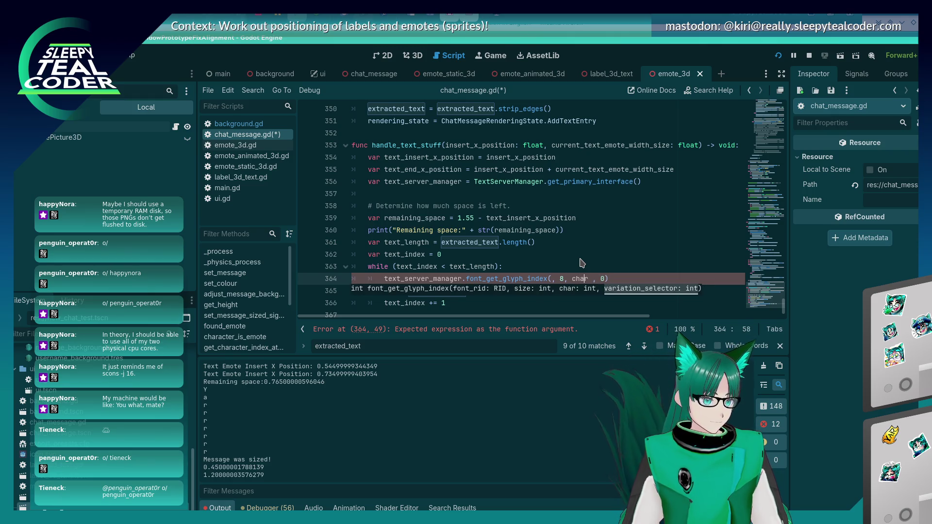
pyautogui.press('BackSpace')
pyautogui.write('(')
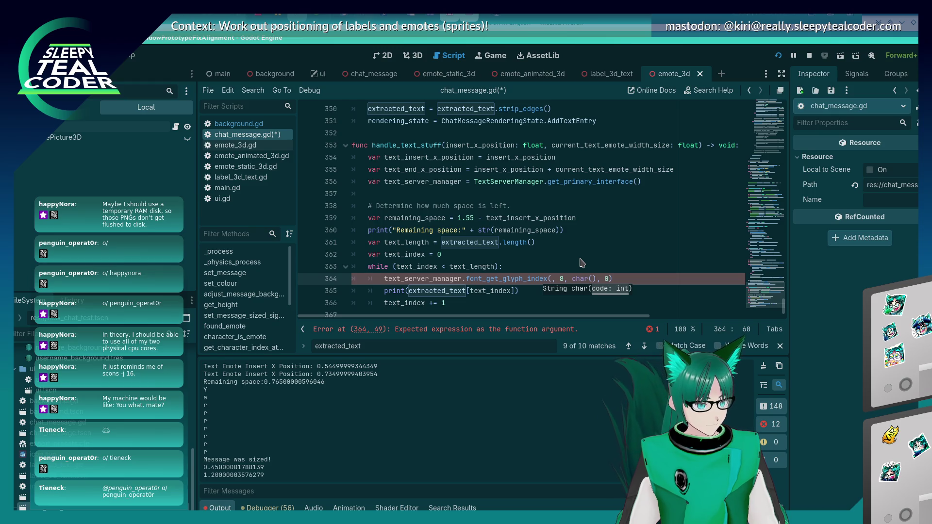
pyautogui.press('BackSpace')
pyautogui.press('BackSpace')
pyautogui.press('BackSpace')
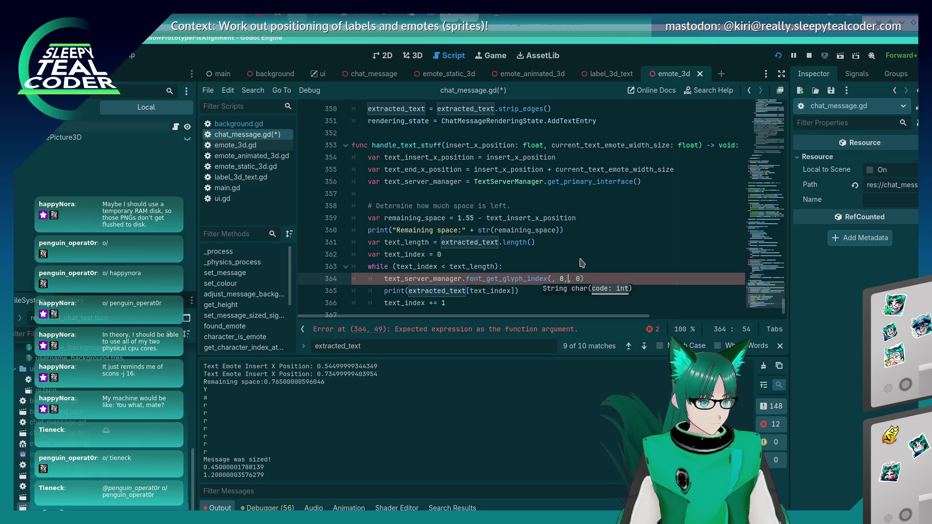
pyautogui.press('Delete')
pyautogui.write(', ')
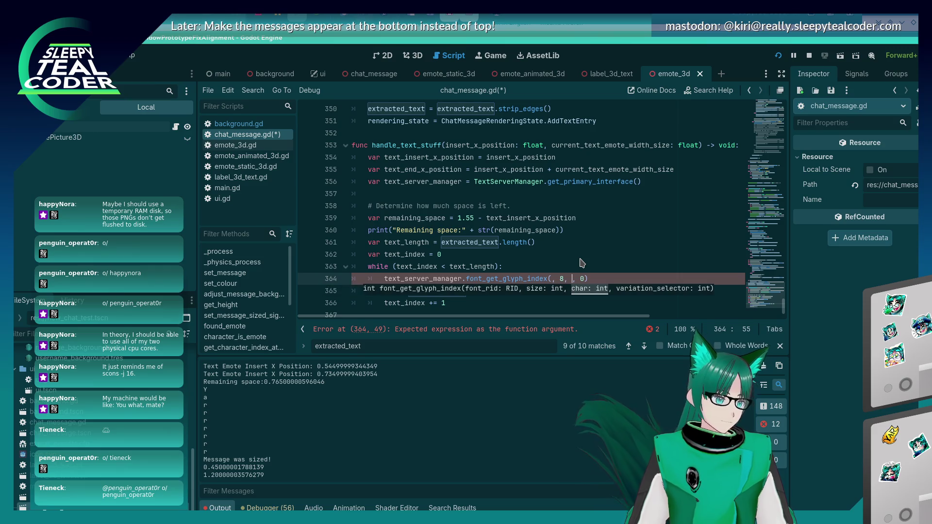
pyautogui.write('int(')
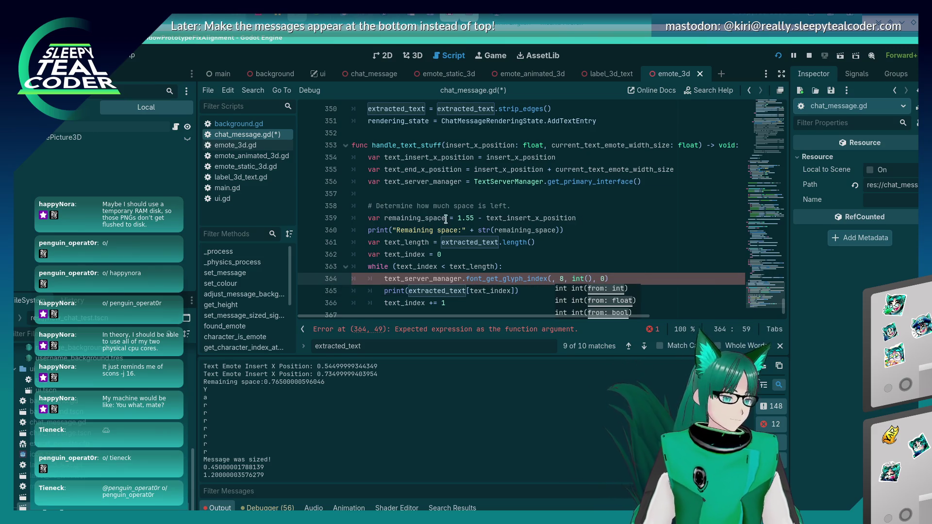
# Step: Paste extracted_text[text_index] into the int() argument and save chat_message.gd
pyautogui.click(456, 289)
pyautogui.moveTo(455, 288); pyautogui.dragTo(515, 290)
pyautogui.hotkey('ctrl', 'c')
pyautogui.click(587, 278)
pyautogui.hotkey('ctrl', 'v')
pyautogui.click(630, 255)
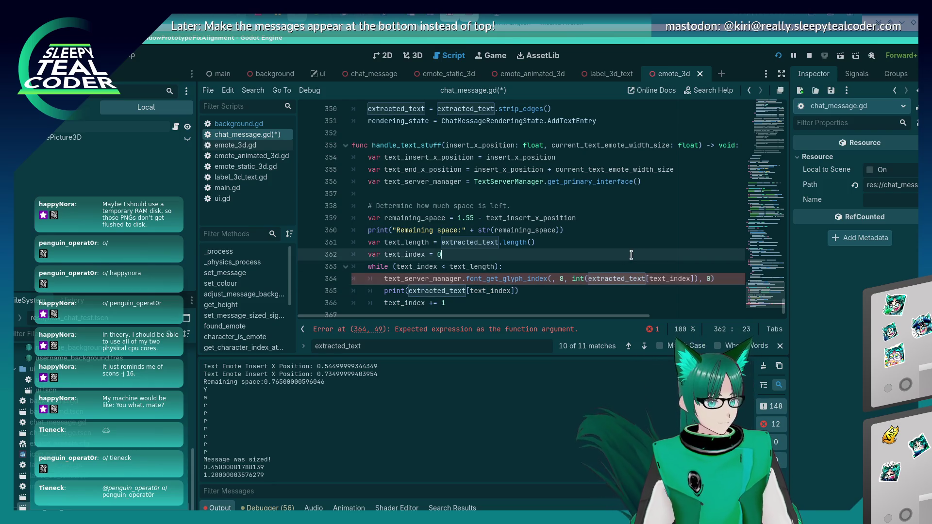
pyautogui.hotkey('ctrl', 's')
pyautogui.click(552, 278)
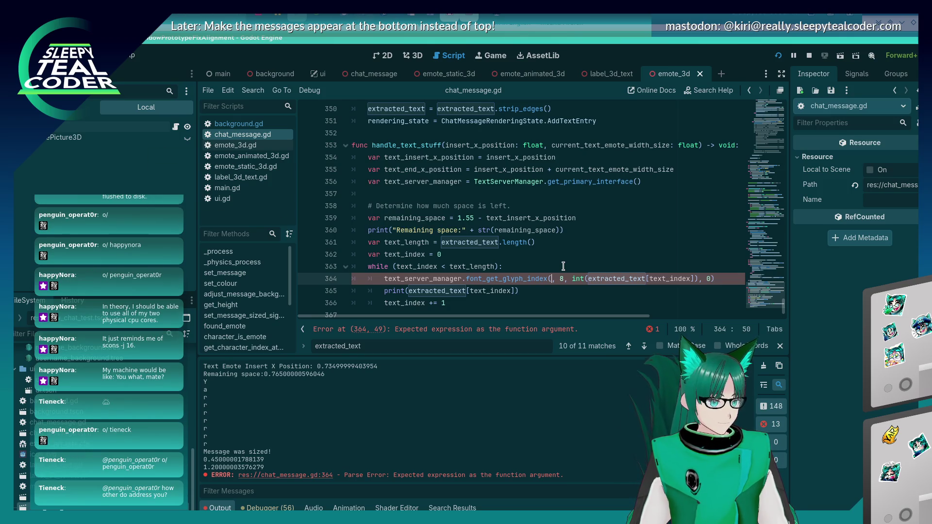
# Step: Switch to the browser with the Godot TextServer docs
pyautogui.hotkey('alt', 'Tab')
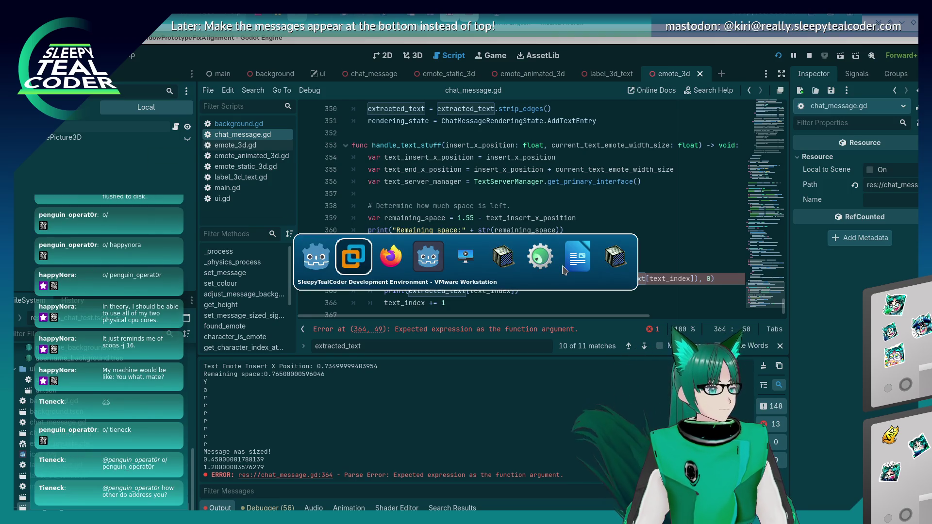
pyautogui.hotkey('alt', 'Tab')
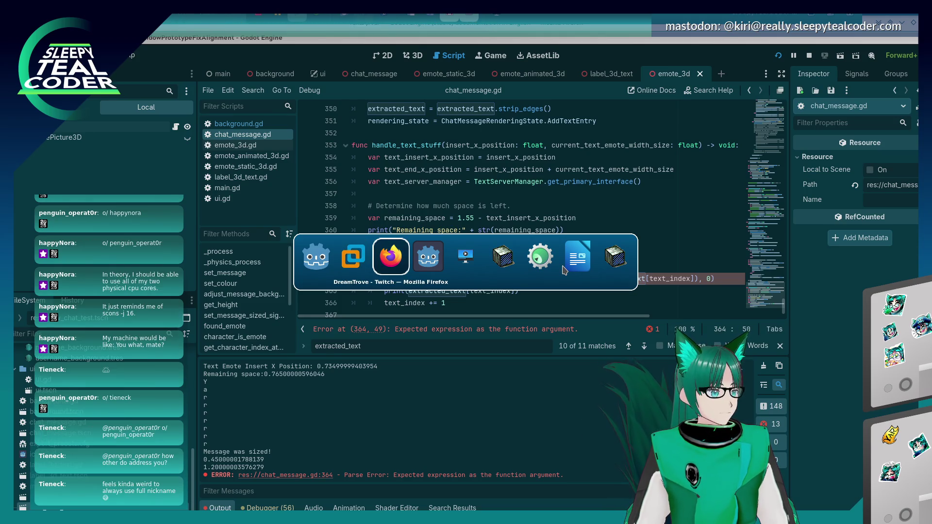
pyautogui.hotkey('alt', 'Tab')
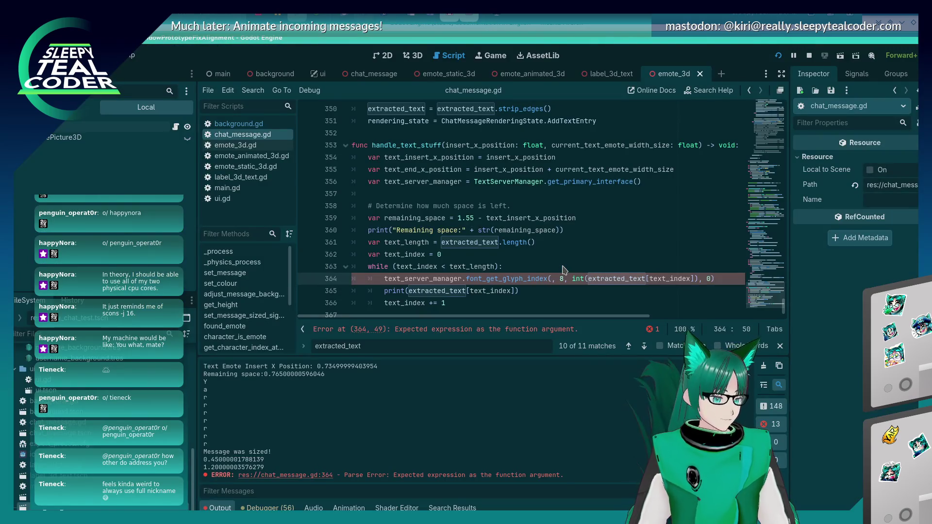
pyautogui.hotkey('alt', 'Tab')
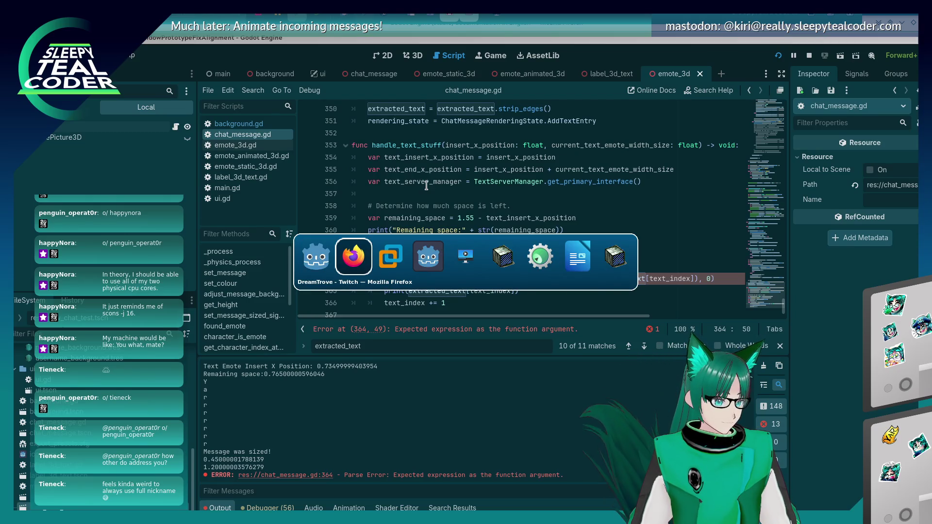
pyautogui.hotkey('alt', 'Tab')
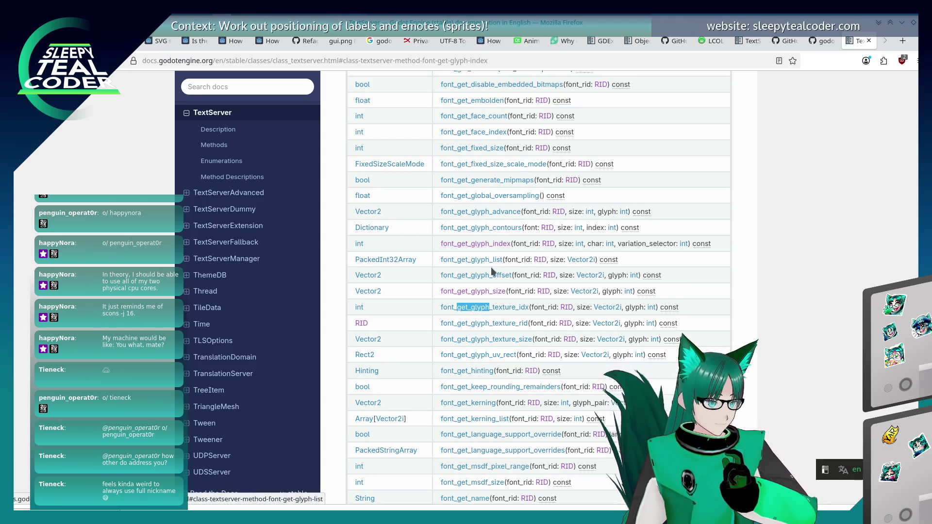
# Step: Scroll the TextServer Methods table back up to its start at create_font
pyautogui.scroll(1, 492, 270)
pyautogui.scroll(4, 492, 292)
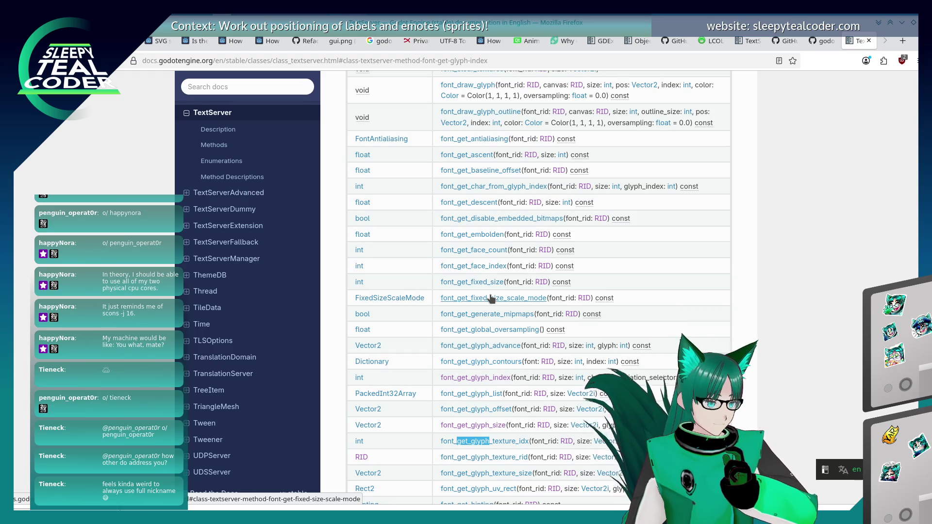
pyautogui.scroll(2, 490, 298)
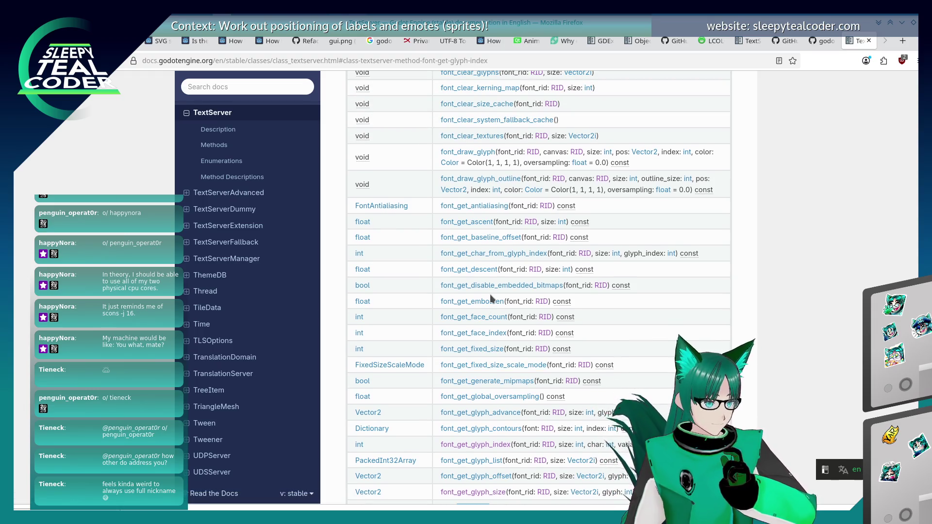
pyautogui.scroll(4, 432, 275)
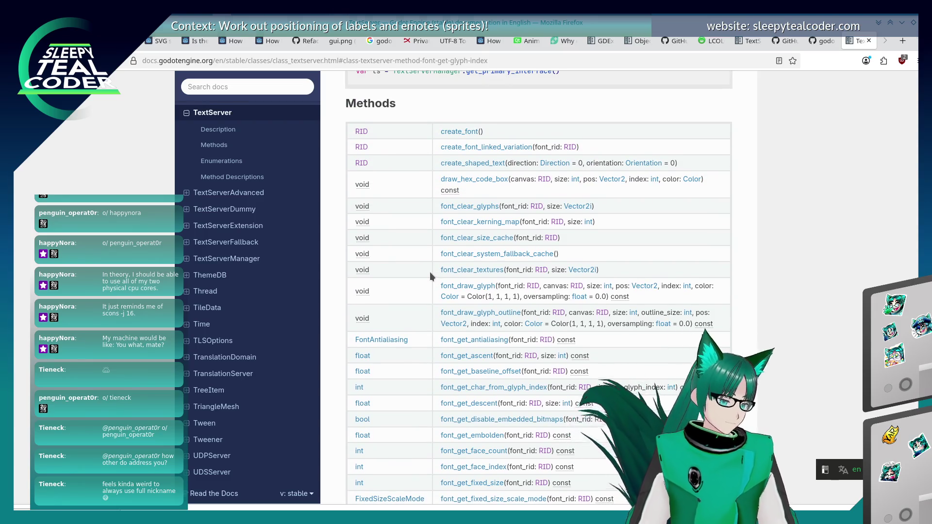
pyautogui.hotkey('alt', 'Tab')
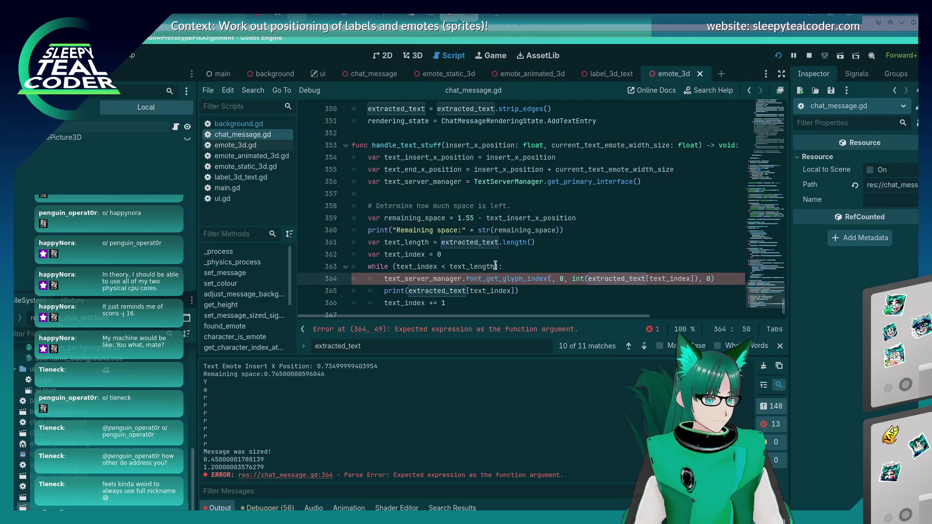
# Step: Insert a blank indented line above the font_get_glyph_index call, trying and discarding get_font
pyautogui.click(495, 266)
pyautogui.press('Return')
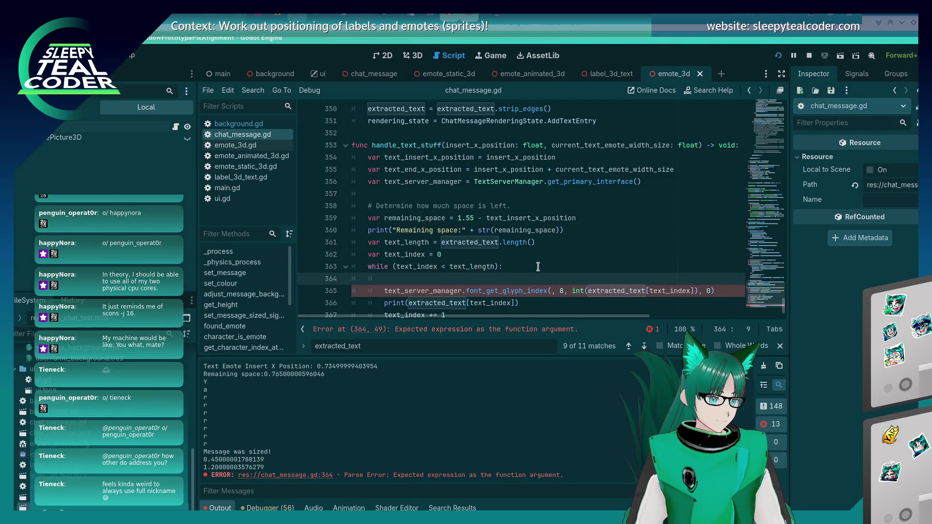
pyautogui.write('f')
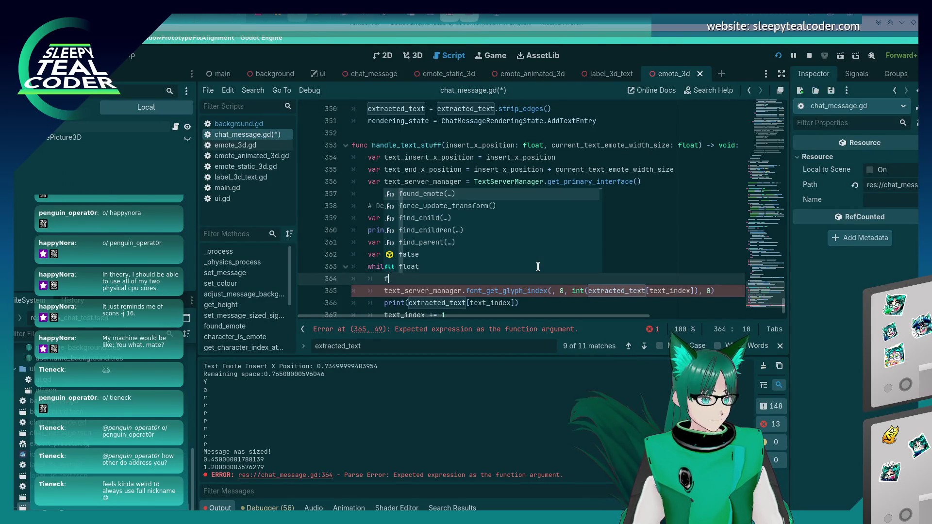
pyautogui.press('BackSpace')
pyautogui.write('get_fo')
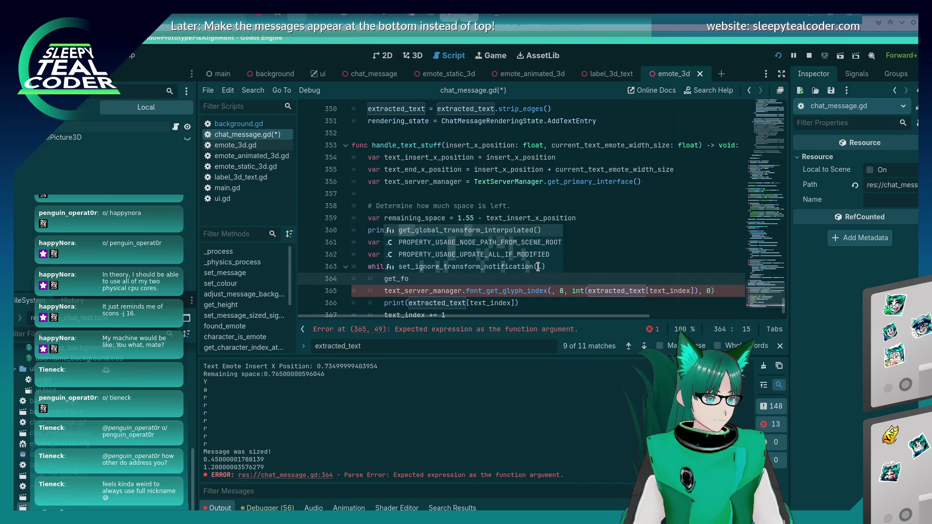
pyautogui.write('nt')
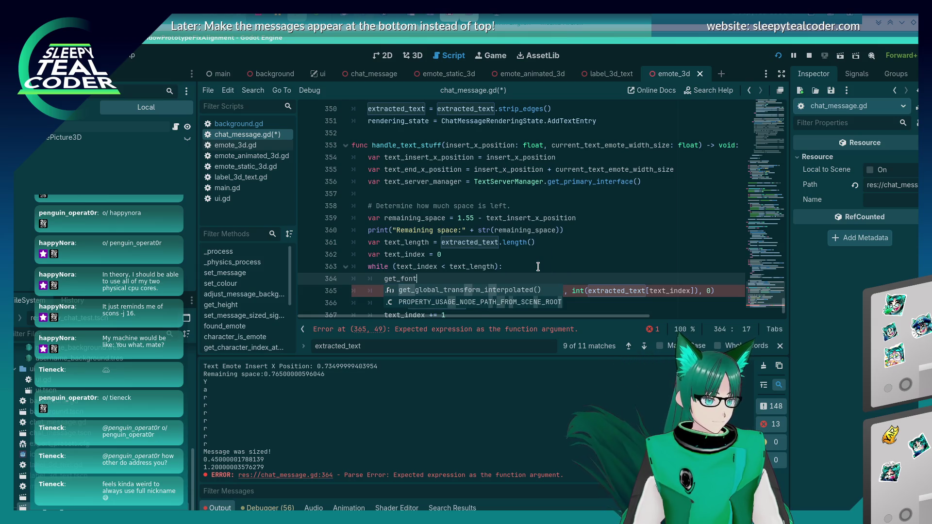
pyautogui.press('BackSpace')
pyautogui.press('BackSpace')
pyautogui.press('BackSpace')
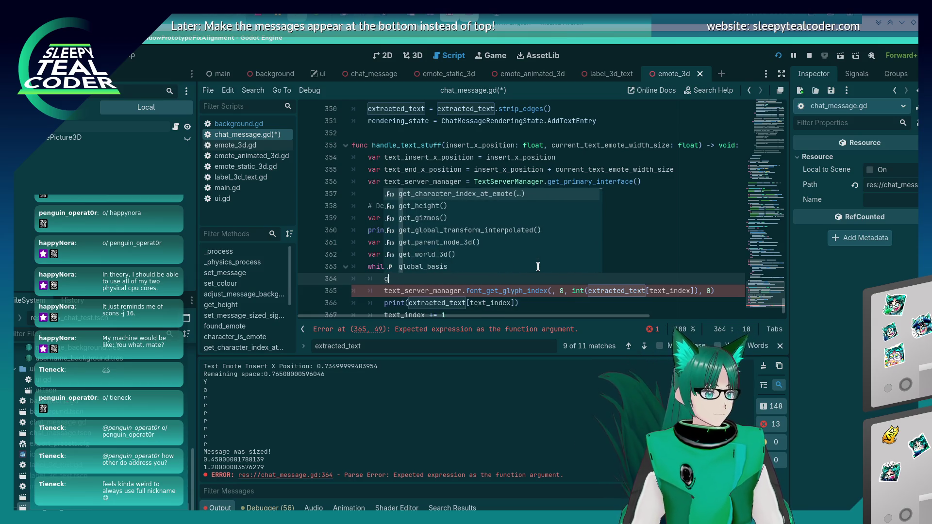
pyautogui.press('BackSpace')
pyautogui.hotkey('alt', 'Tab')
pyautogui.press('Tab')
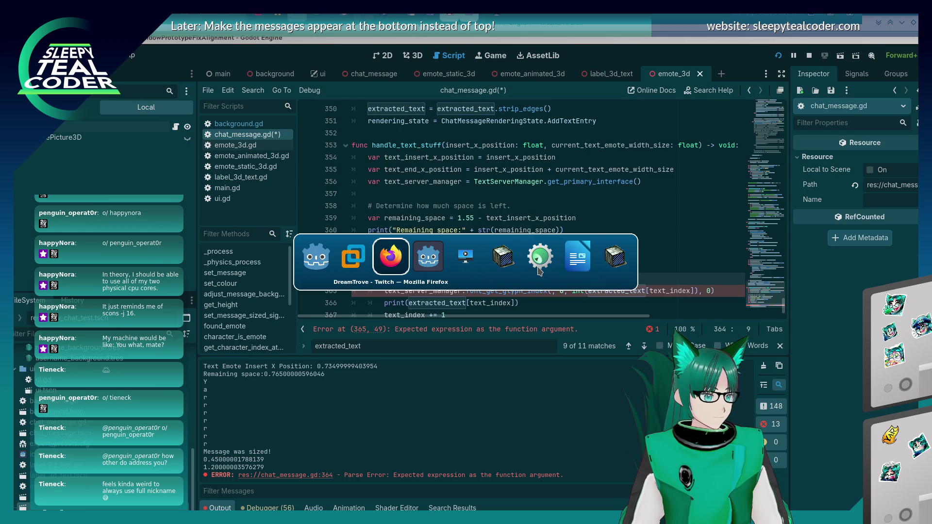
pyautogui.hotkey('shift', 'Tab')
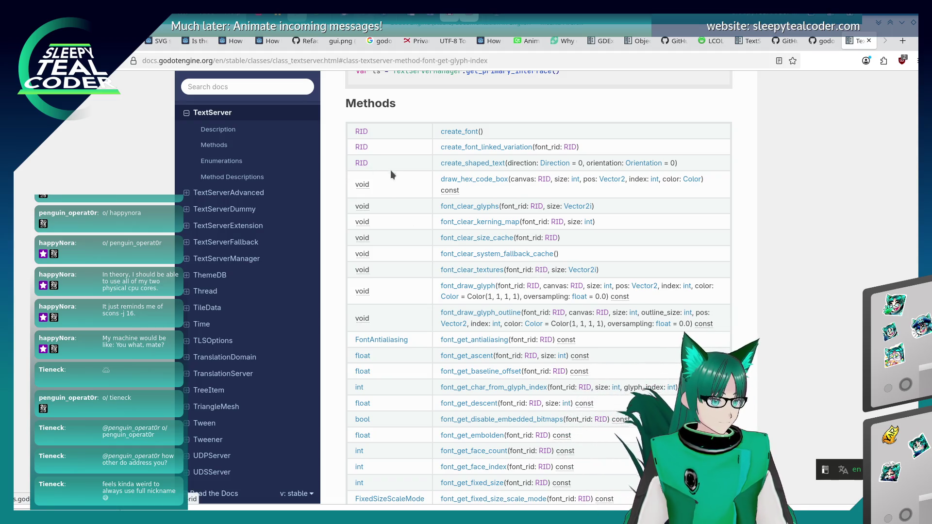
# Step: Read through the RID class reference, then go back to the TextServer page
pyautogui.click(364, 165)
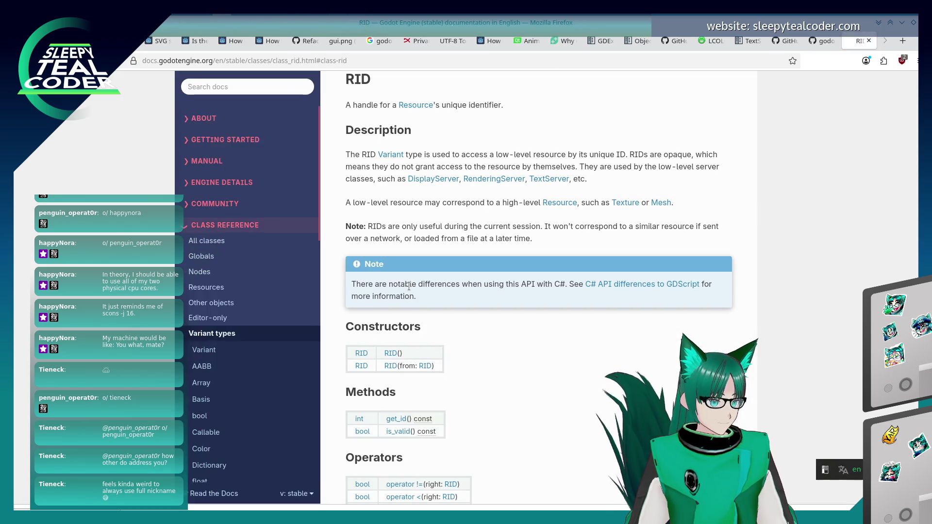
pyautogui.scroll(-6, 456, 258)
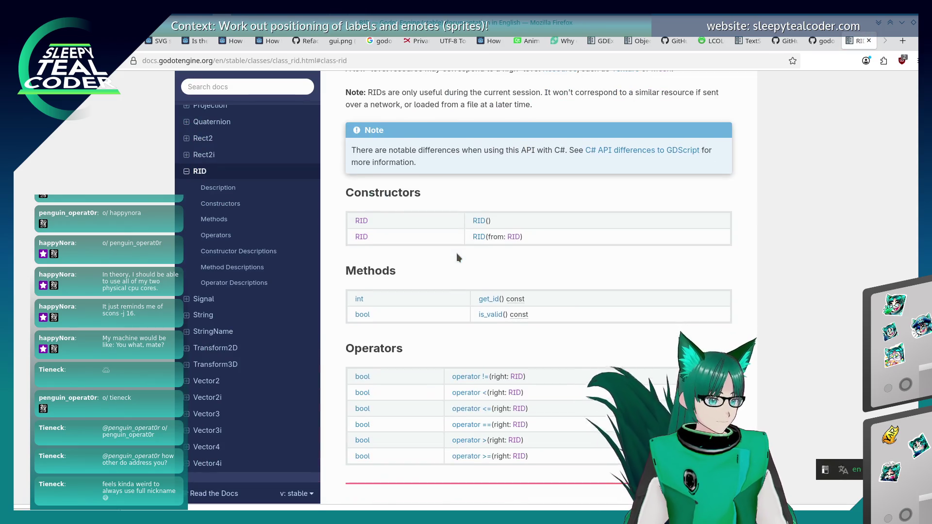
pyautogui.scroll(-4, 456, 257)
pyautogui.scroll(-3, 457, 258)
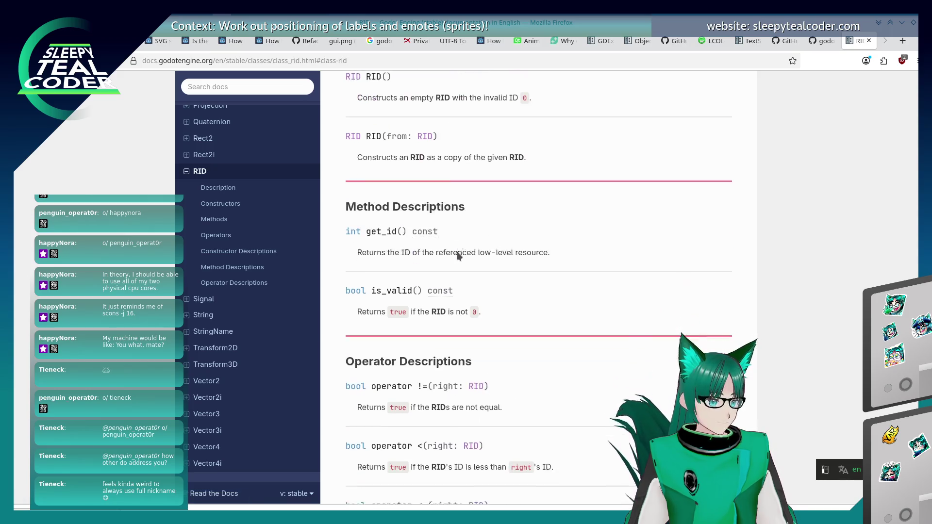
pyautogui.scroll(-10, 463, 242)
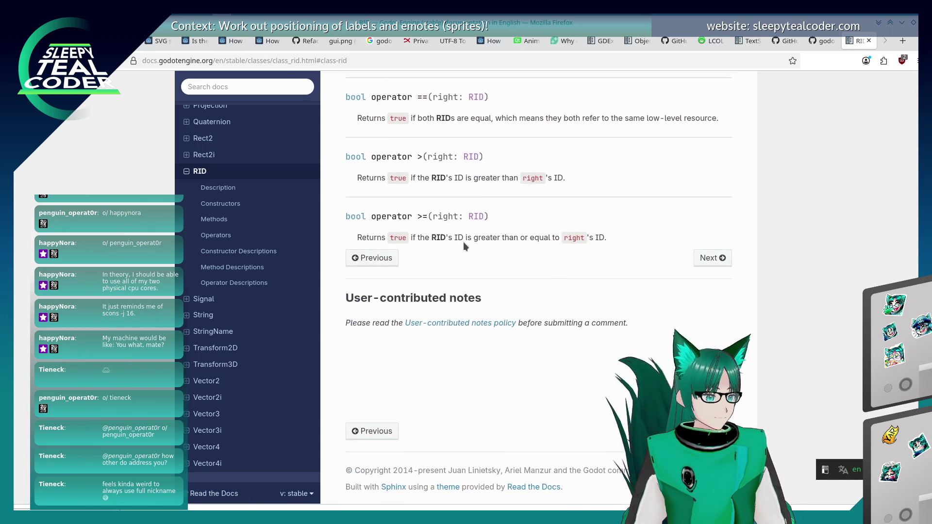
pyautogui.scroll(10, 463, 242)
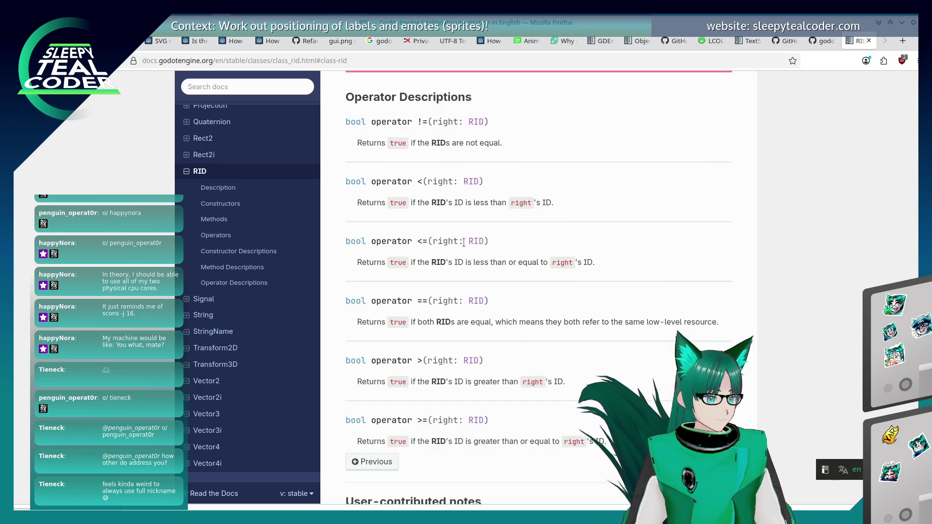
pyautogui.scroll(10, 463, 243)
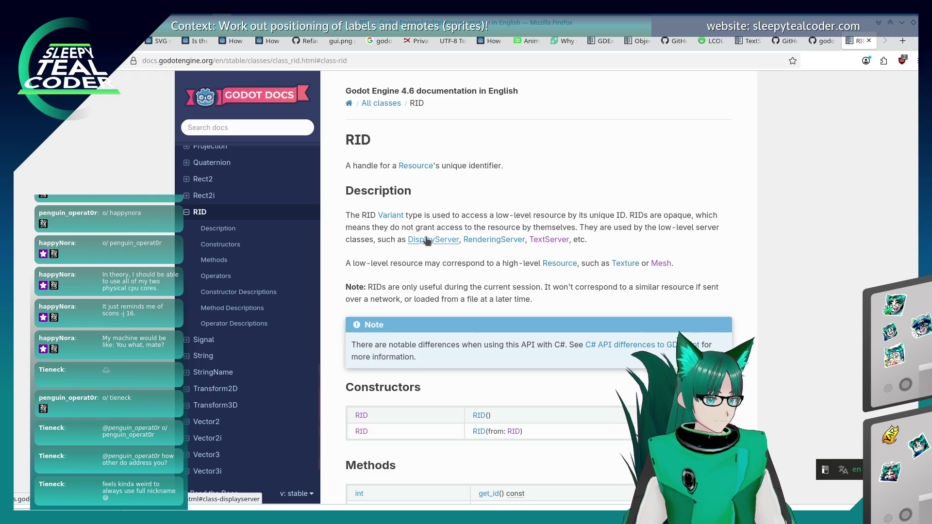
pyautogui.click(548, 239)
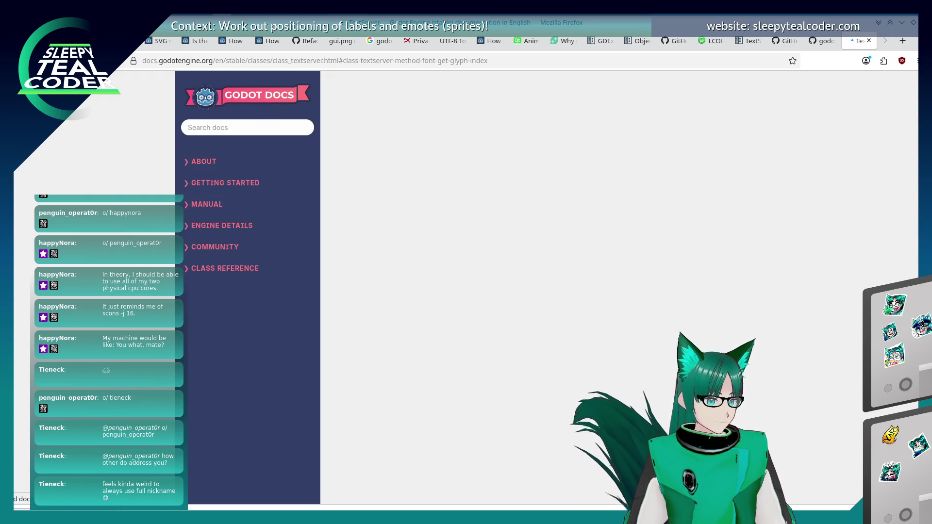
pyautogui.scroll(3, 532, 259)
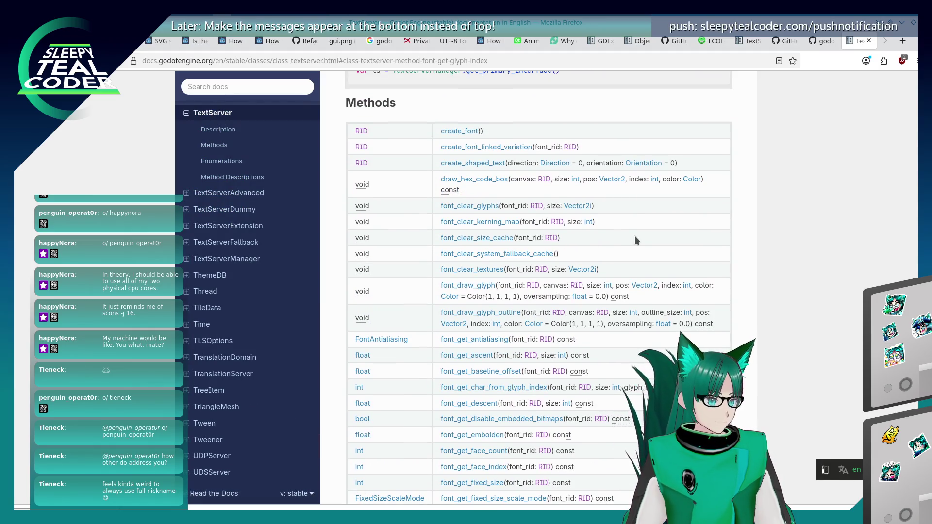
pyautogui.scroll(-15, 635, 240)
pyautogui.scroll(-20, 634, 238)
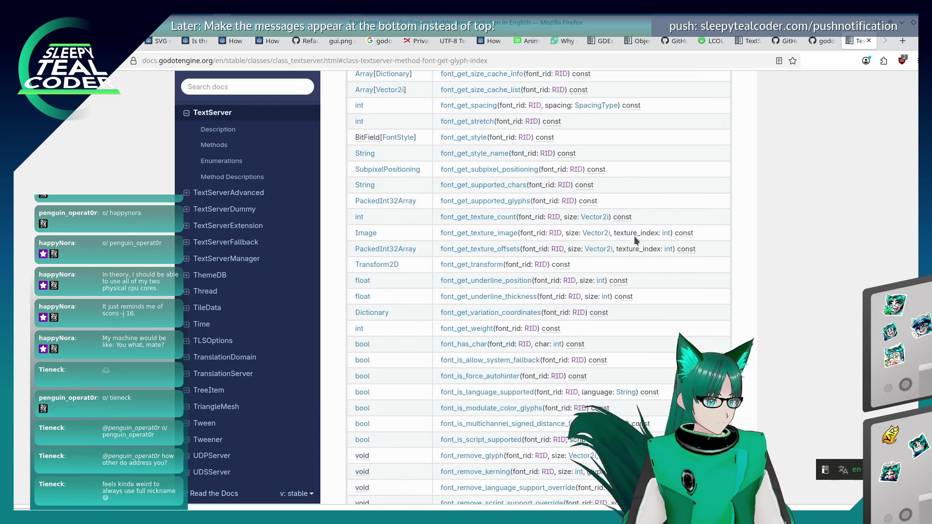
pyautogui.scroll(-20, 634, 235)
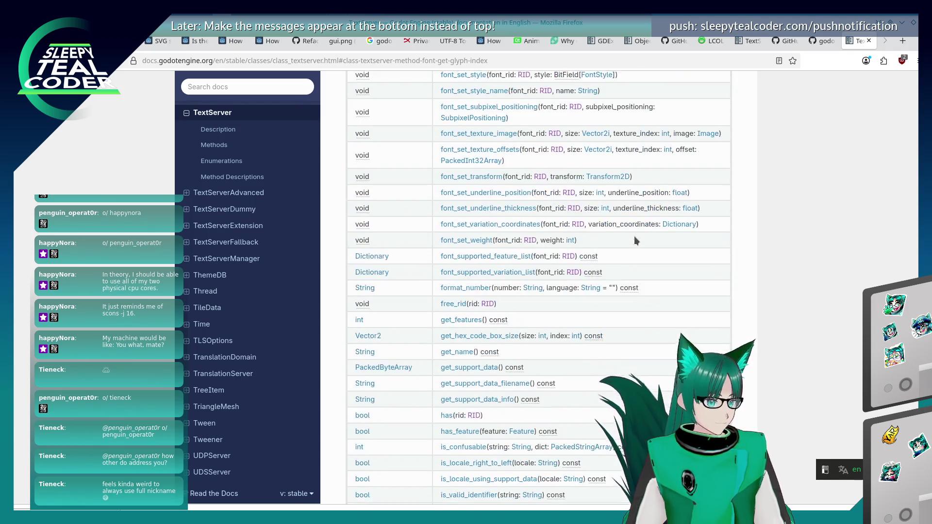
pyautogui.scroll(-3, 634, 238)
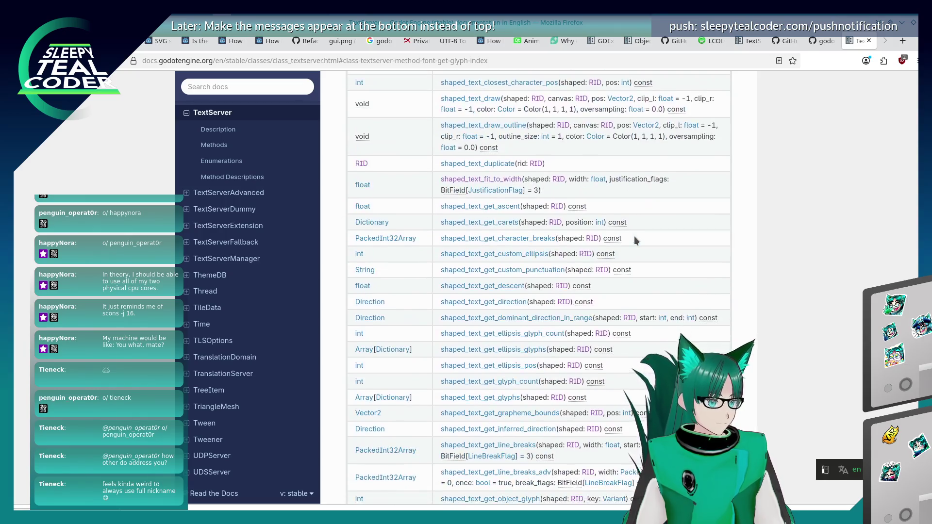
pyautogui.scroll(-7, 634, 236)
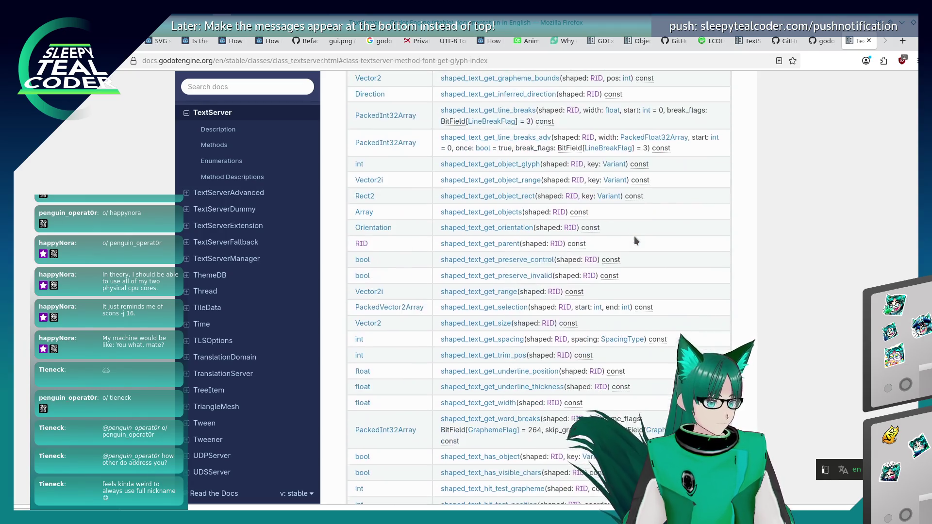
pyautogui.scroll(-20, 633, 236)
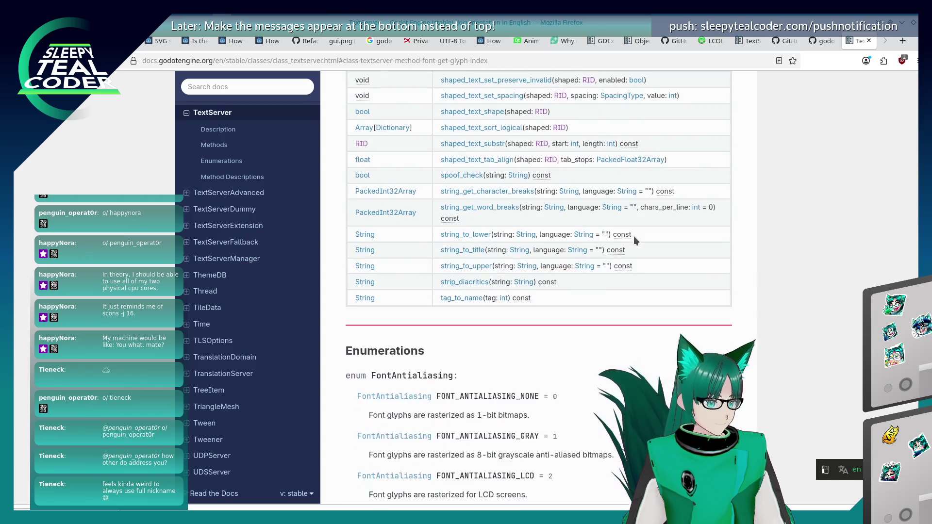
pyautogui.scroll(8, 633, 236)
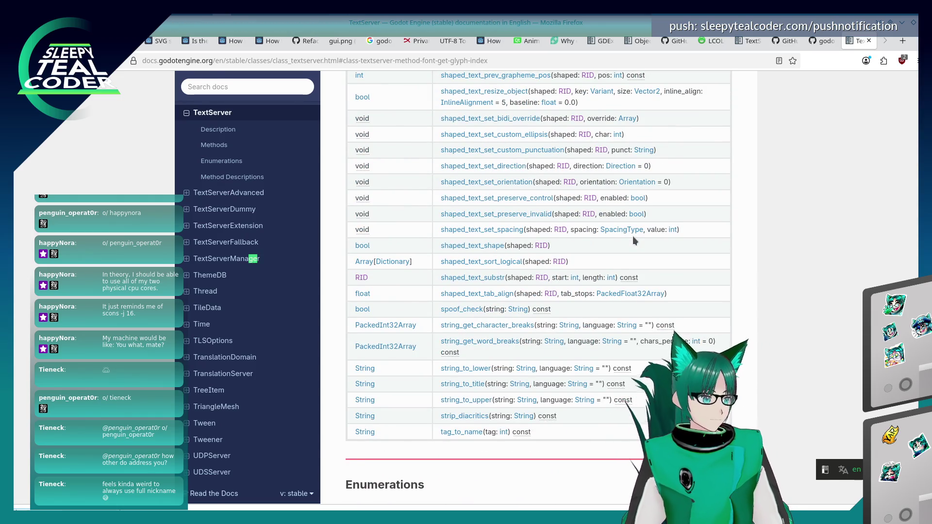
pyautogui.scroll(20, 633, 236)
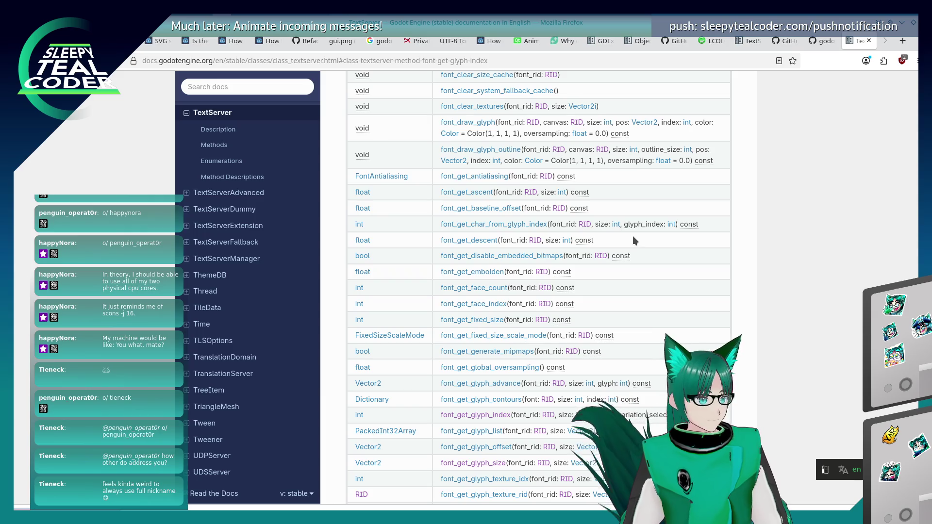
pyautogui.click(239, 87)
# Step: Search the docs for get_font and open the LabelSettings font property description
pyautogui.write('get_font')
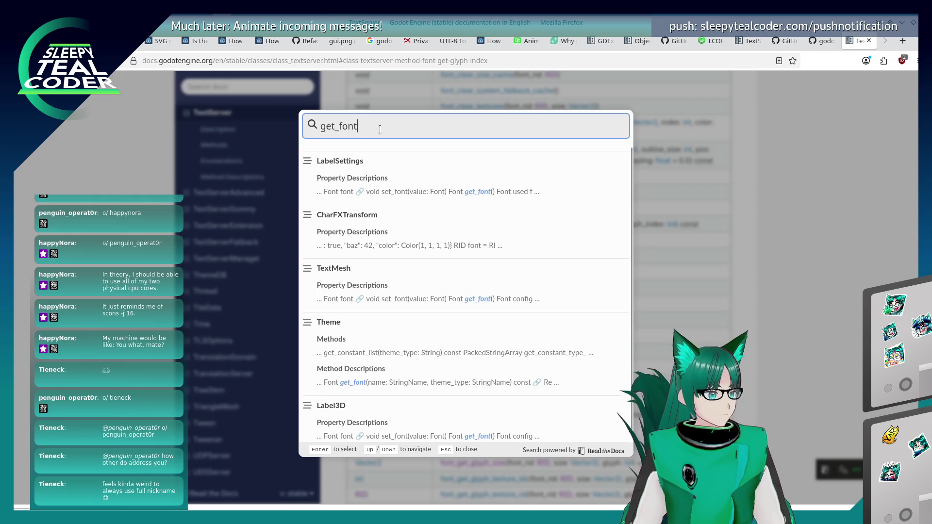
pyautogui.click(390, 183)
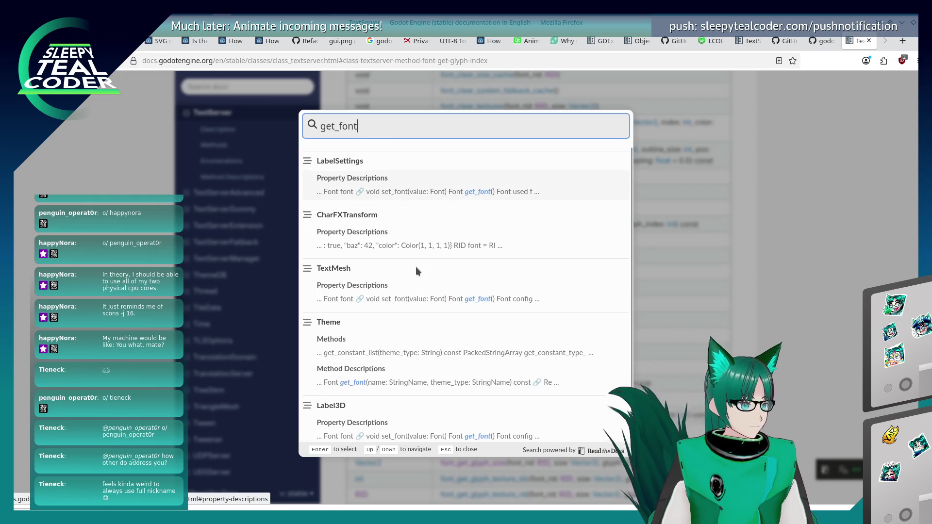
pyautogui.scroll(10, 409, 382)
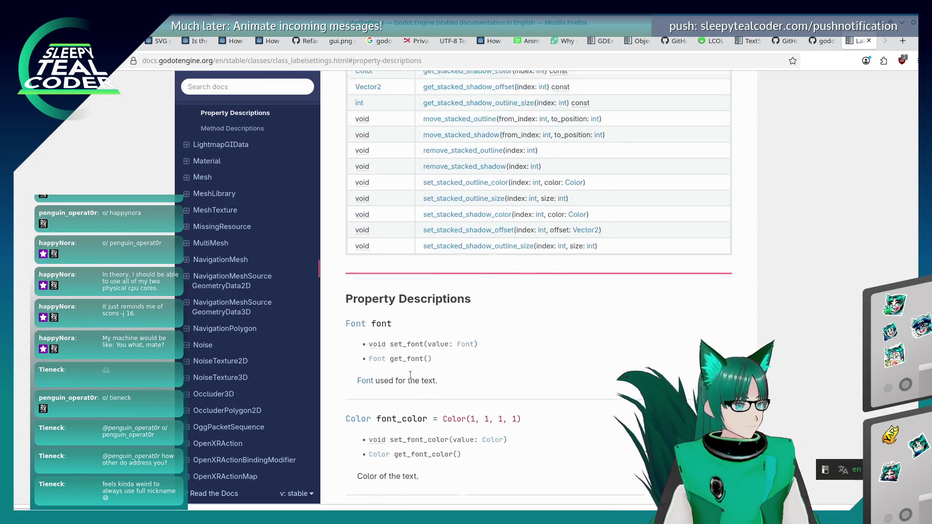
pyautogui.scroll(3, 409, 382)
pyautogui.scroll(-12, 409, 381)
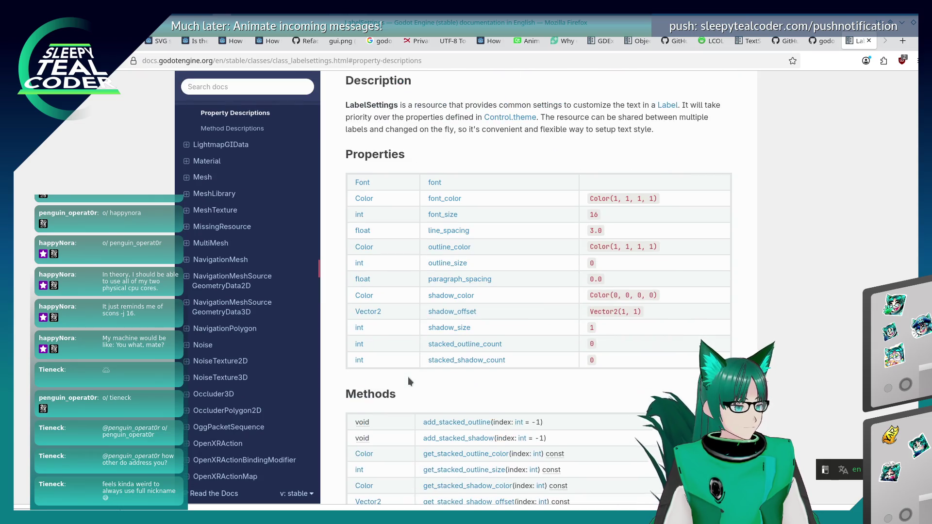
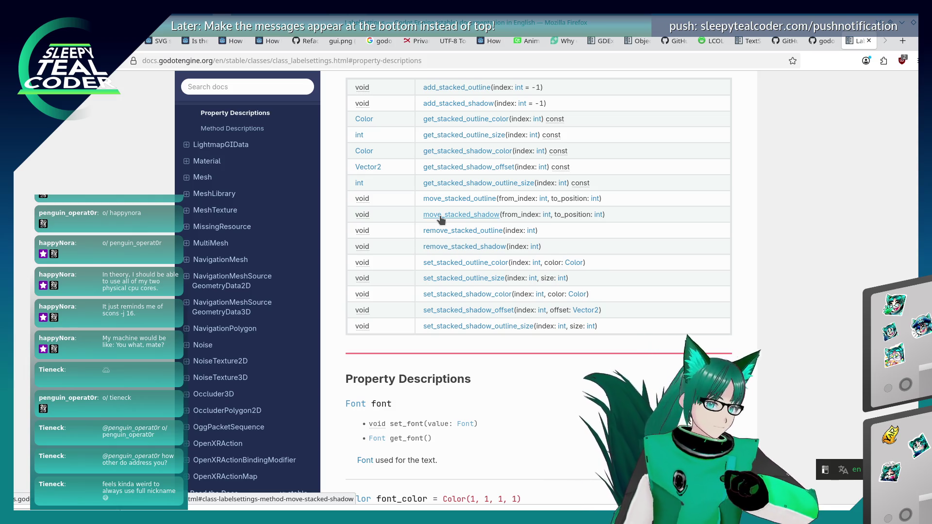
# Step: Open a new Firefox tab, then go back to the LabelSettings documentation tab
pyautogui.click(902, 41)
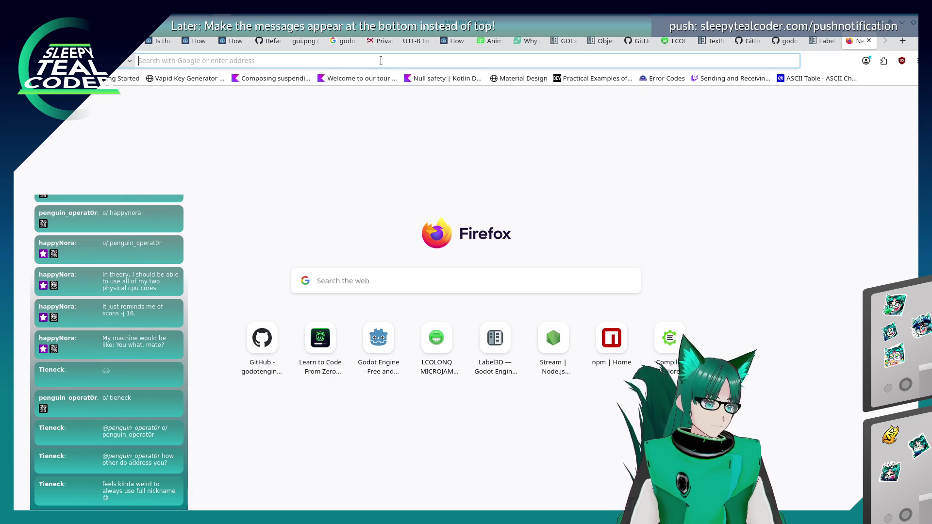
pyautogui.click(381, 60)
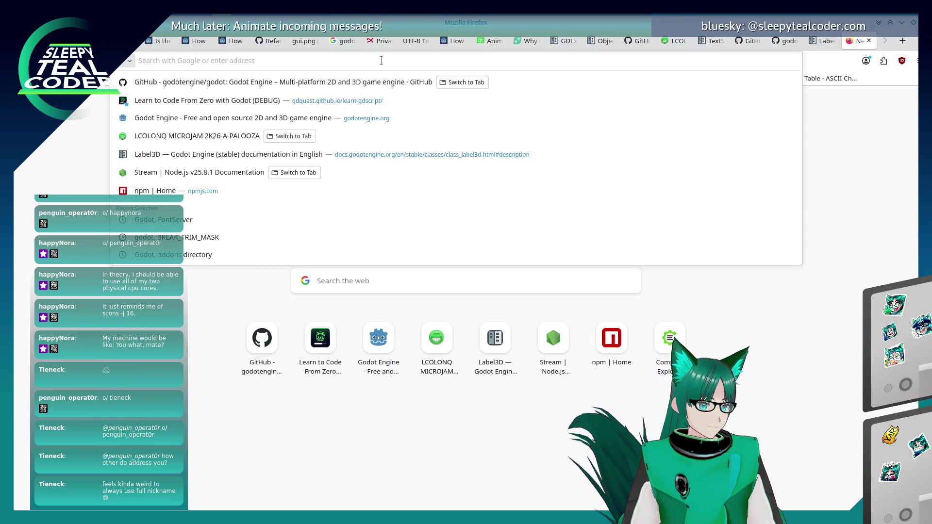
pyautogui.click(821, 41)
pyautogui.scroll(5, 599, 320)
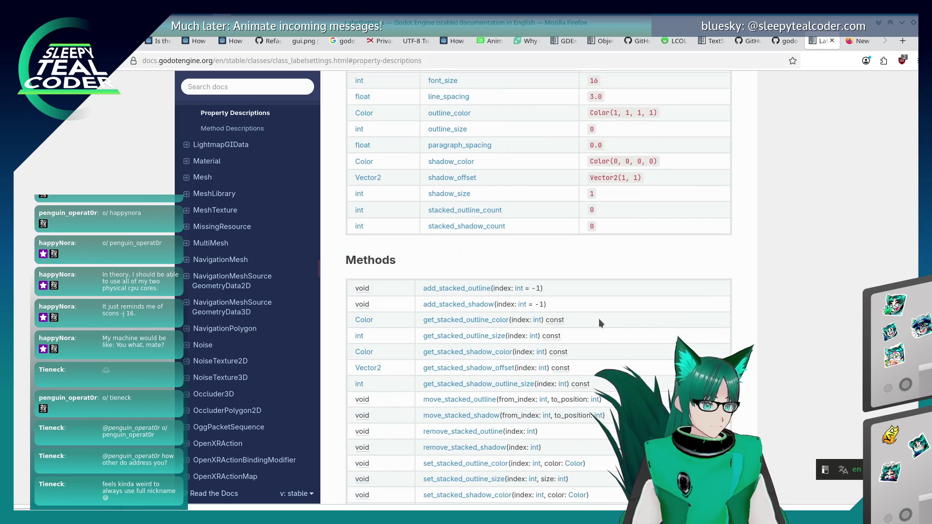
# Step: Search the LabelSettings page for get_font and read the font property's setter and getter descriptions
pyautogui.hotkey('ctrl', 'f')
pyautogui.write('get_font')
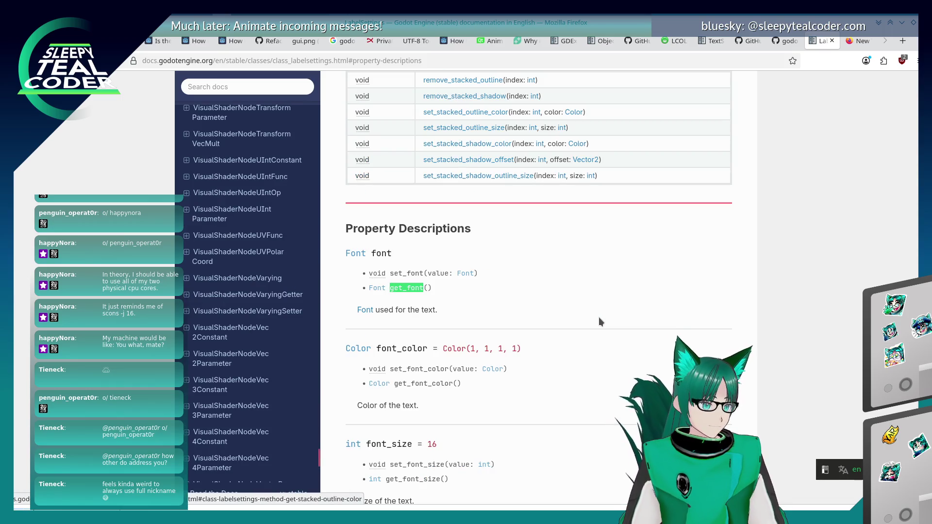
pyautogui.click(402, 315)
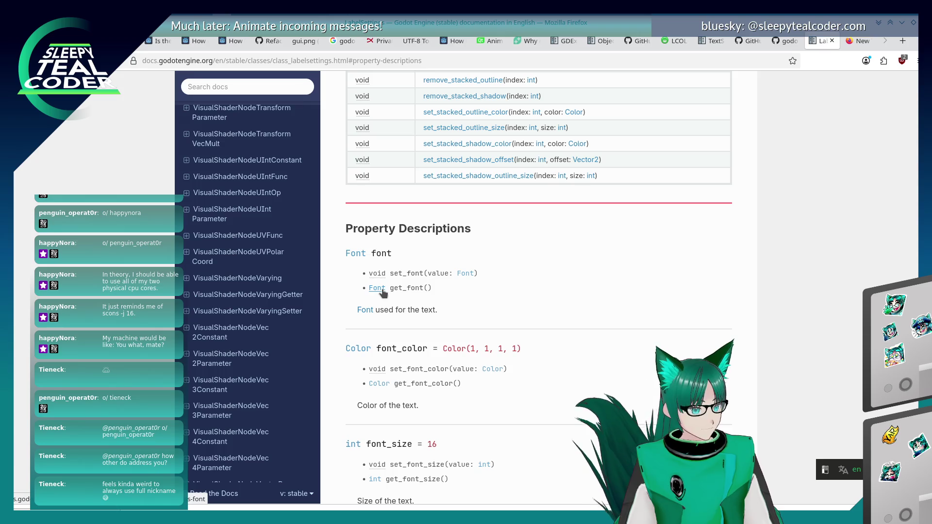
pyautogui.scroll(15, 517, 316)
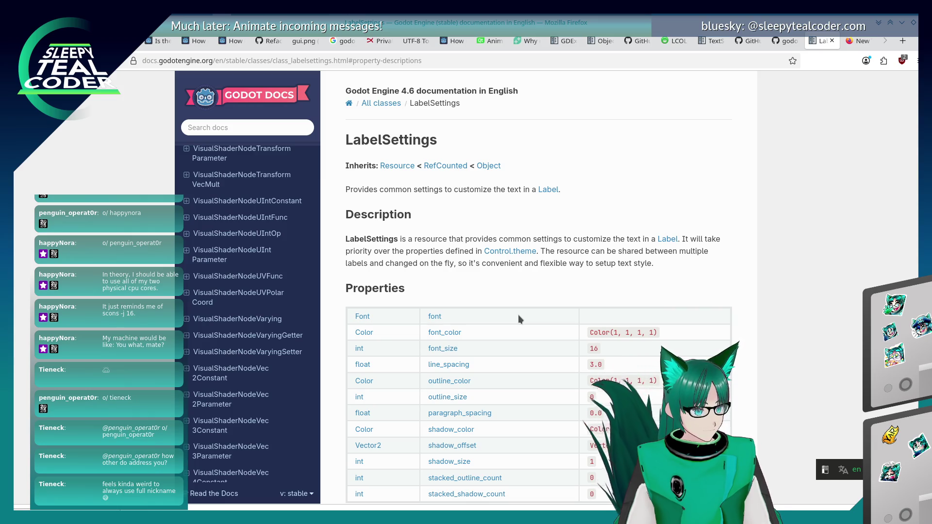
pyautogui.scroll(-3, 518, 316)
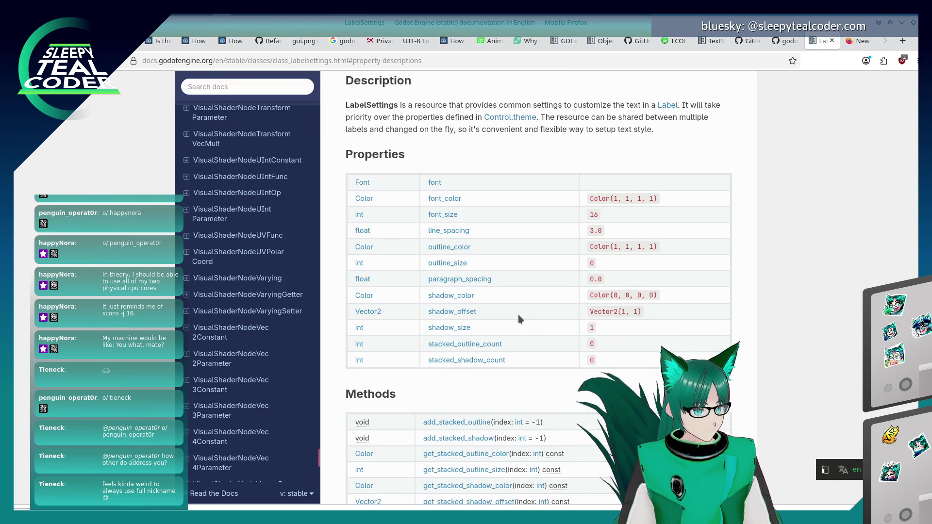
pyautogui.scroll(-5, 517, 315)
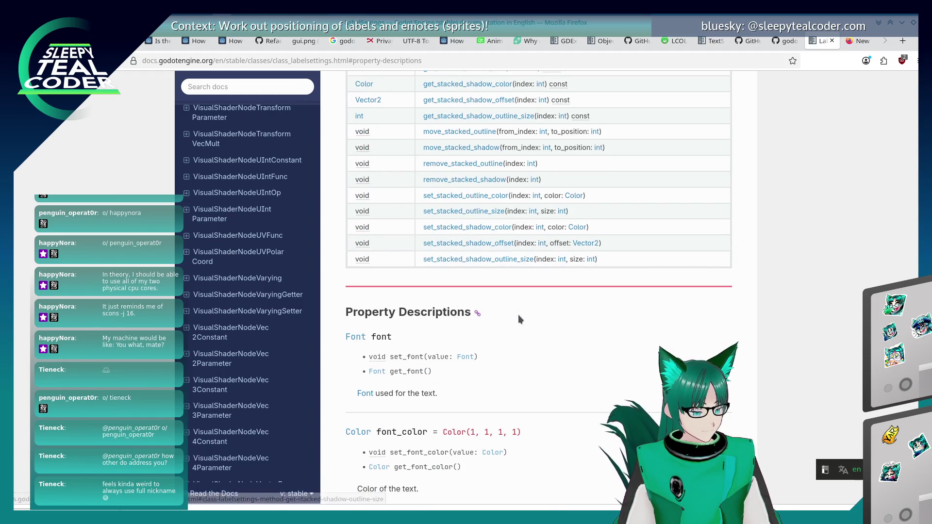
pyautogui.hotkey('alt', 'Tab')
pyautogui.press('Escape')
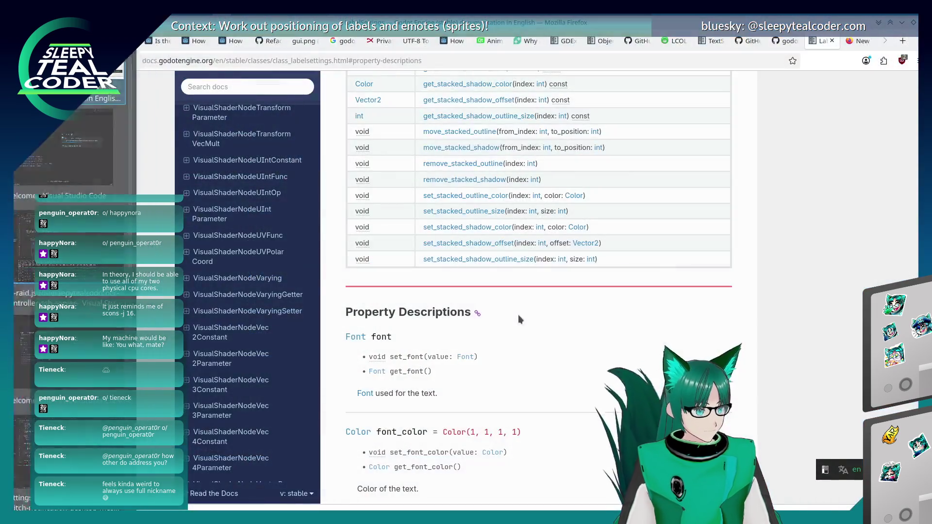
pyautogui.hotkey('alt', 'Tab')
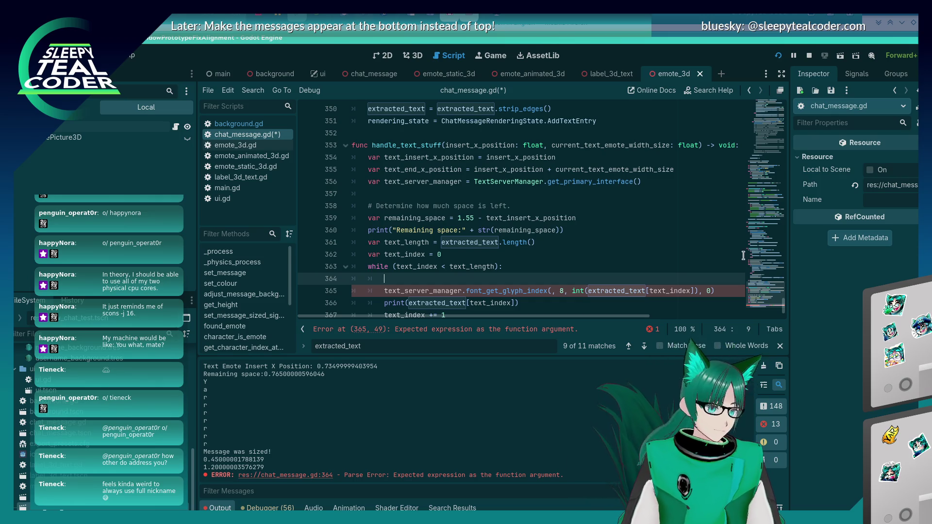
# Step: Add a current_text_emote_font: Font parameter to handle_text_stuff and save chat_message.gd
pyautogui.click(700, 146)
pyautogui.write(', current_text_emote_fo')
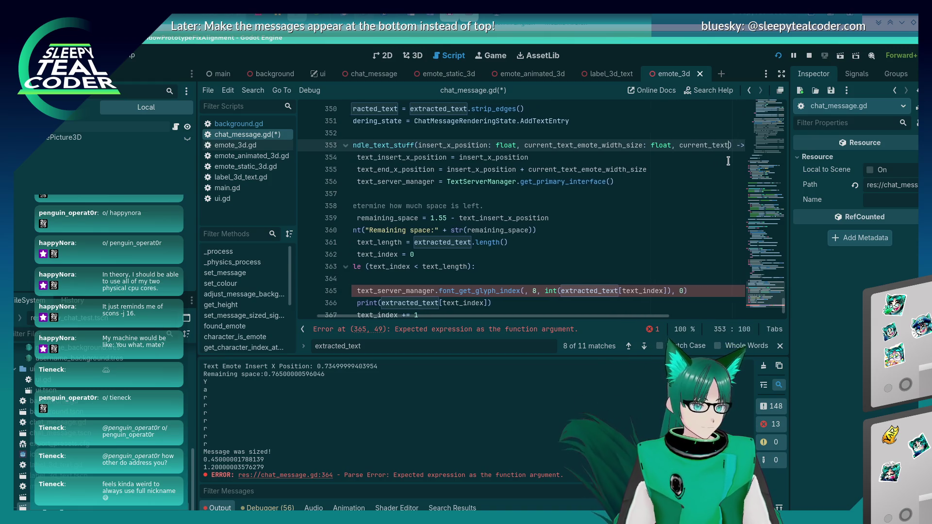
pyautogui.write('nt: Font')
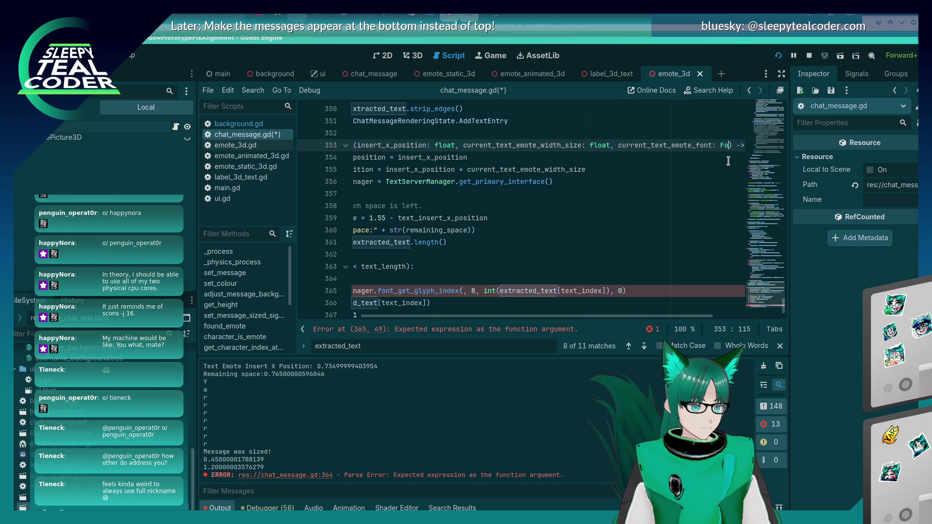
pyautogui.hotkey('ctrl', 's')
pyautogui.doubleClick(668, 145)
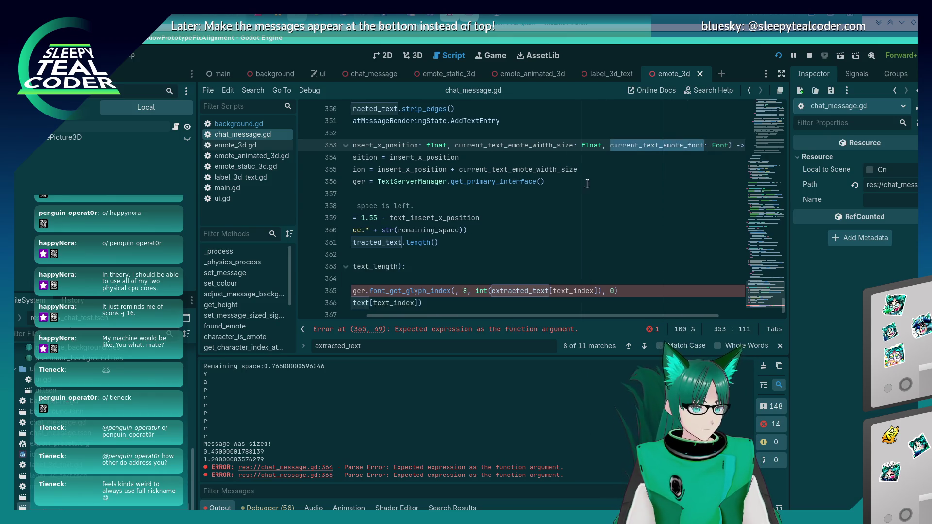
# Step: Go to the handle_text_stuff call on line 240, with the caret after size.x
pyautogui.scroll(8, 563, 204)
pyautogui.scroll(-1, 560, 215)
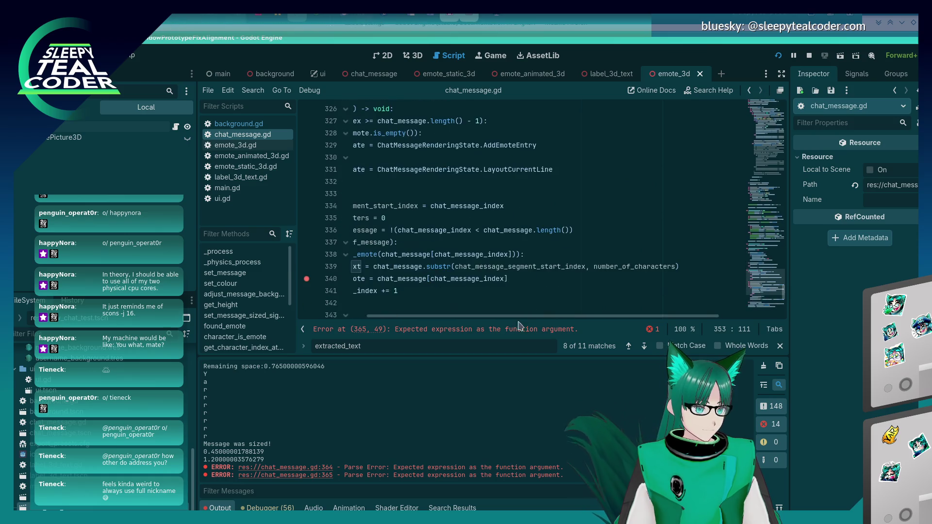
pyautogui.moveTo(519, 316); pyautogui.dragTo(456, 316)
pyautogui.scroll(20, 564, 265)
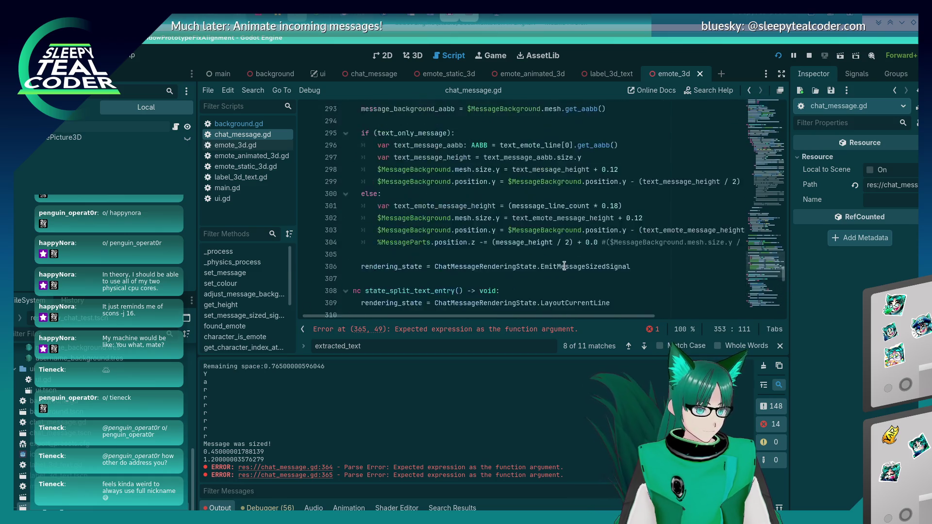
pyautogui.scroll(12, 564, 265)
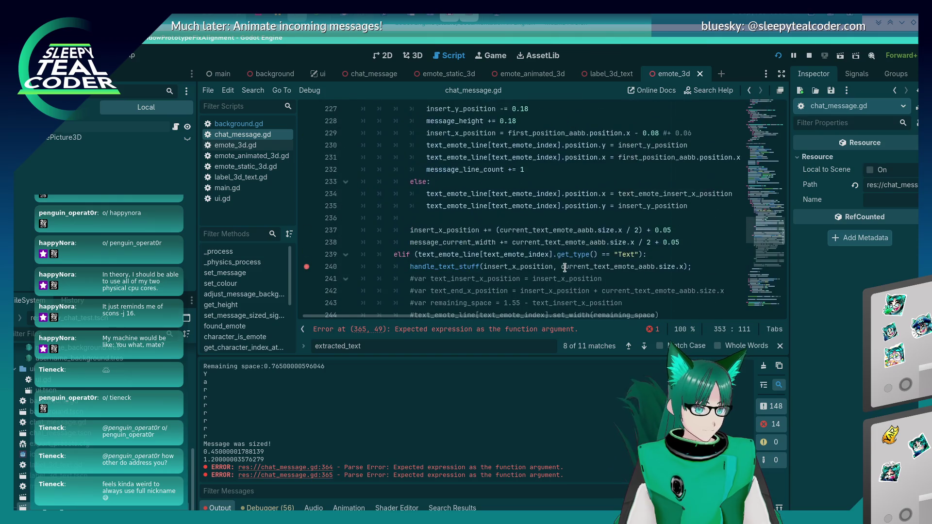
pyautogui.click(684, 268)
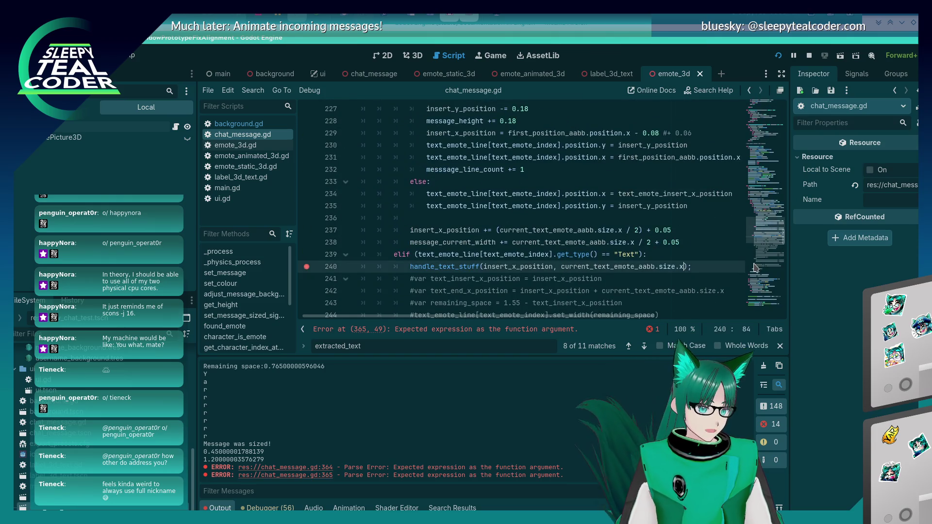
# Step: Replace the placeholder current_ argument on line 240 with text_emote_line[text_emote_index] copied from line 218
pyautogui.write(', current_')
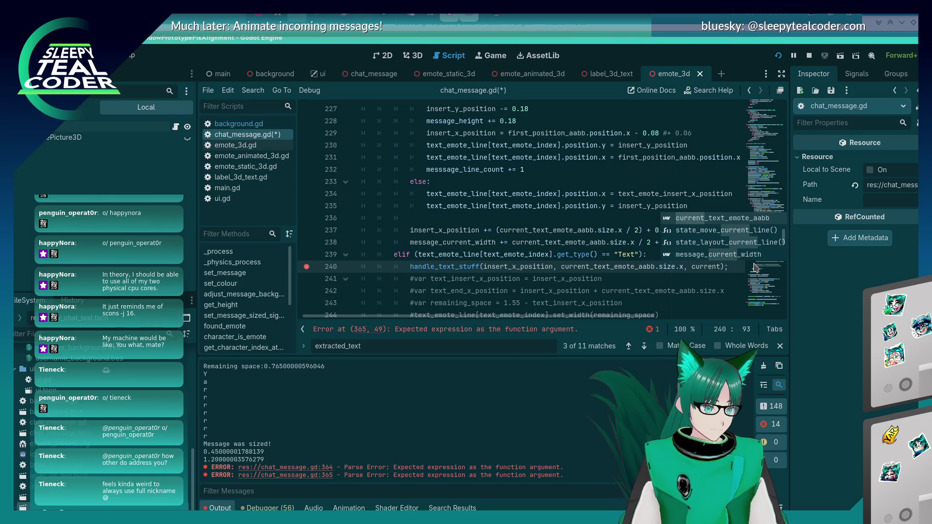
pyautogui.press('Escape')
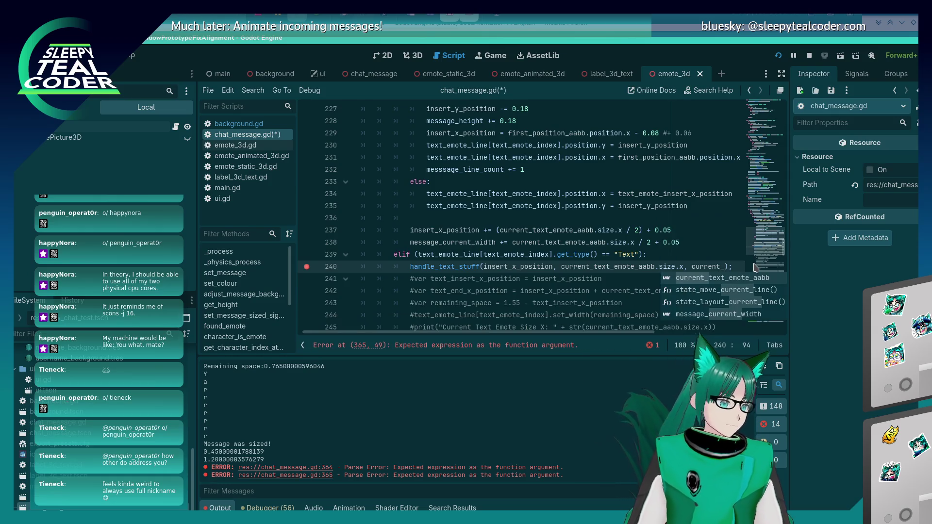
pyautogui.scroll(6, 540, 256)
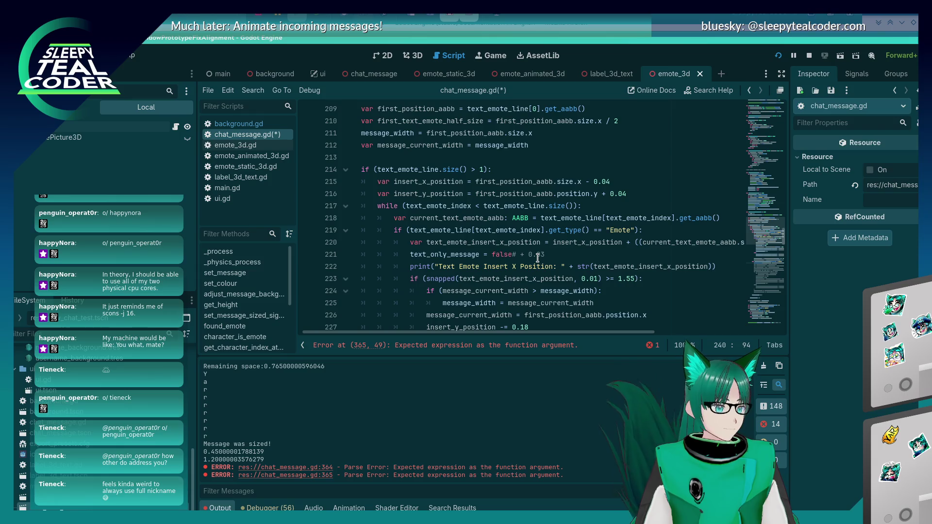
pyautogui.moveTo(541, 218); pyautogui.dragTo(674, 218)
pyautogui.hotkey('ctrl', 'c')
pyautogui.scroll(-20, 666, 282)
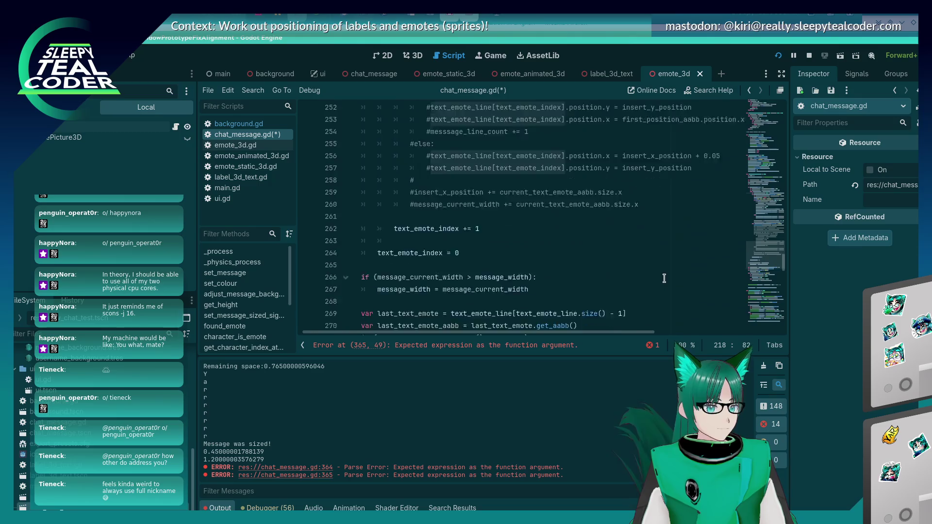
pyautogui.scroll(-8, 666, 277)
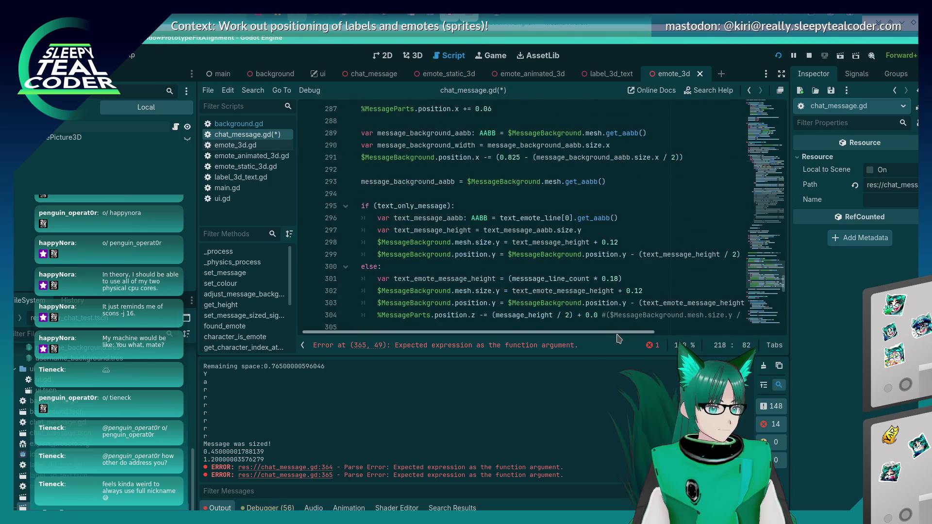
pyautogui.hscroll(2, 610, 250)
pyautogui.scroll(20, 611, 251)
pyautogui.hscroll(-2, 612, 250)
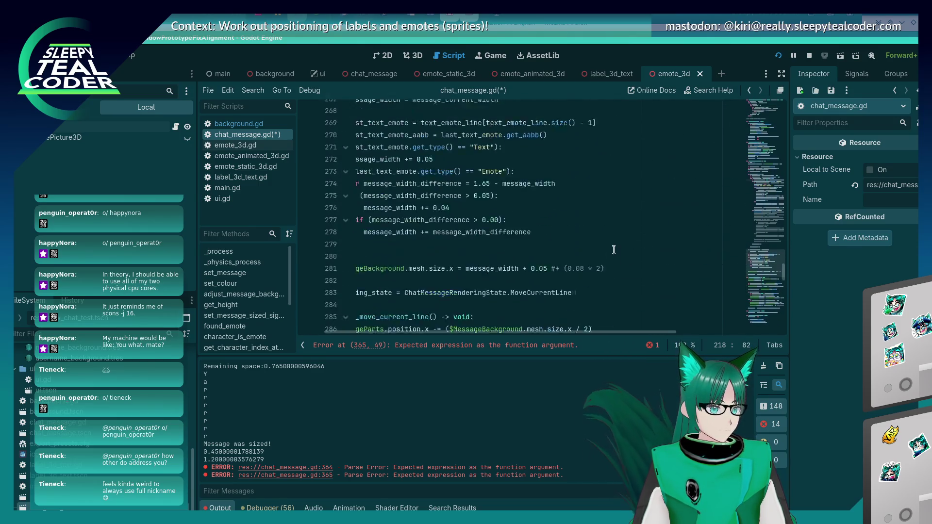
pyautogui.scroll(3, 613, 250)
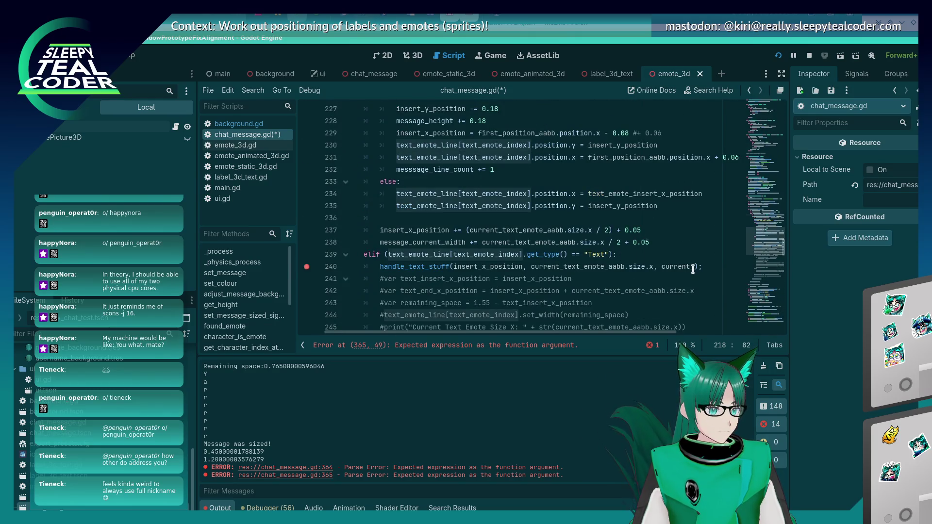
pyautogui.moveTo(694, 268); pyautogui.dragTo(667, 269)
pyautogui.press('BackSpace')
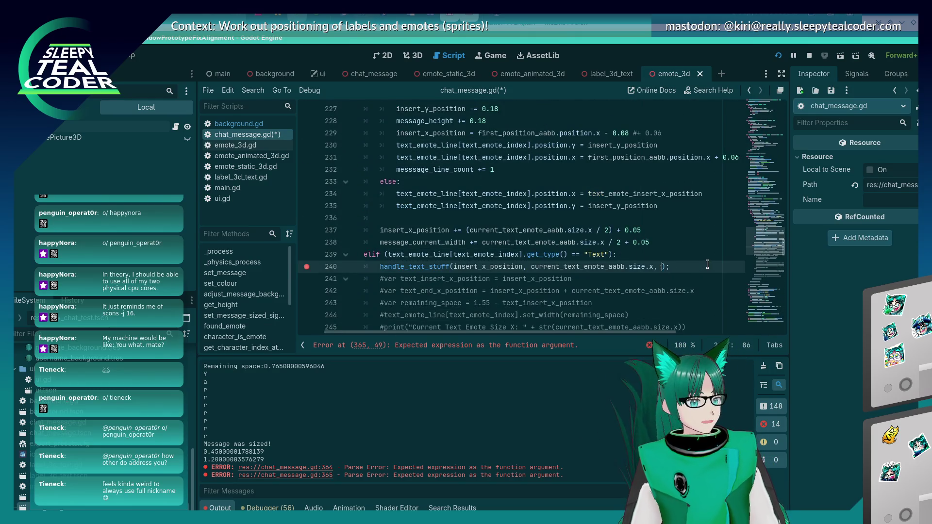
pyautogui.hotkey('ctrl', 'v')
# Step: Chain .get_window().get_theme_font() onto that argument using autocomplete
pyautogui.write('.get_f')
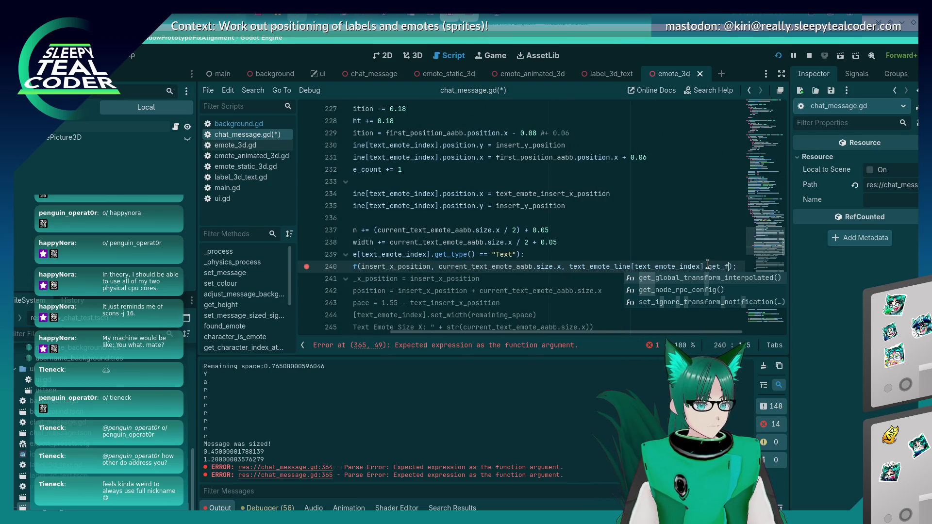
pyautogui.press('BackSpace')
pyautogui.press('BackSpace')
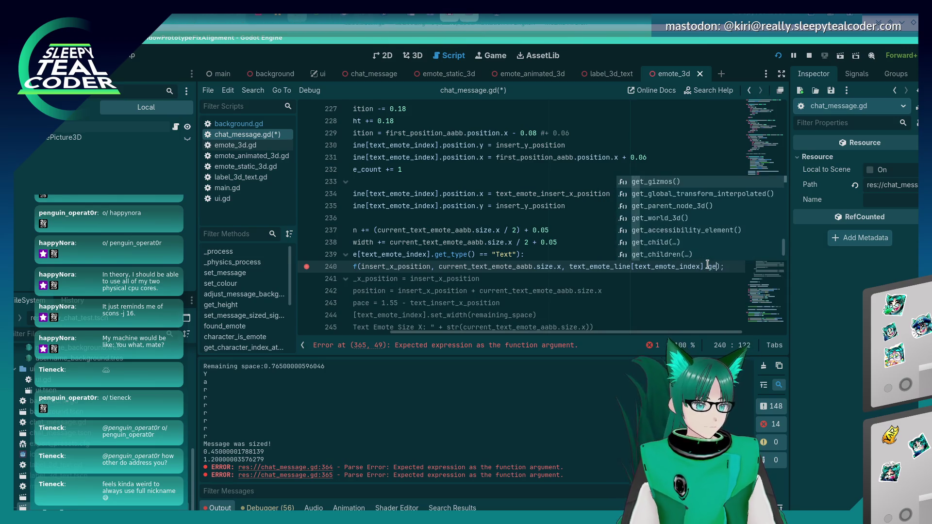
pyautogui.write('t_')
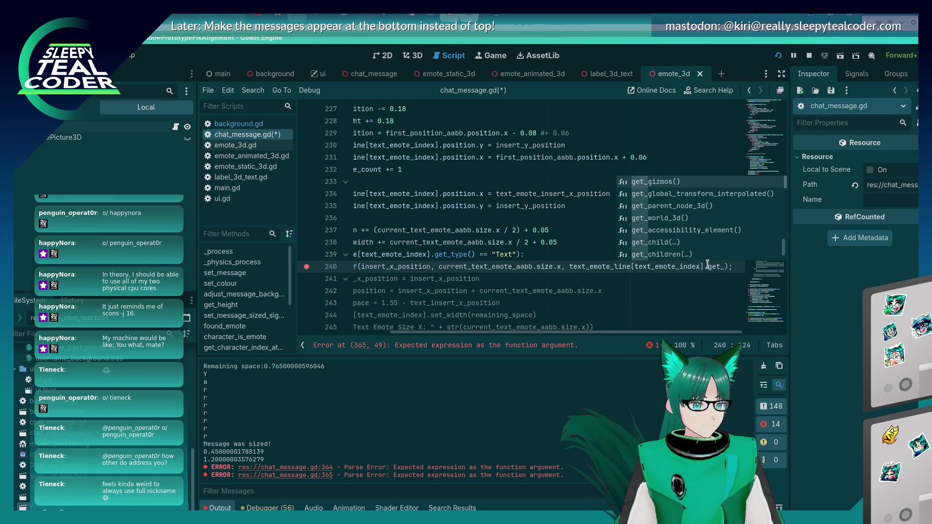
pyautogui.press('Down')
pyautogui.press('Down')
pyautogui.press('Down')
pyautogui.press('Down')
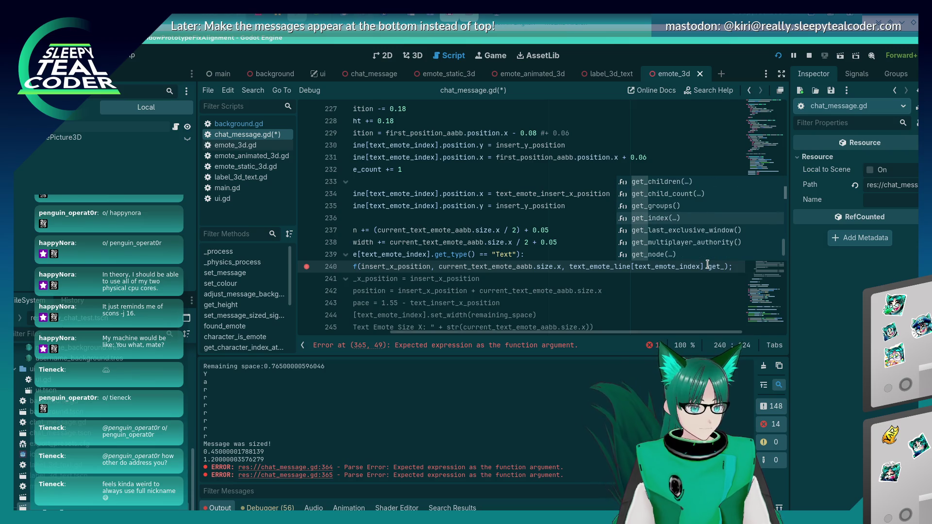
pyautogui.press('Down')
pyautogui.press('Down')
pyautogui.press('Down')
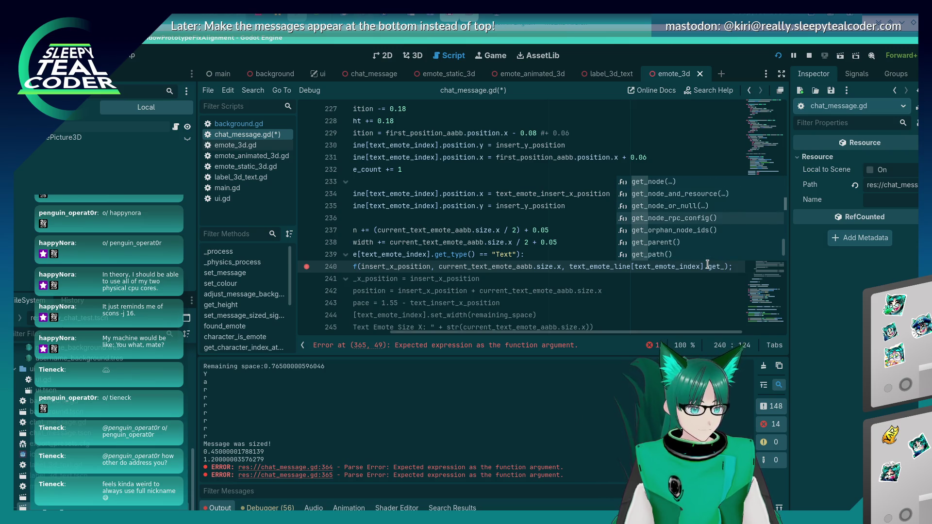
pyautogui.press('Down')
pyautogui.press('Down')
pyautogui.press('Down')
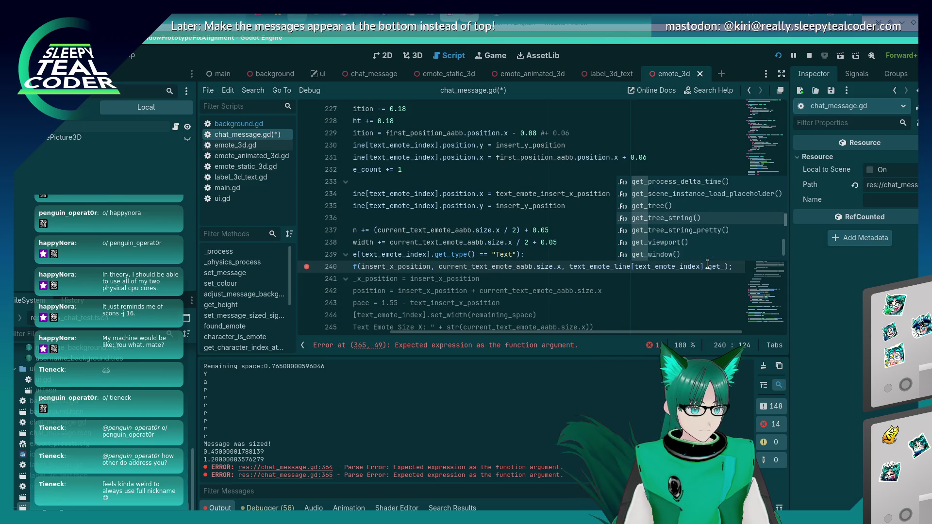
pyautogui.press('Down')
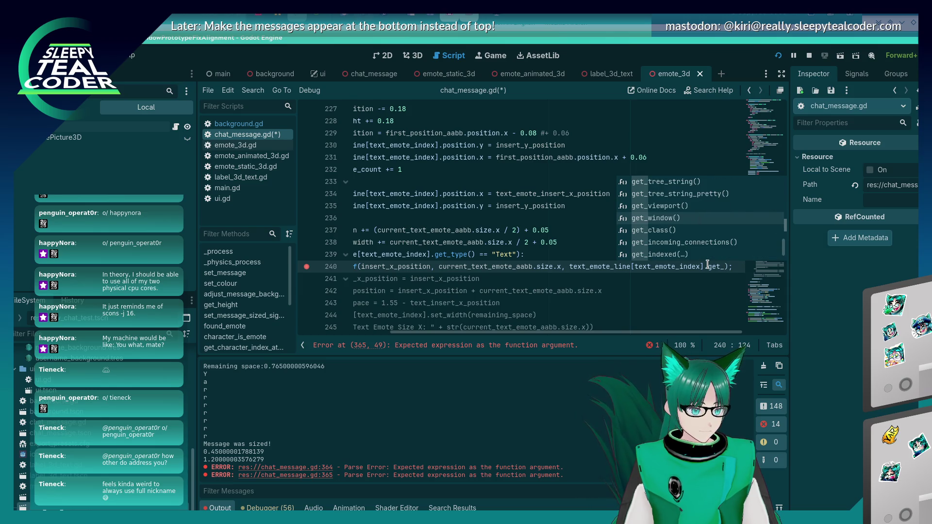
pyautogui.press('Return')
pyautogui.write('.get_f')
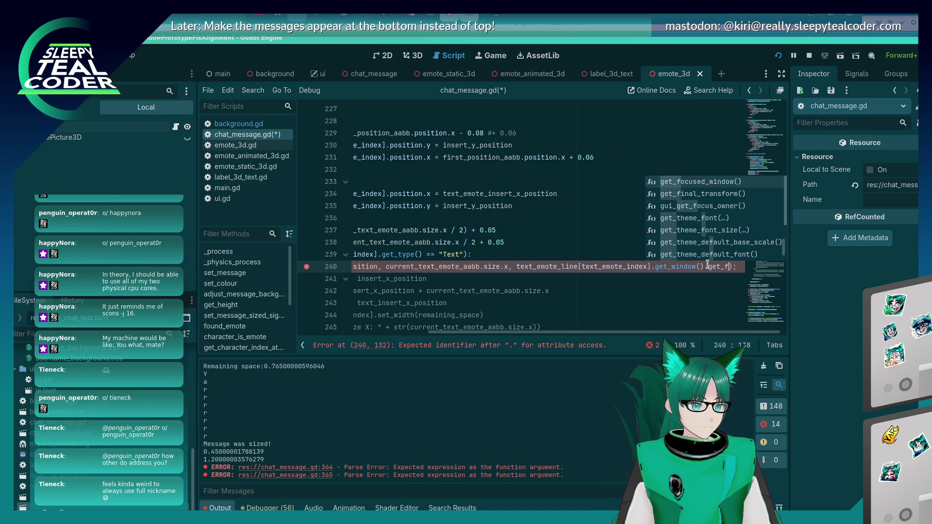
pyautogui.write('ont')
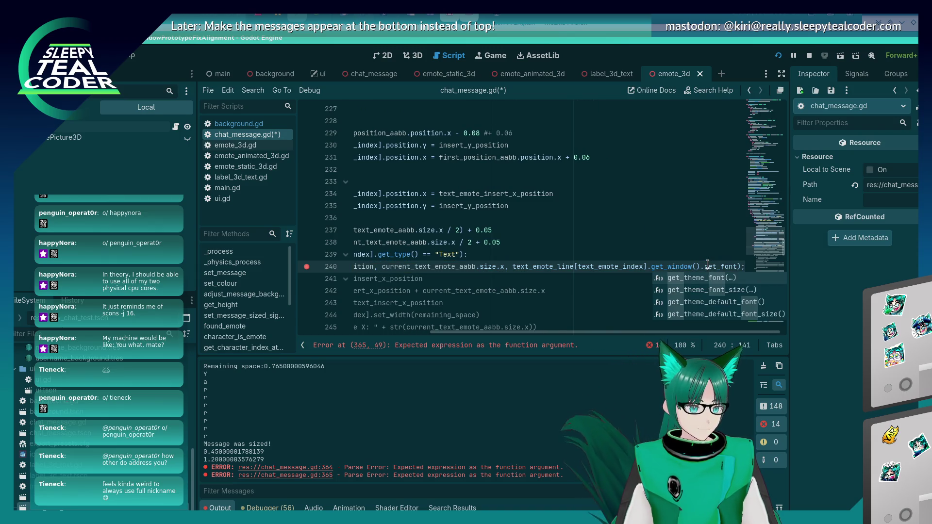
pyautogui.press('Return')
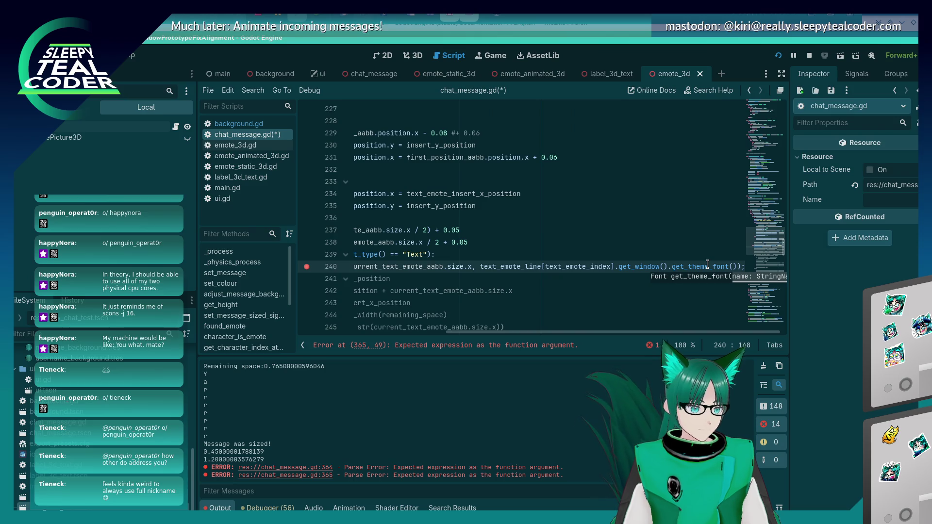
pyautogui.press('Right')
# Step: Remove the stray .get_r text and save chat_message.gd
pyautogui.write('.get_r')
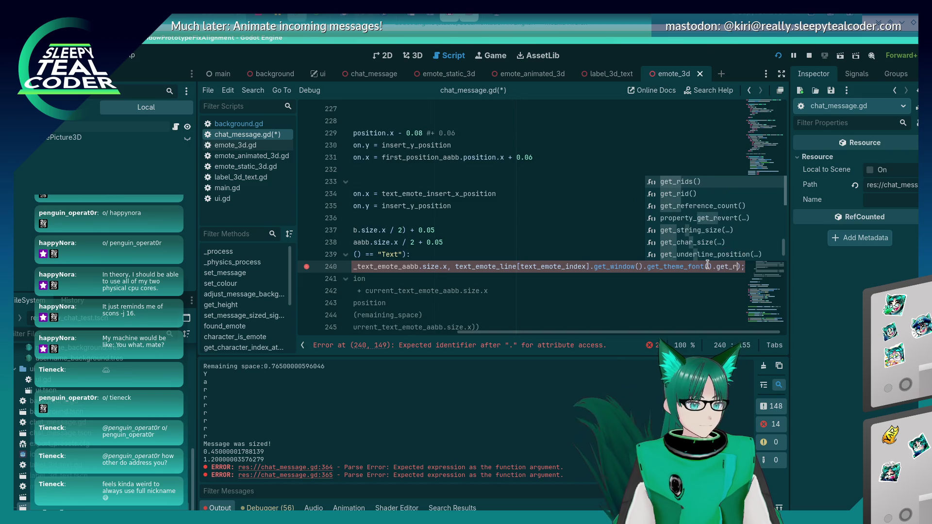
pyautogui.press('BackSpace')
pyautogui.press('BackSpace')
pyautogui.press('BackSpace')
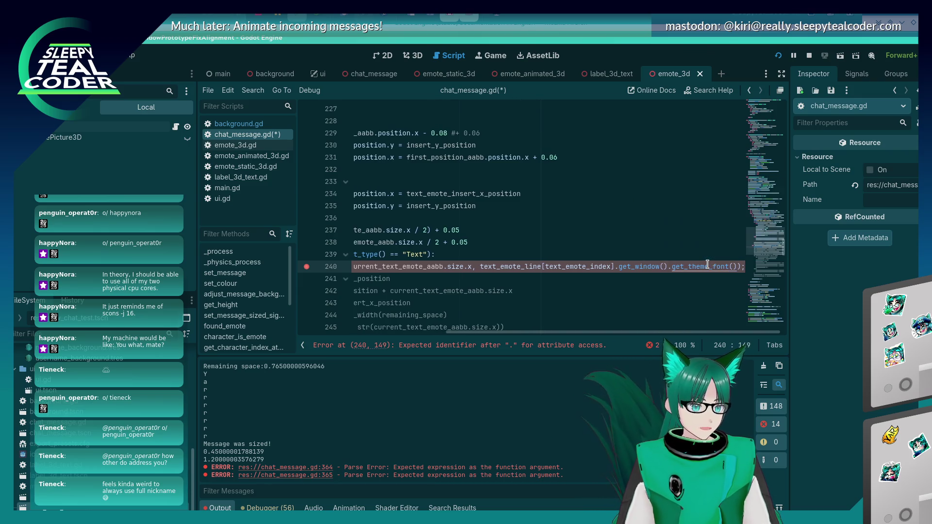
pyautogui.hotkey('ctrl', 's')
pyautogui.press('Home')
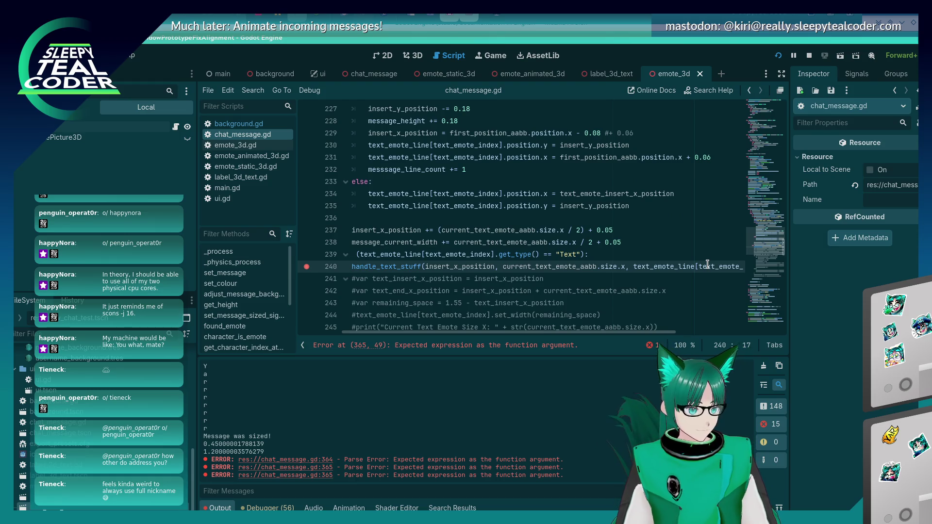
pyautogui.press('Home')
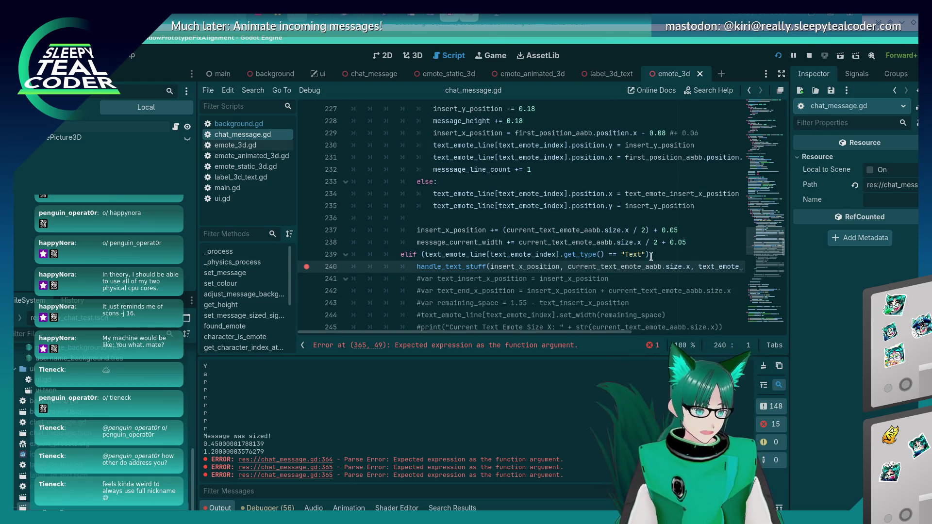
pyautogui.hotkey('alt', 'Tab')
pyautogui.hotkey('alt', 'Tab')
pyautogui.hotkey('alt', 'Tab')
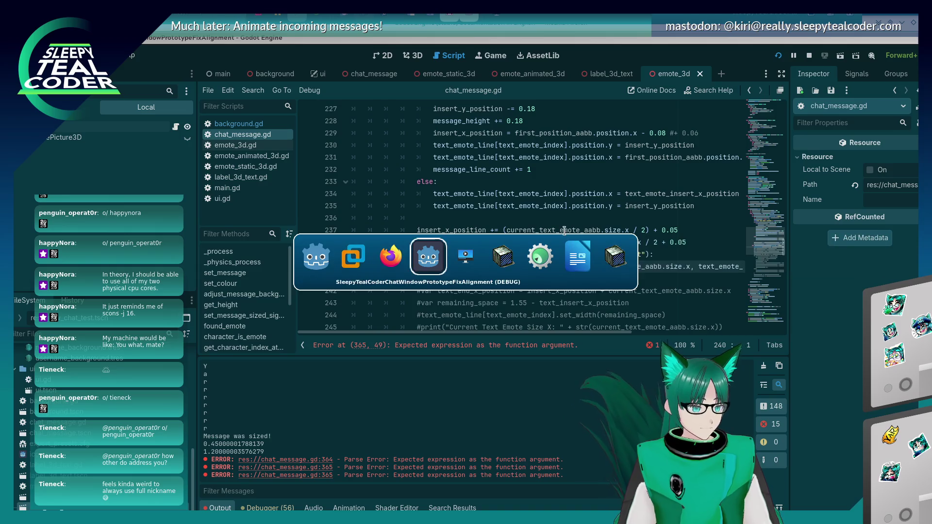
# Step: Send a test message past both breakpoints and check the Output log's emote positions and Remaining space 0.765
pyautogui.click(575, 160)
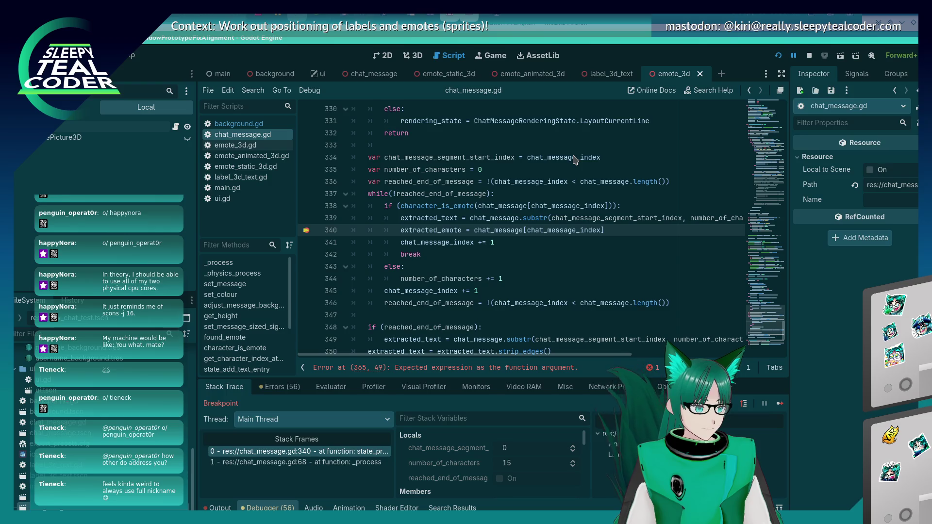
pyautogui.click(779, 404)
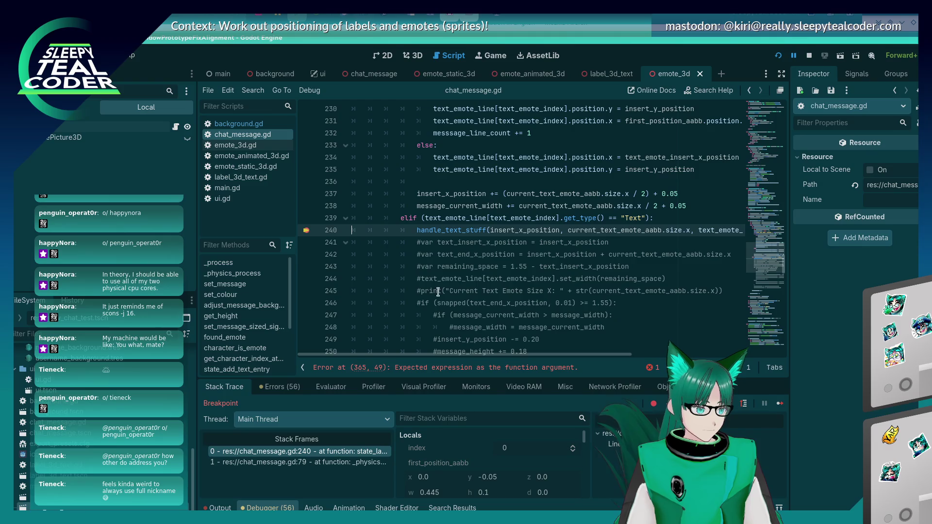
pyautogui.click(778, 404)
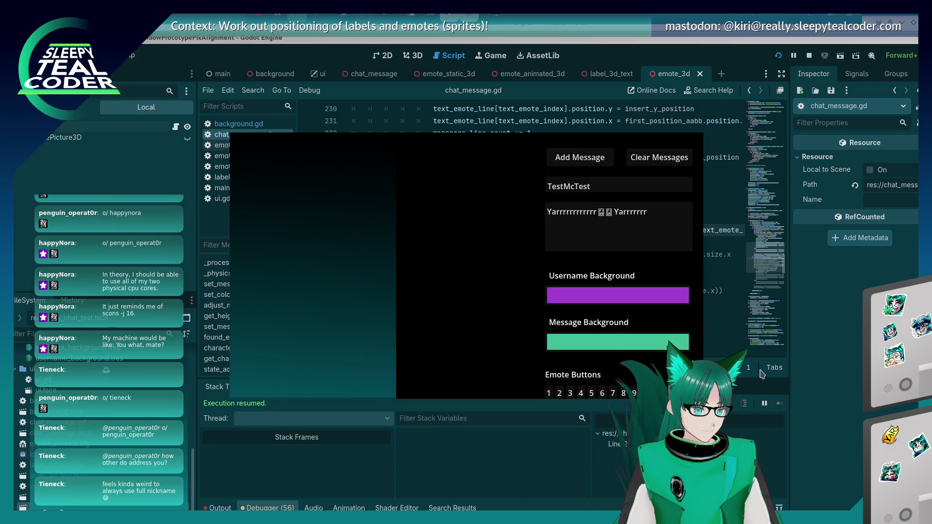
pyautogui.click(220, 508)
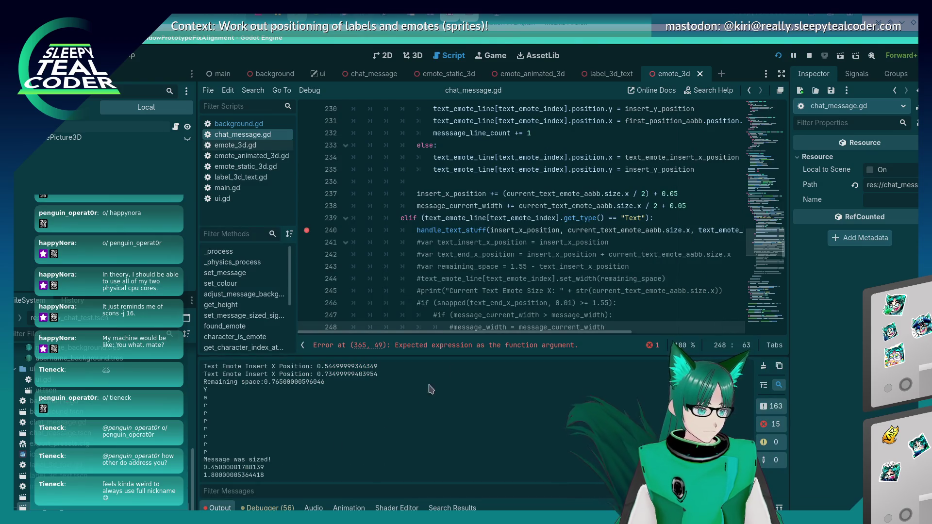
pyautogui.scroll(-20, 596, 228)
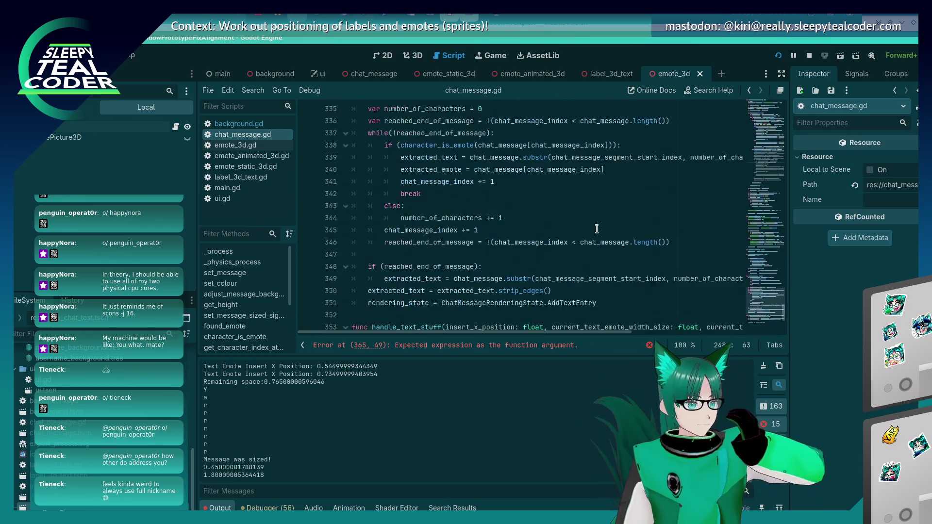
pyautogui.scroll(-5, 597, 228)
pyautogui.click(577, 287)
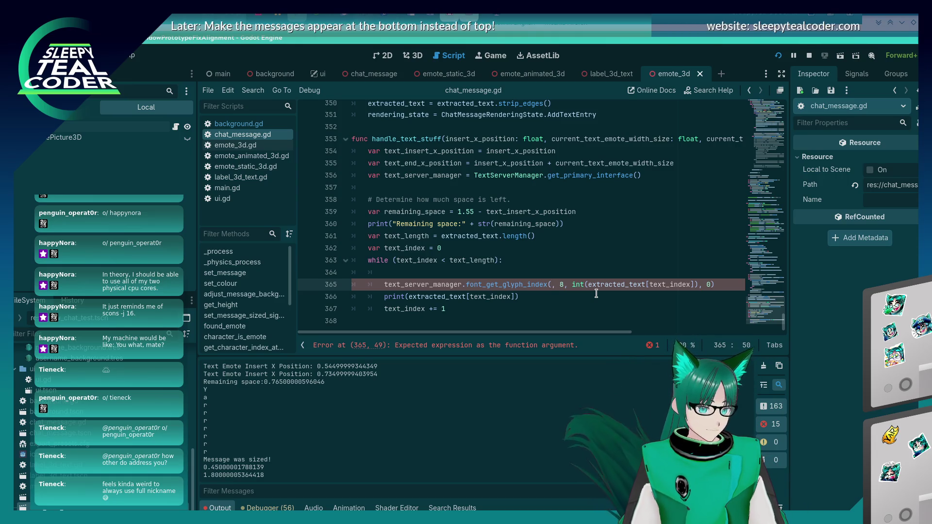
pyautogui.moveTo(584, 332); pyautogui.dragTo(642, 332)
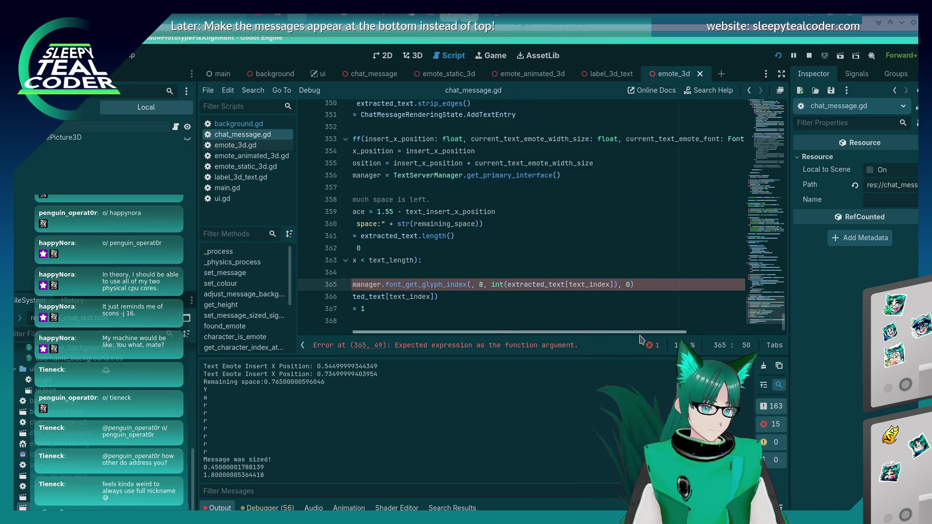
# Step: Pass current_text_emote_font.get_rid() to font_get_glyph_index on line 365 and save
pyautogui.write('current_text_emote_font.')
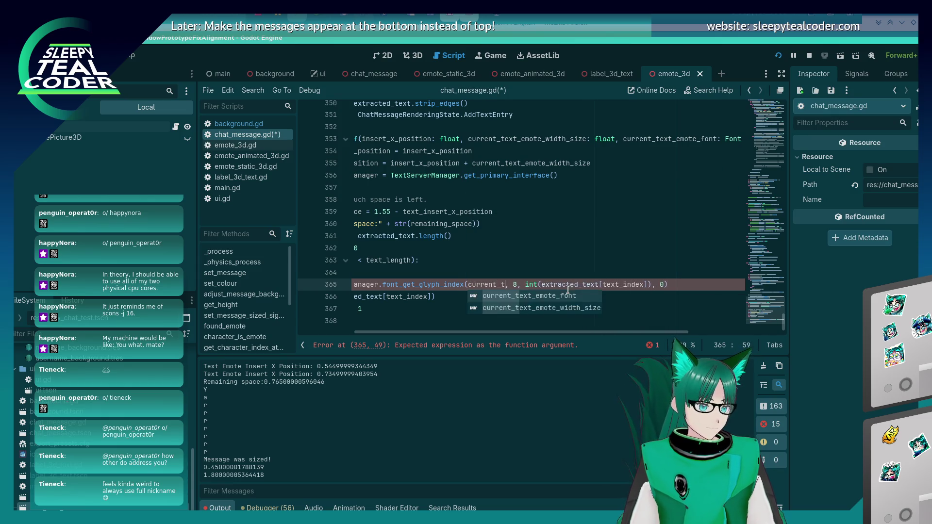
pyautogui.write('get_rid')
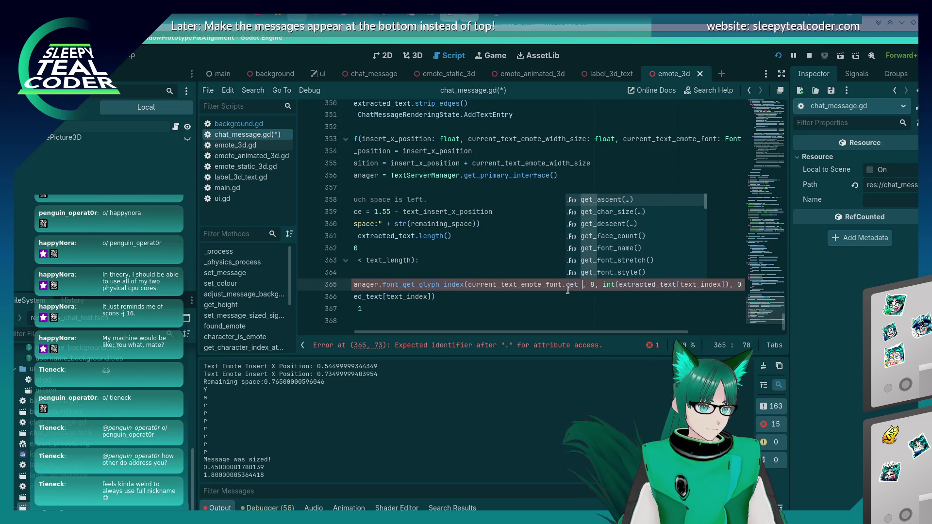
pyautogui.press('Return')
pyautogui.hotkey('ctrl', 's')
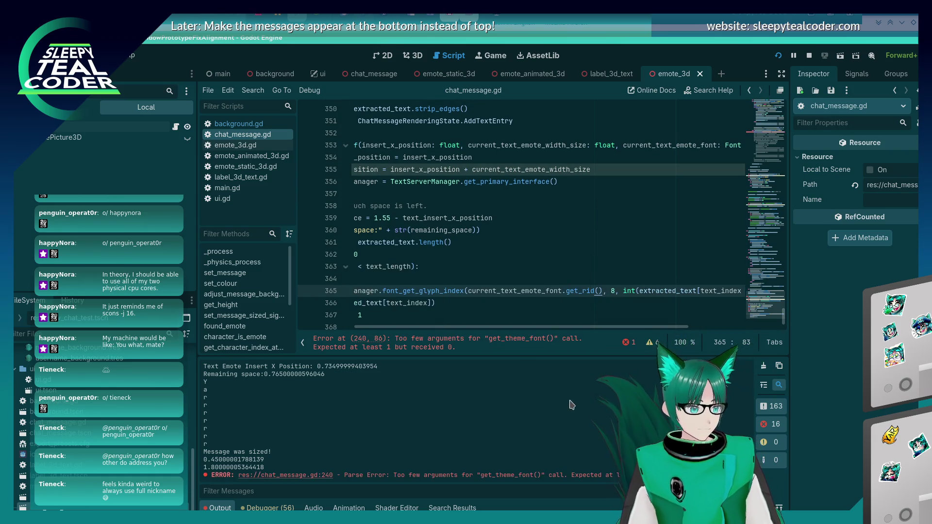
pyautogui.moveTo(573, 327); pyautogui.dragTo(665, 330)
# Step: Replace get_theme_font() with get_theme_default_font() on line 240 and save the script
pyautogui.scroll(15, 680, 260)
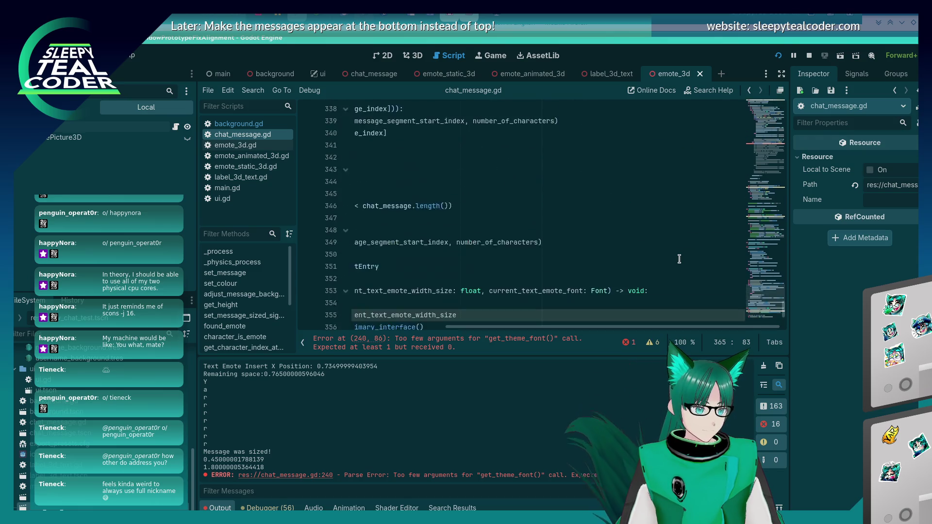
pyautogui.scroll(12, 679, 259)
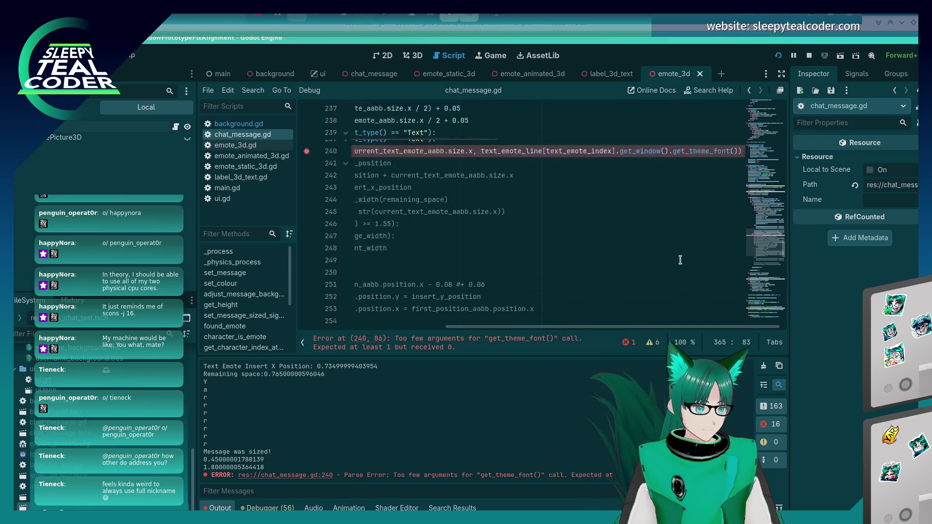
pyautogui.scroll(-3, 681, 262)
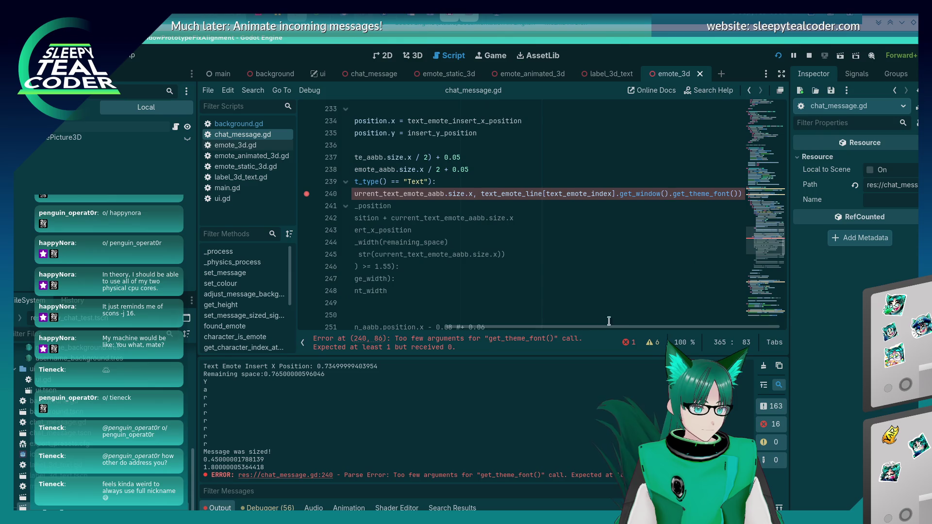
pyautogui.click(727, 194)
pyautogui.write('(')
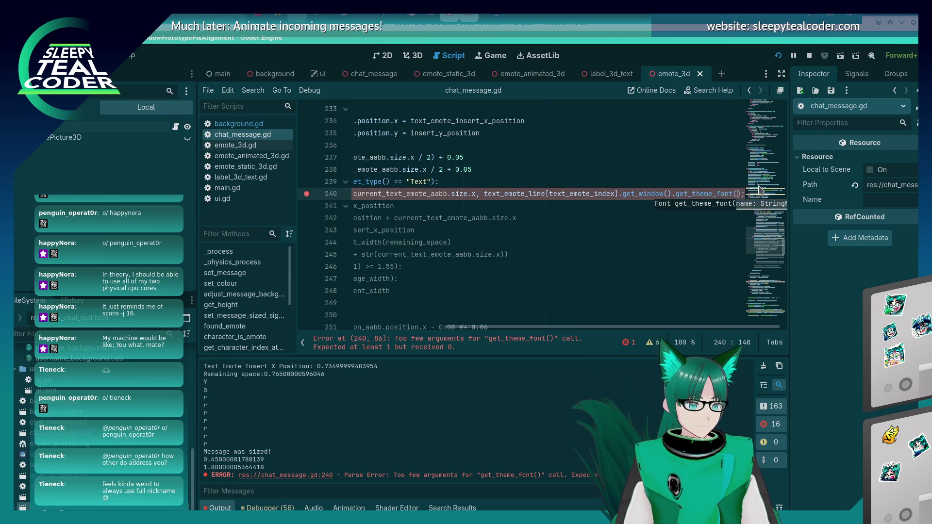
pyautogui.press('BackSpace')
pyautogui.press('BackSpace')
pyautogui.press('BackSpace')
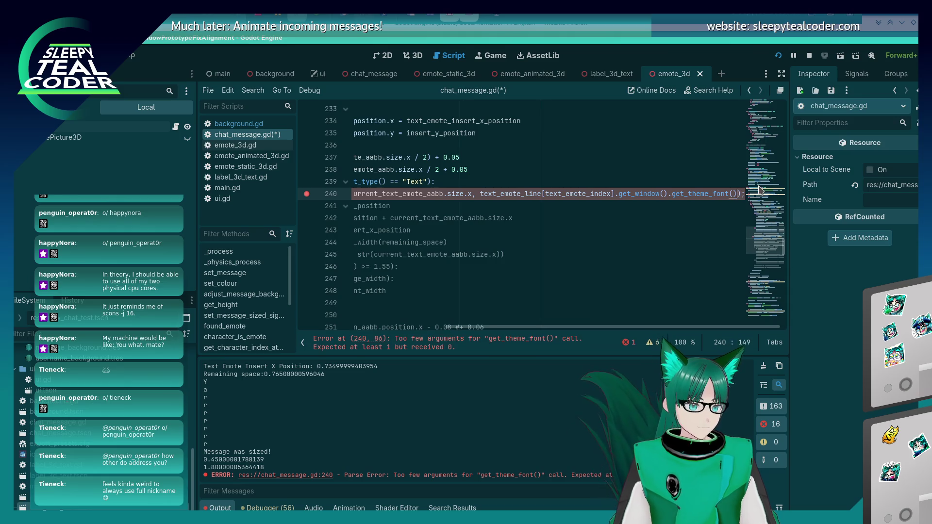
pyautogui.press('BackSpace')
pyautogui.press('BackSpace')
pyautogui.press('BackSpace')
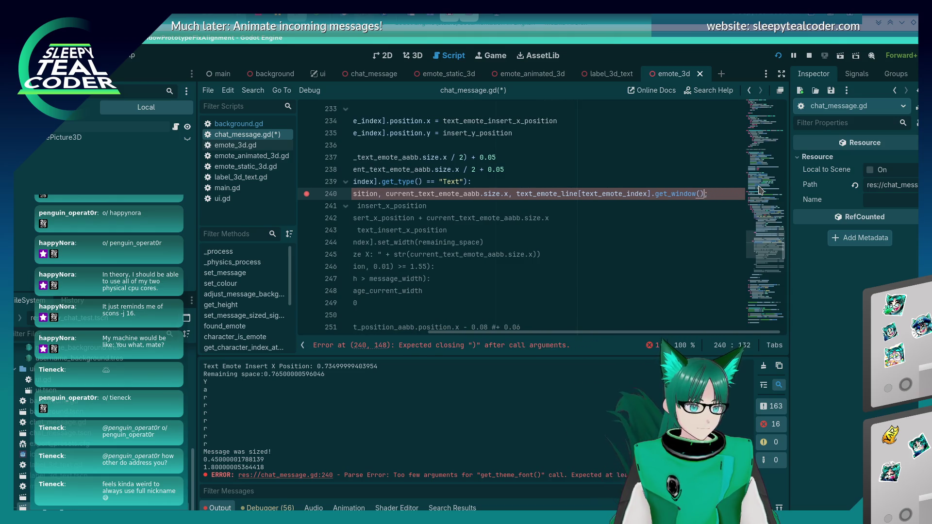
pyautogui.write('.get_def')
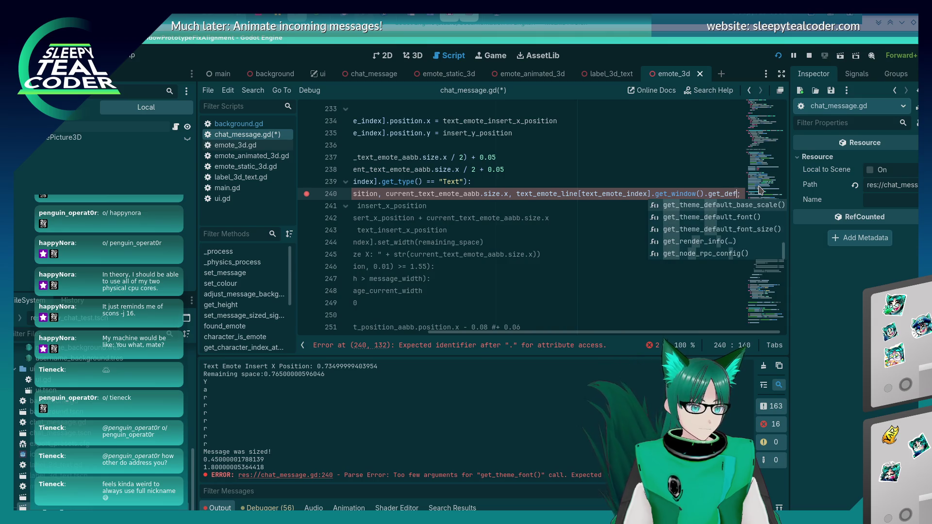
pyautogui.press('Down')
pyautogui.press('Return')
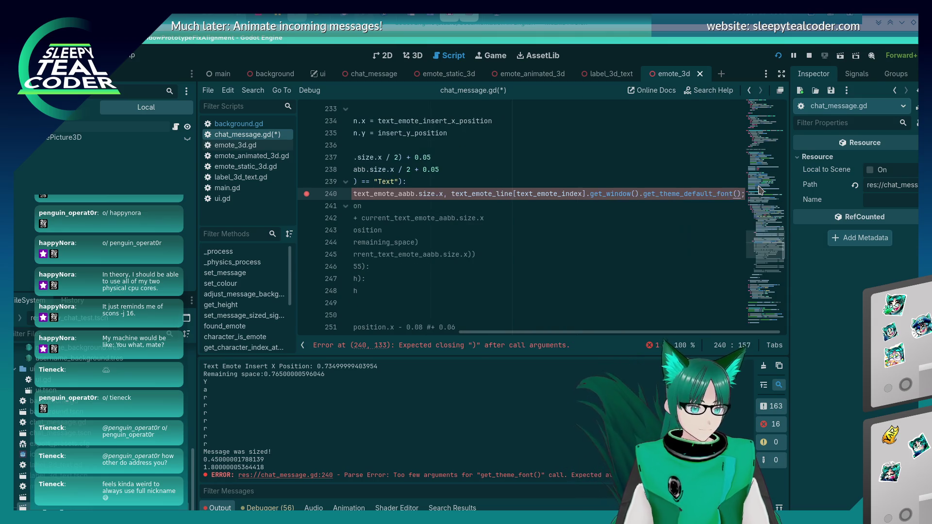
pyautogui.write(')')
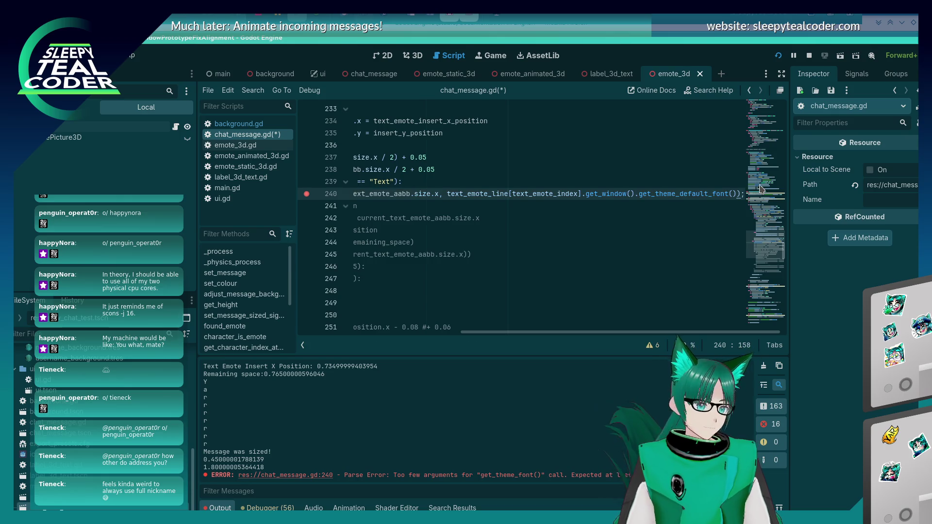
pyautogui.hotkey('ctrl', 's')
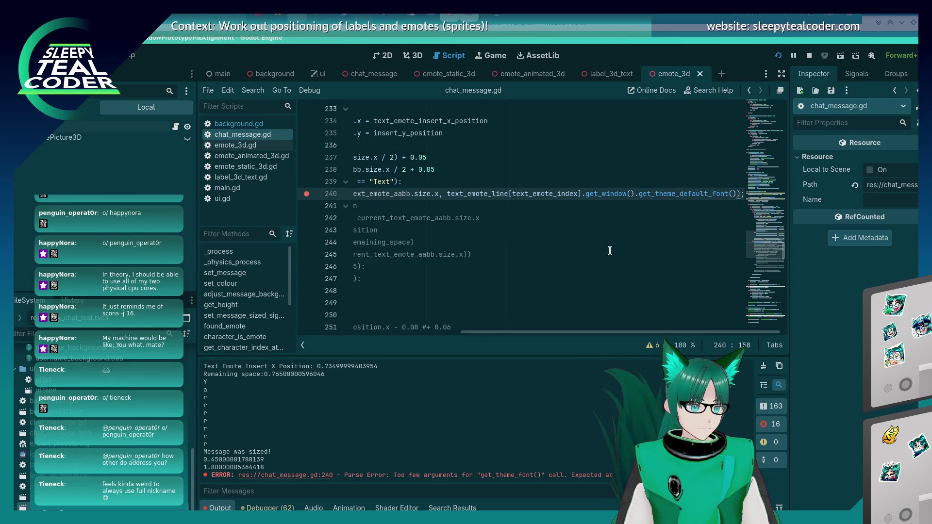
# Step: Run another test message past the line-240 breakpoint, then scroll the script to handle_text_stuff
pyautogui.click(585, 161)
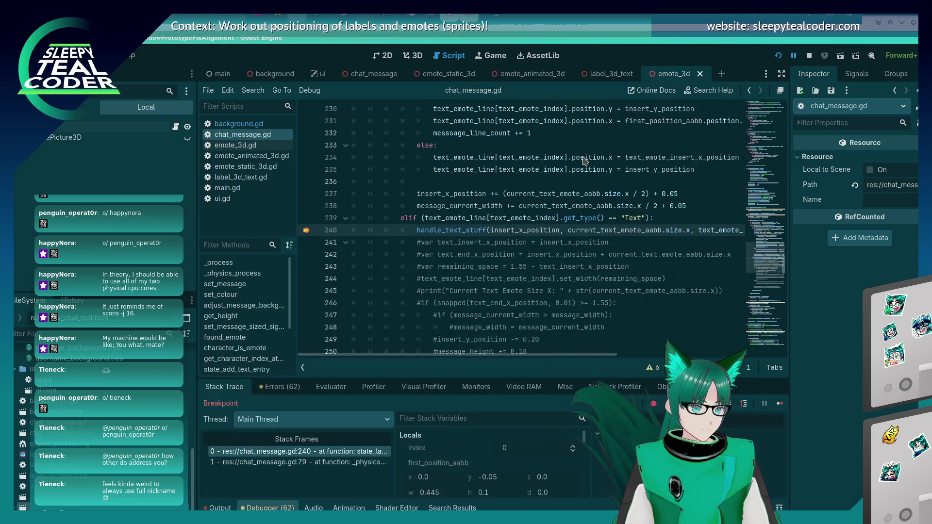
pyautogui.click(779, 403)
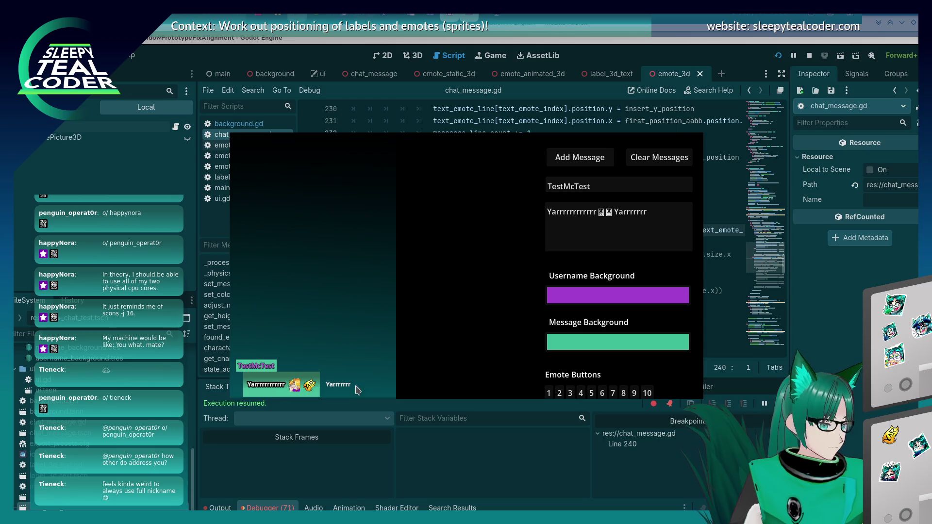
pyautogui.click(789, 367)
pyautogui.scroll(-20, 378, 334)
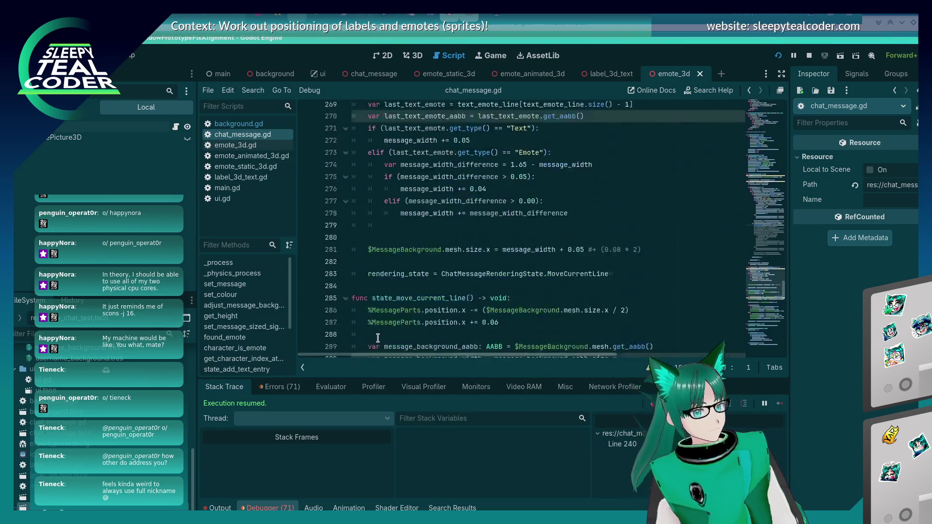
pyautogui.scroll(-5, 378, 334)
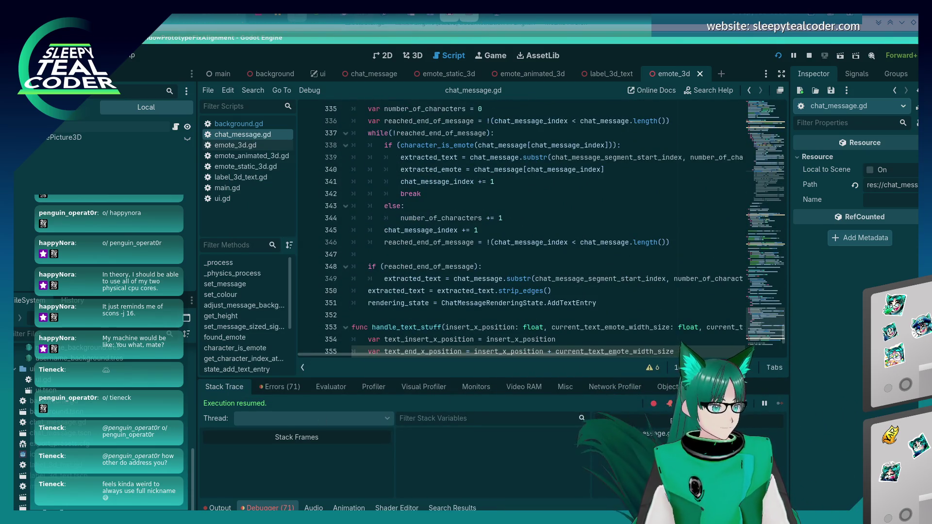
pyautogui.scroll(-5, 464, 234)
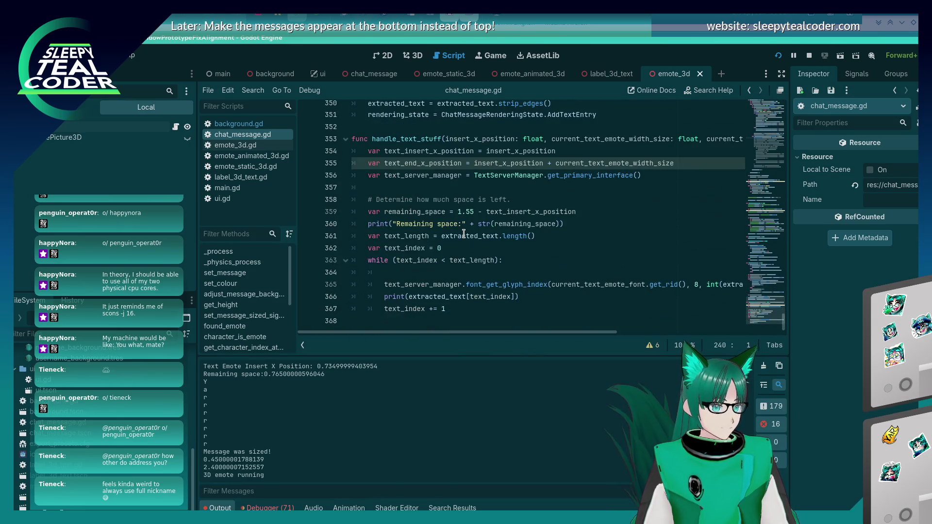
# Step: Delete empty line 364, wrap the font_get_glyph_index call in print(str(...)), and save
pyautogui.moveTo(488, 332)
pyautogui.mouseDown()
pyautogui.moveTo(646, 335)
pyautogui.moveTo(487, 333)
pyautogui.mouseUp()
pyautogui.click(452, 270)
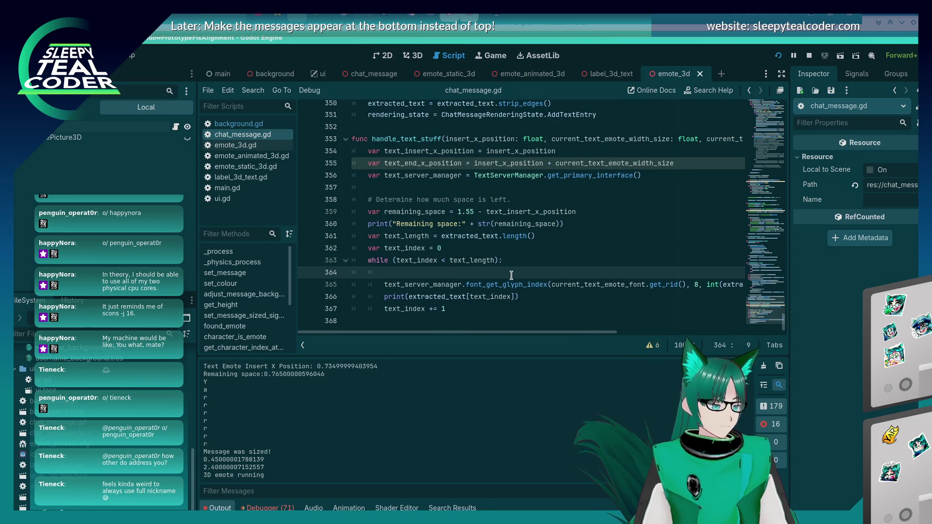
pyautogui.press('BackSpace')
pyautogui.press('BackSpace')
pyautogui.press('BackSpace')
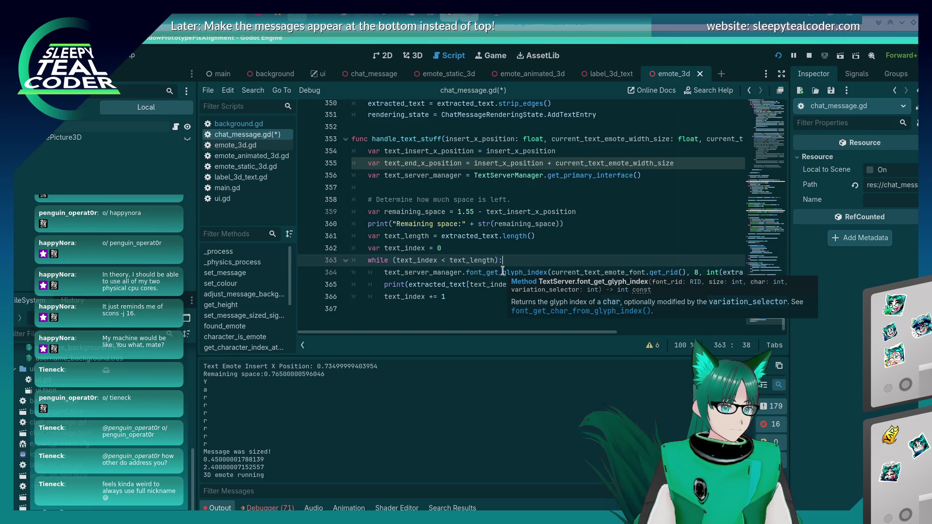
pyautogui.click(381, 274)
pyautogui.write('print((')
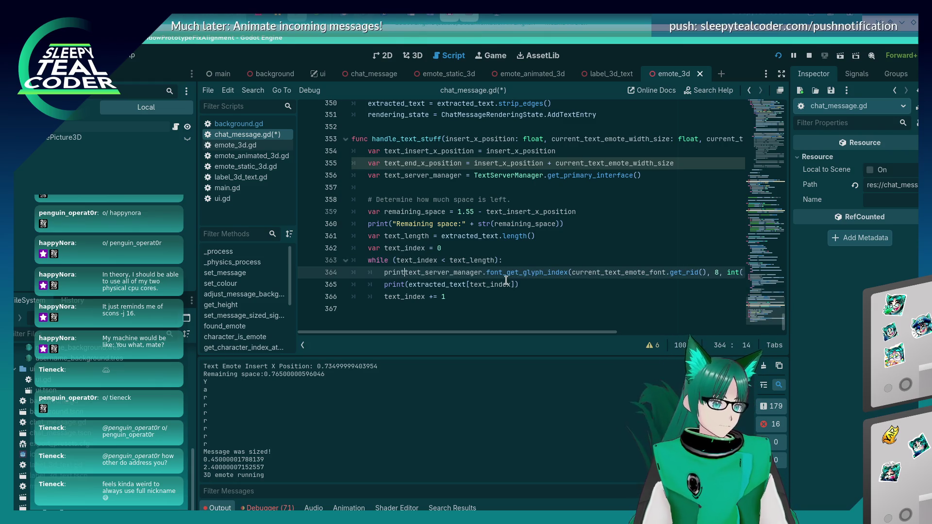
pyautogui.press('End')
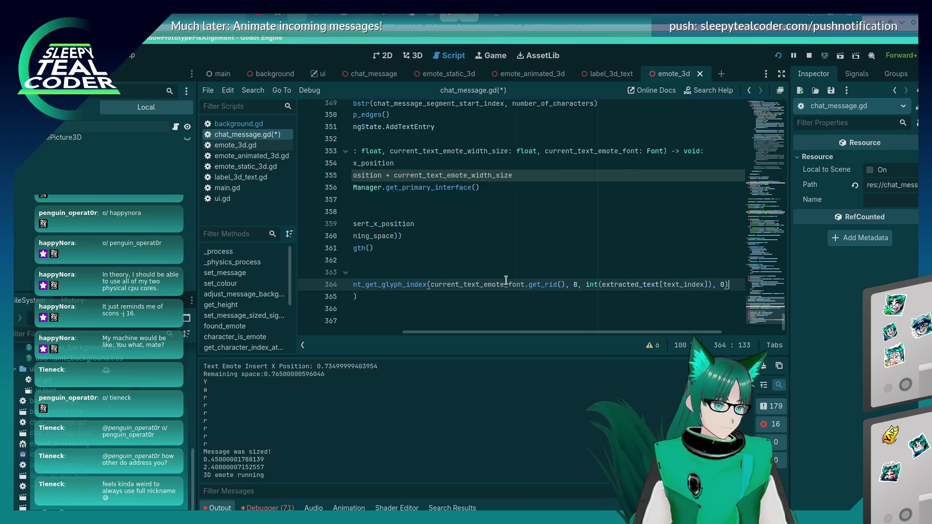
pyautogui.write(')')
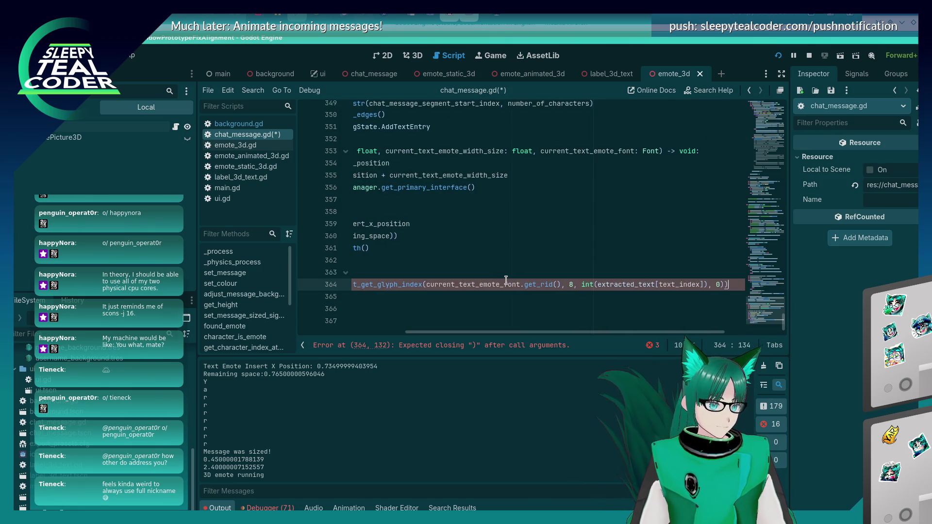
pyautogui.press('Home')
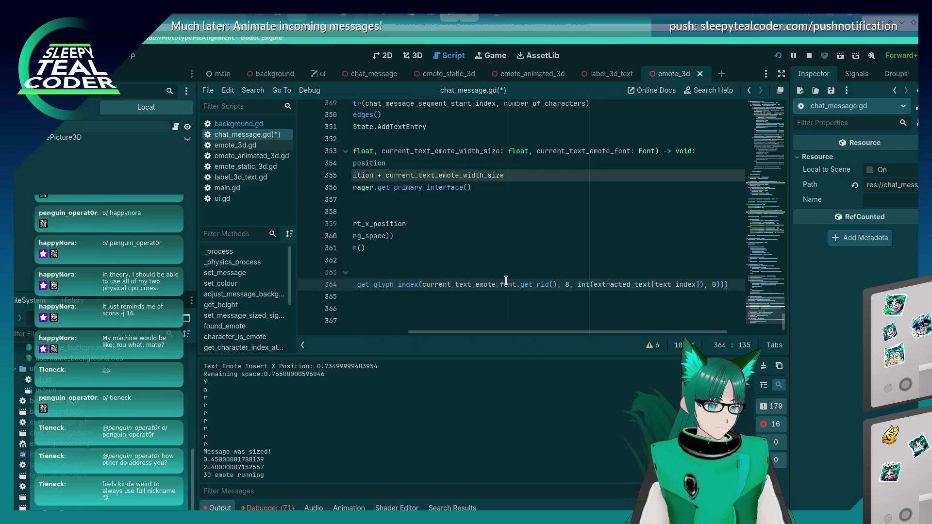
pyautogui.press('Home')
pyautogui.hotkey('ctrl', 's')
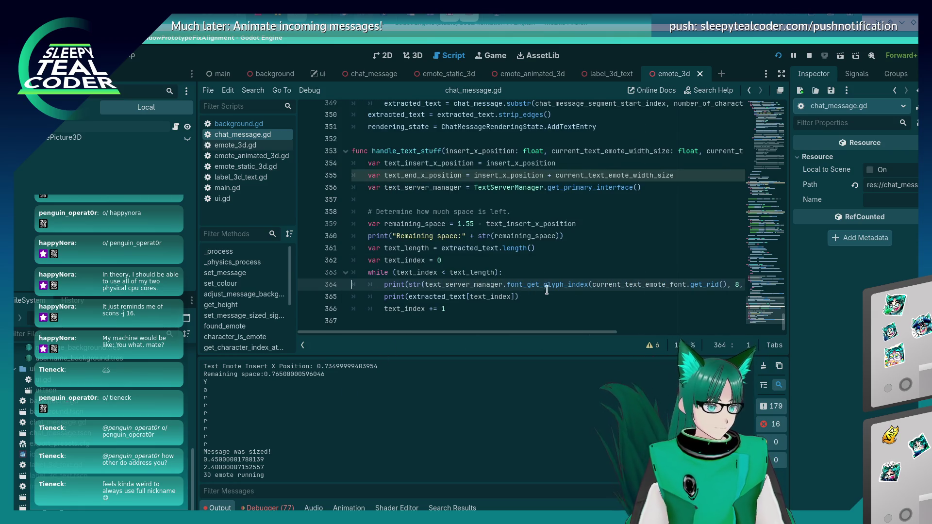
# Step: Move the glyph index print below print(extracted_text[text_index]), fix its indent, and save
pyautogui.click(544, 300)
pyautogui.press('Up')
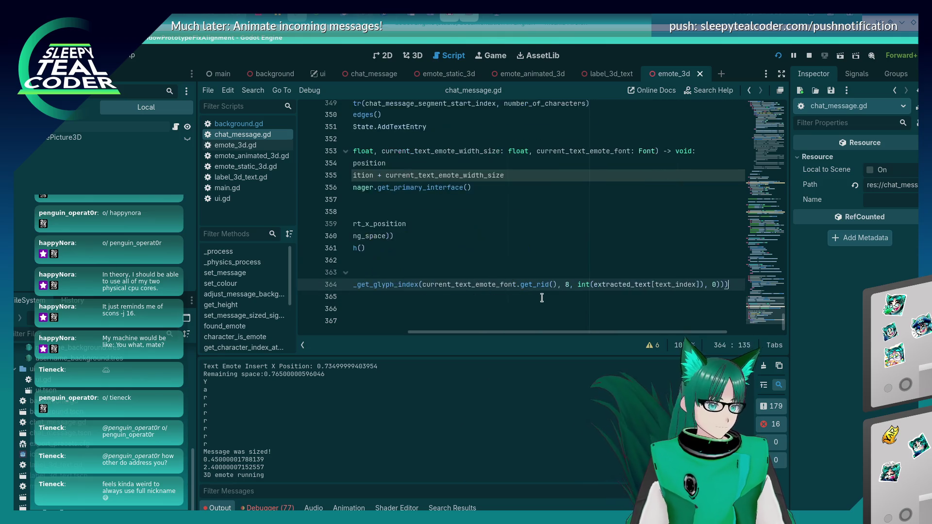
pyautogui.hotkey('ctrl', 'shift', 'k')
pyautogui.hotkey('ctrl', 'z')
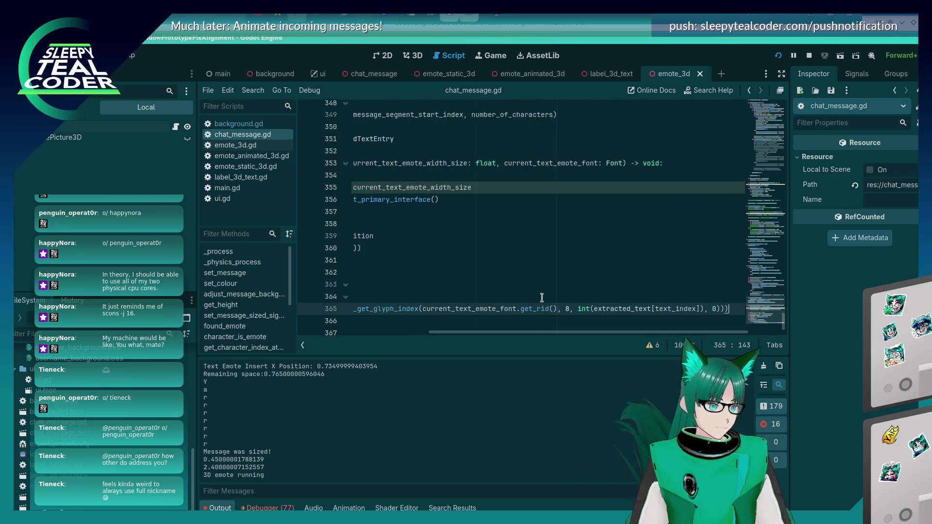
pyautogui.press('Home')
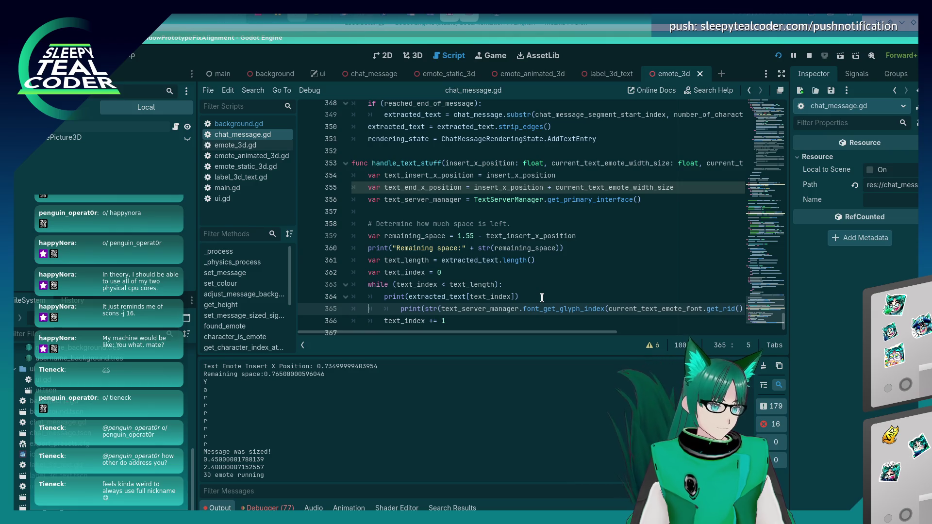
pyautogui.hotkey('shift', 'Tab')
pyautogui.hotkey('ctrl', 's')
pyautogui.hotkey('alt', 'Tab')
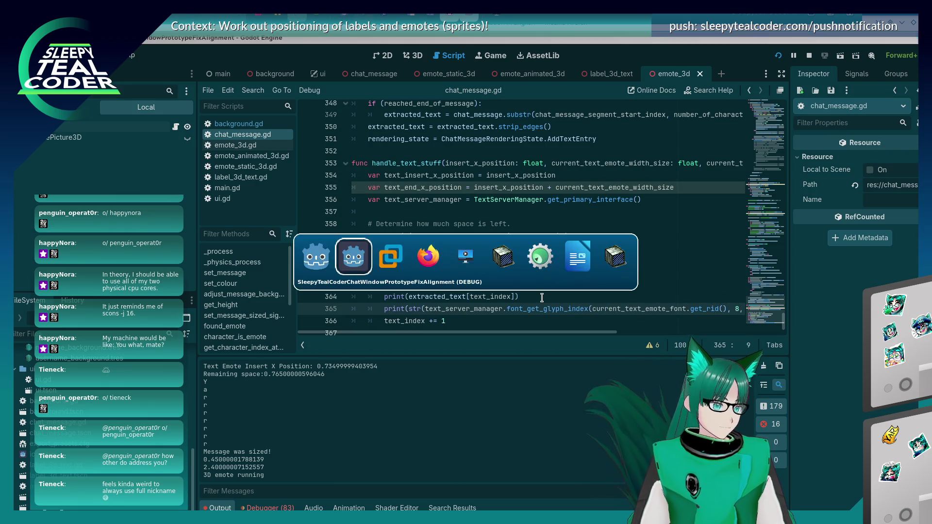
# Step: Add a test message, remove the line 240 breakpoint, and resume the game
pyautogui.click(605, 170)
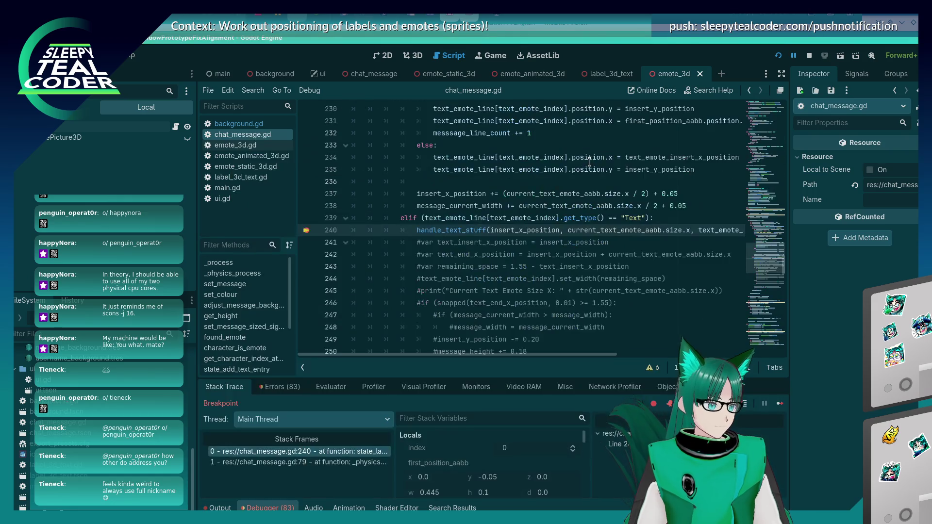
pyautogui.click(305, 230)
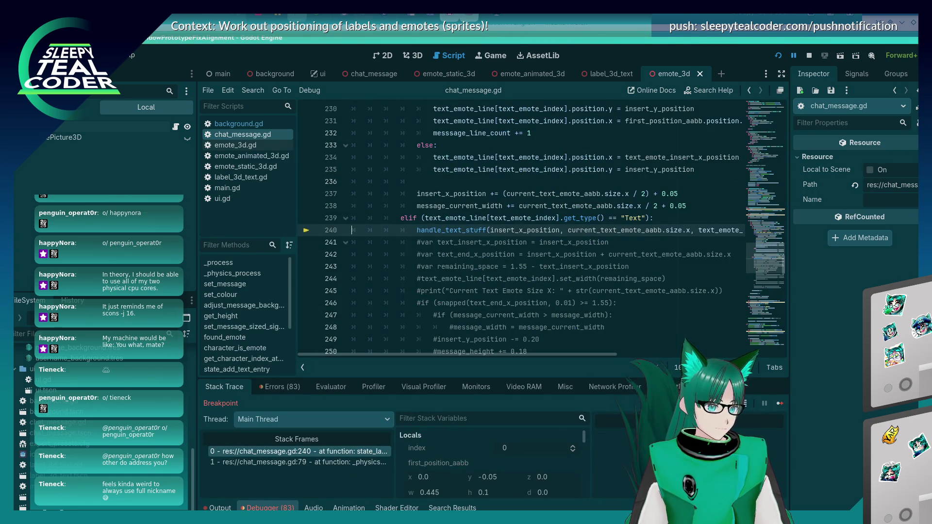
pyautogui.click(778, 403)
pyautogui.click(293, 385)
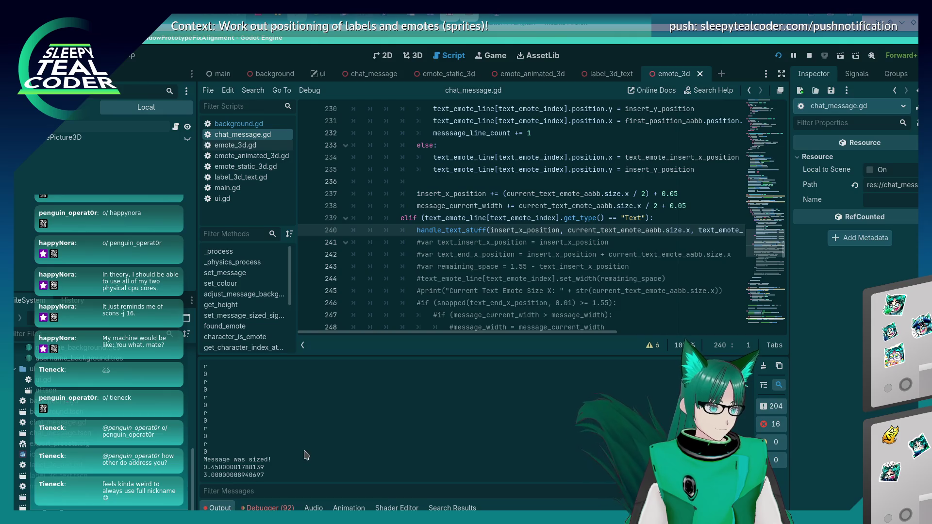
# Step: Review the Output log's glyph index 0 per character and inspect the font_get_glyph_index call on line 365
pyautogui.scroll(2, 305, 454)
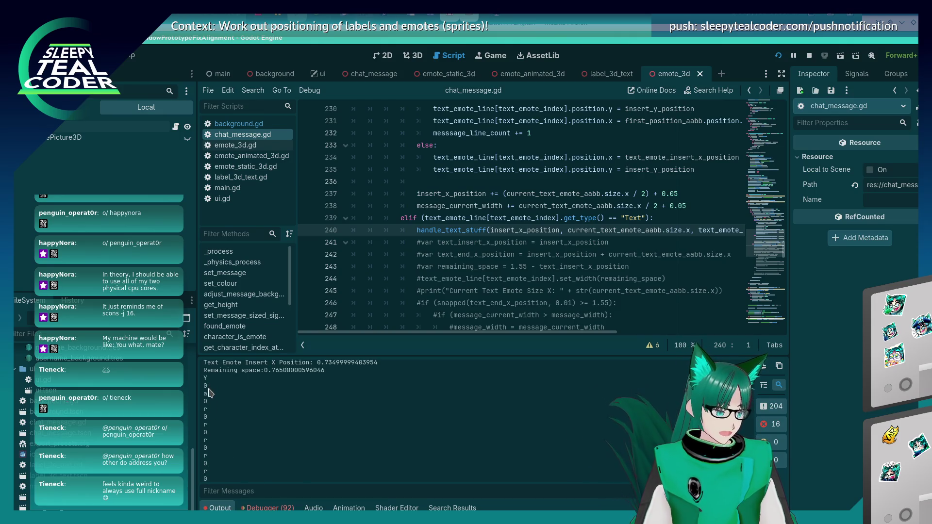
pyautogui.scroll(-20, 546, 199)
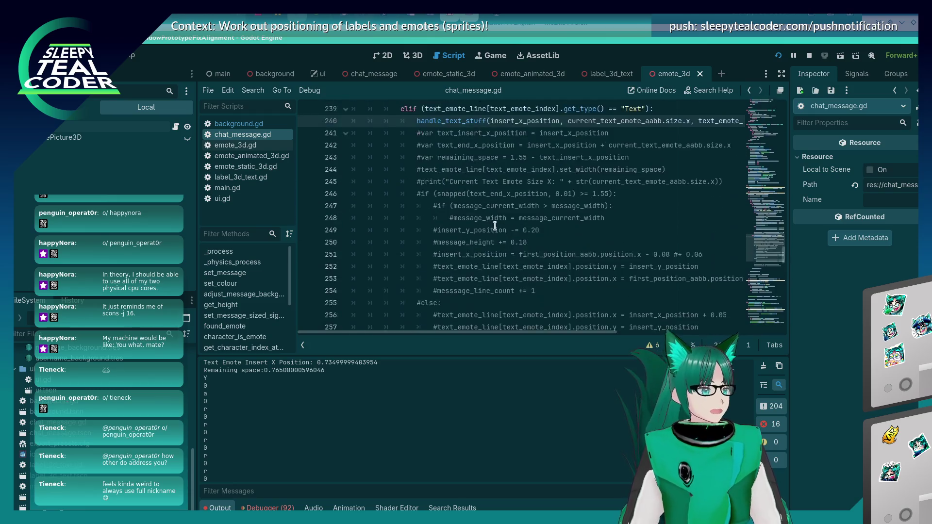
pyautogui.scroll(-6, 494, 227)
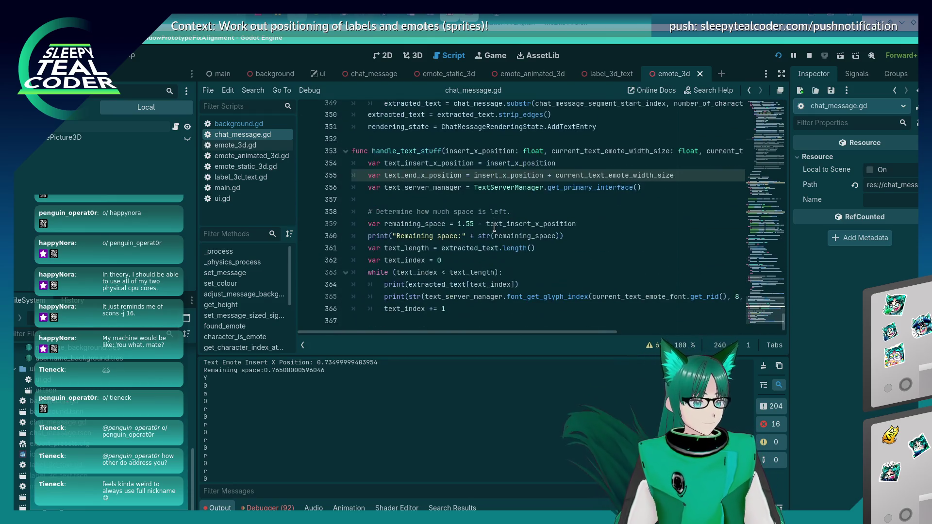
pyautogui.hscroll(3, 465, 301)
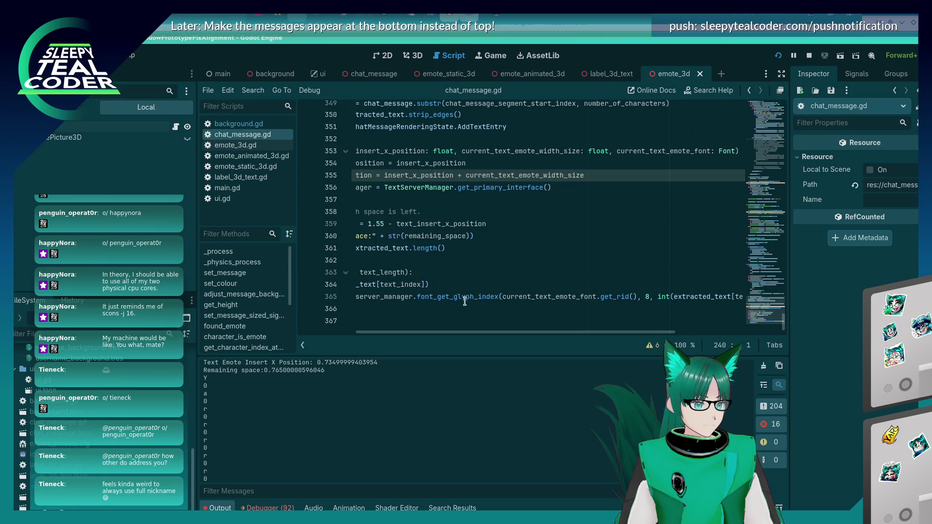
pyautogui.moveTo(455, 297)
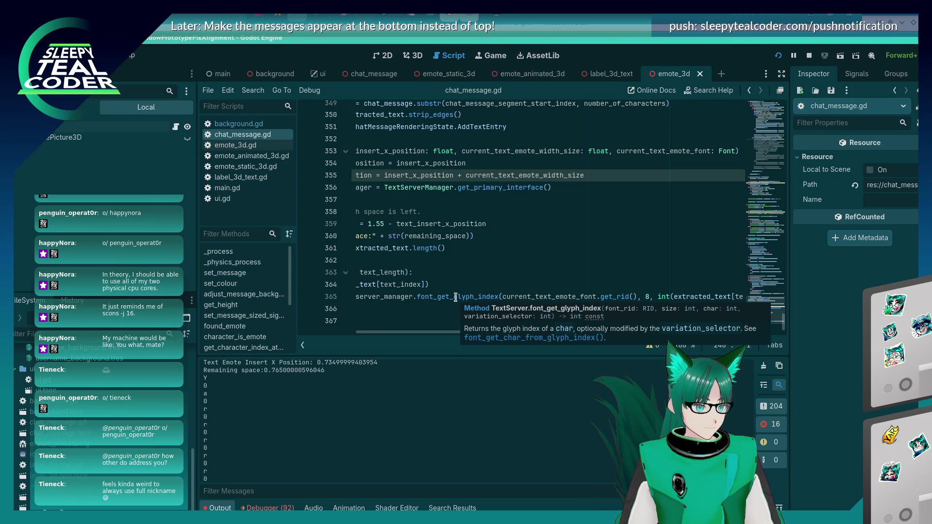
pyautogui.moveTo(490, 332); pyautogui.dragTo(596, 332)
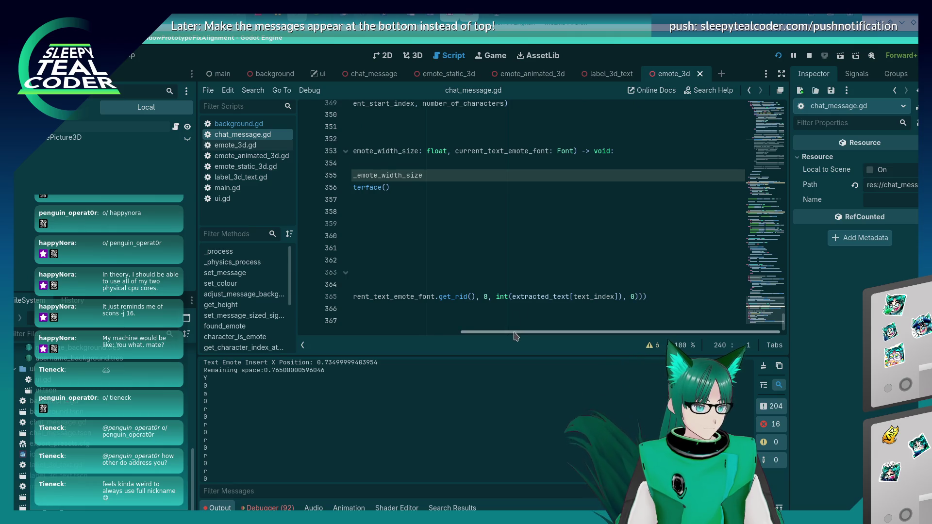
pyautogui.hscroll(-3, 442, 300)
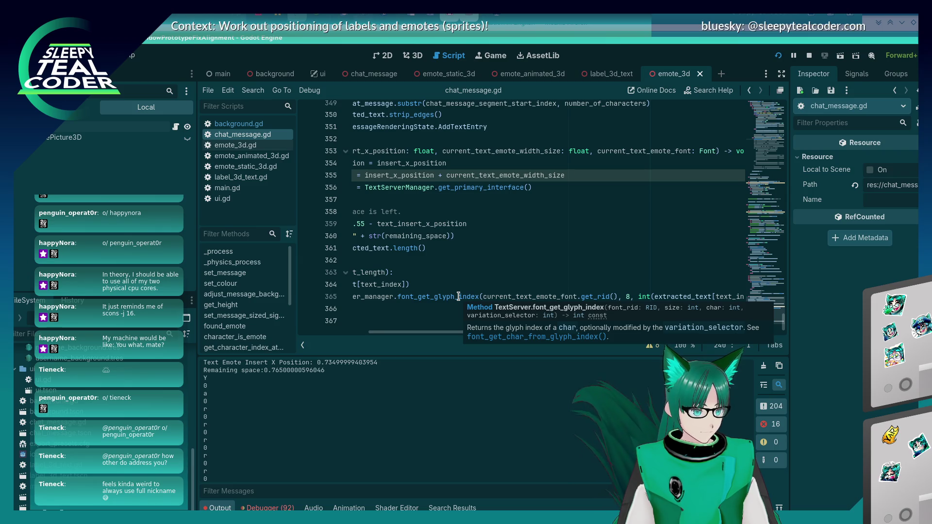
pyautogui.moveTo(460, 332); pyautogui.dragTo(553, 332)
pyautogui.click(633, 296)
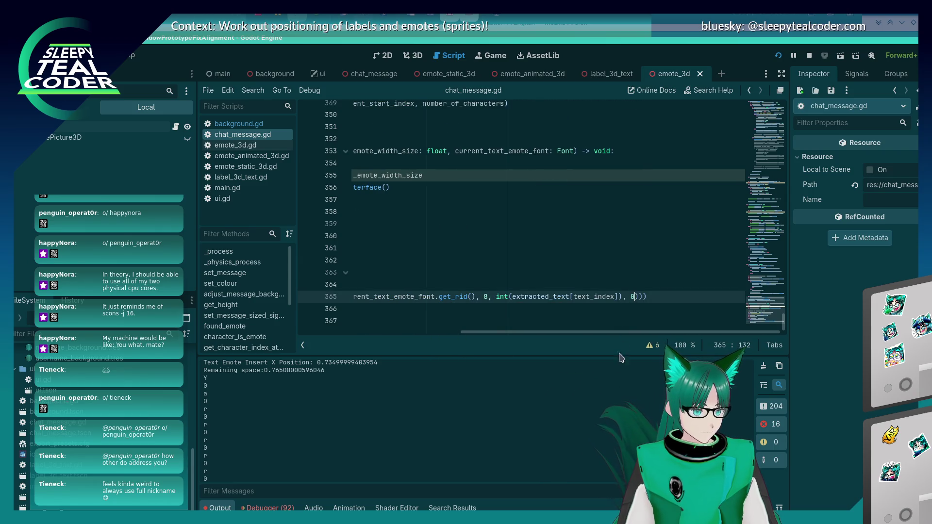
pyautogui.hotkey('alt', 'Tab')
pyautogui.hscroll(-5, 486, 308)
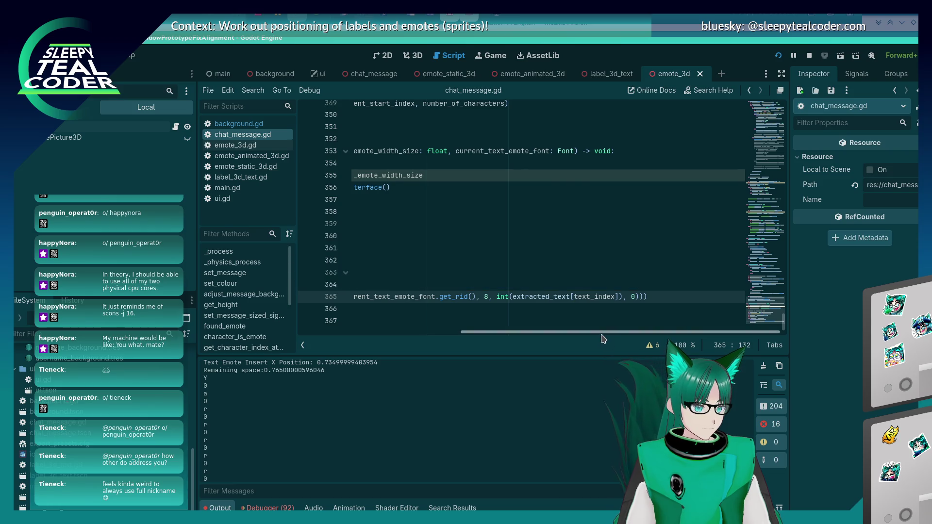
pyautogui.doubleClick(508, 297)
pyautogui.hotkey('alt', 'Tab')
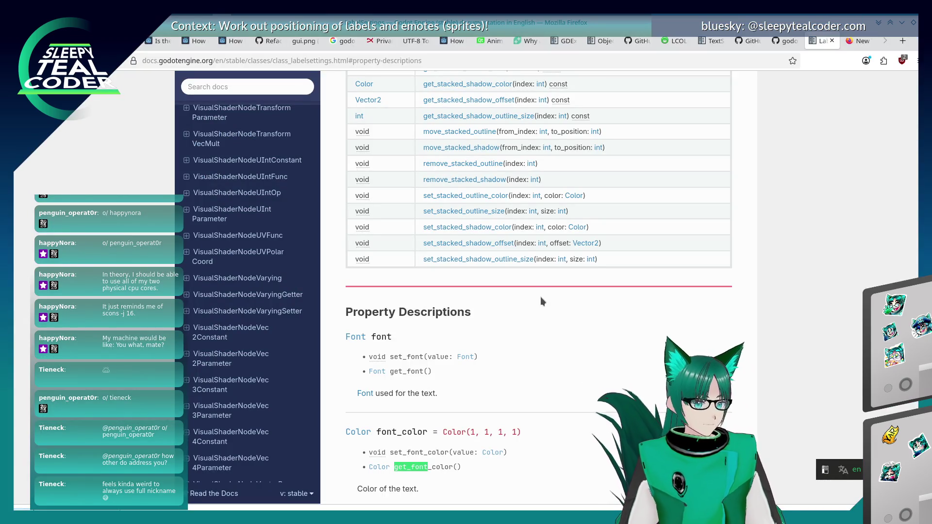
# Step: Step through get_font matches in the LabelSettings reference and close the stray VS Code window
pyautogui.press('Return')
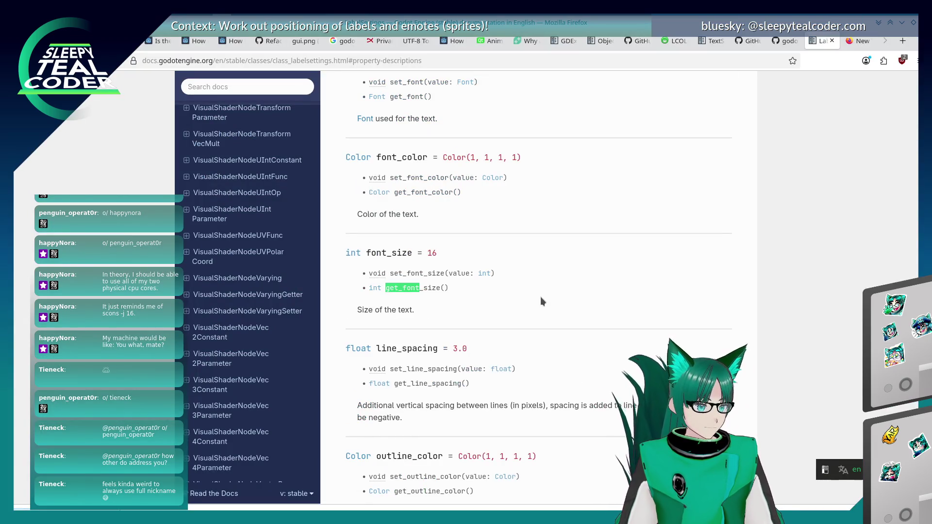
pyautogui.hotkey('shift', 'Return')
pyautogui.hotkey('shift', 'Return')
pyautogui.hotkey('alt', 'Tab')
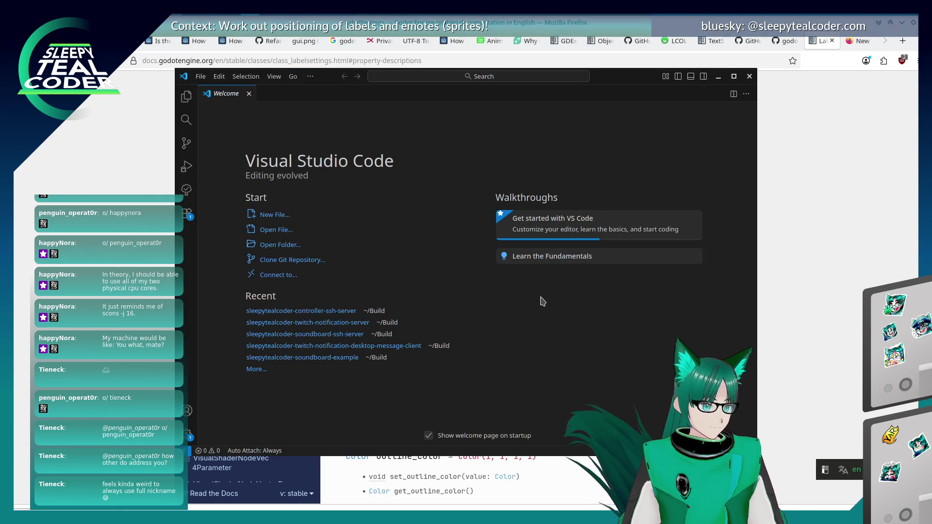
pyautogui.click(750, 76)
pyautogui.hotkey('alt', 'Tab')
pyautogui.hotkey('alt', 'Tab')
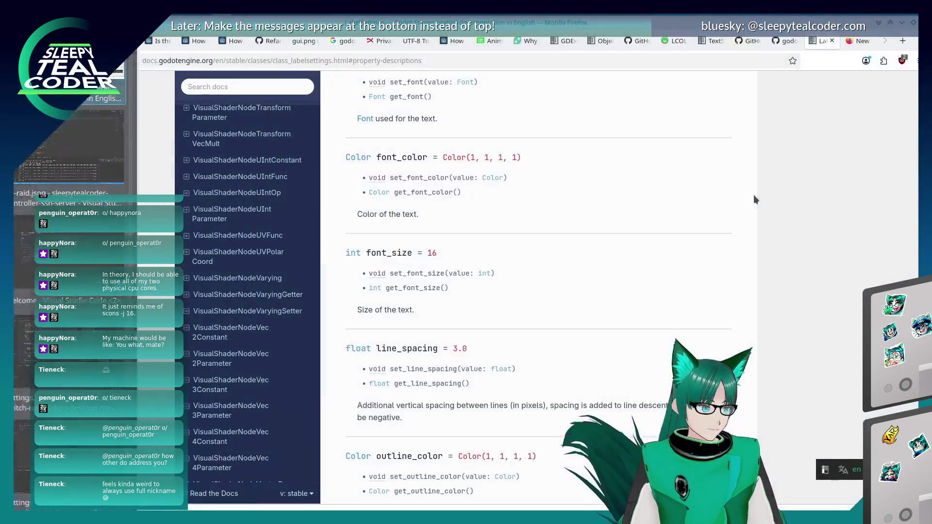
pyautogui.hotkey('alt', 'Tab')
pyautogui.hotkey('alt', 'Tab')
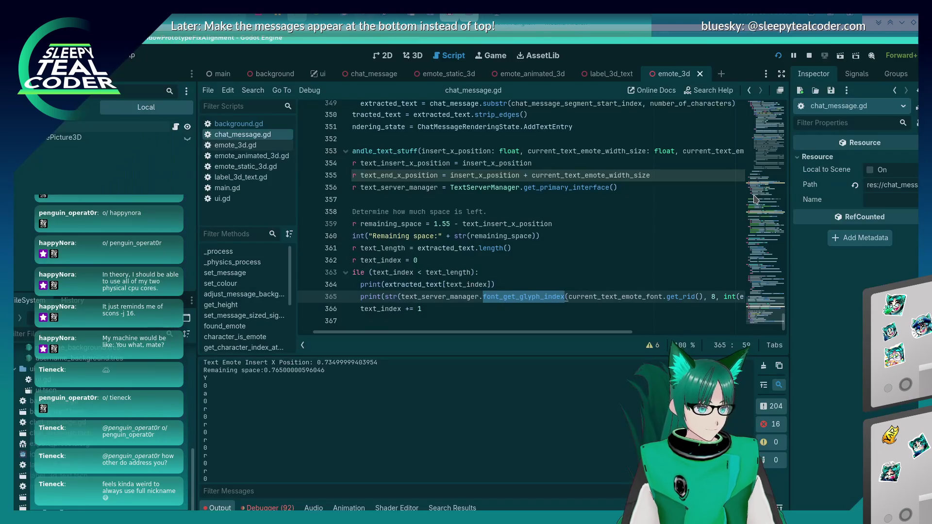
pyautogui.rightClick(527, 296)
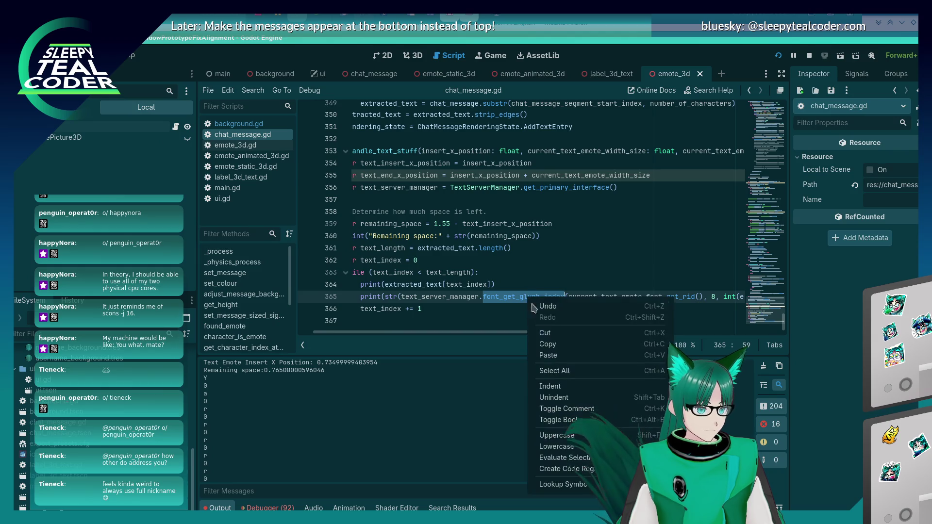
pyautogui.click(564, 344)
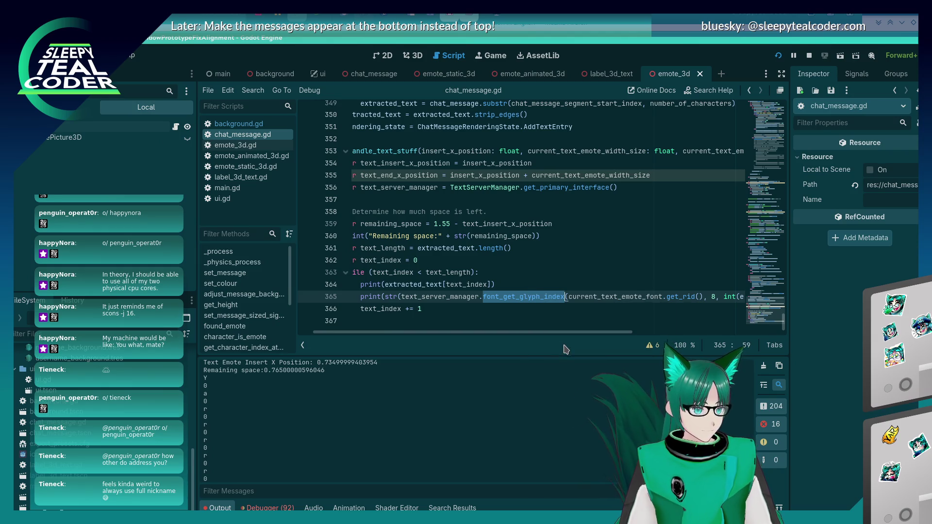
pyautogui.hotkey('alt', 'Tab')
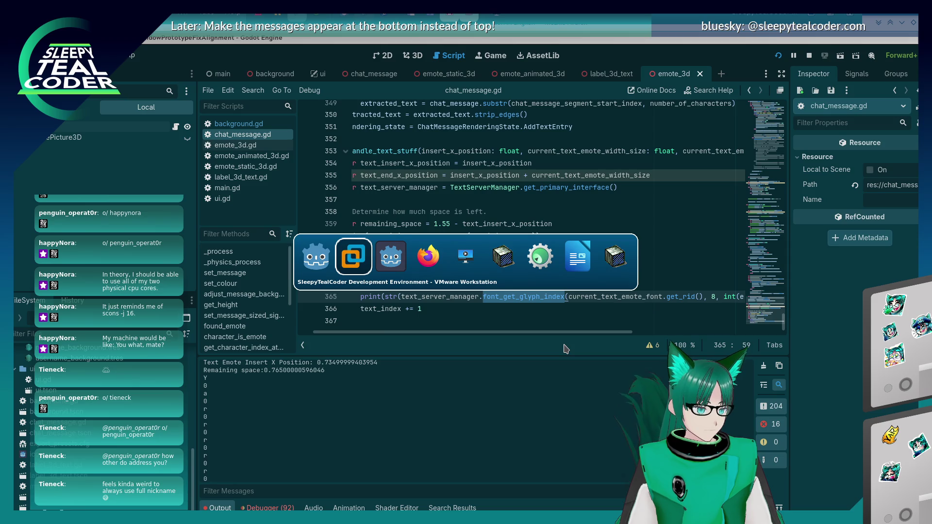
pyautogui.hotkey('alt', 'Tab')
pyautogui.hotkey('alt', 'Tab')
pyautogui.hotkey('alt', 'shift', 'Tab')
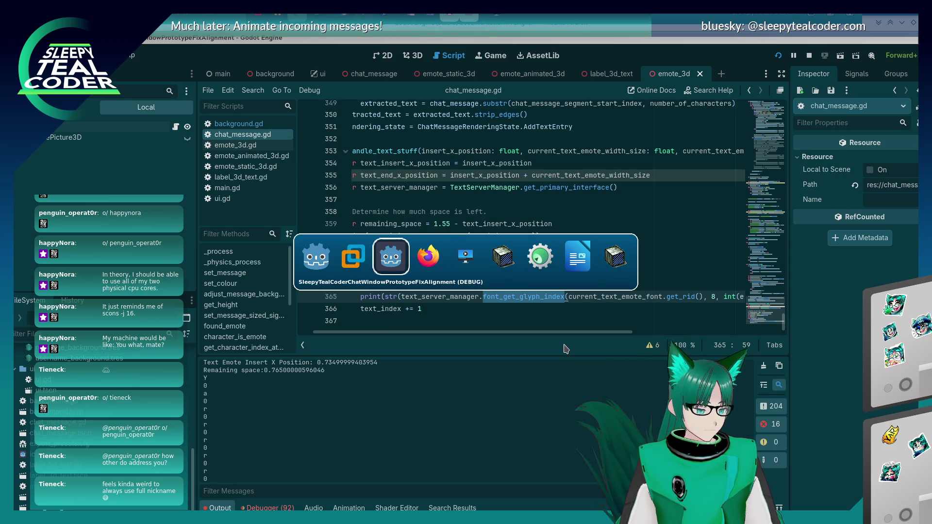
pyautogui.hotkey('alt', 'shift', 'Tab')
pyautogui.hotkey('alt', 'Tab')
pyautogui.hotkey('alt', 'Tab')
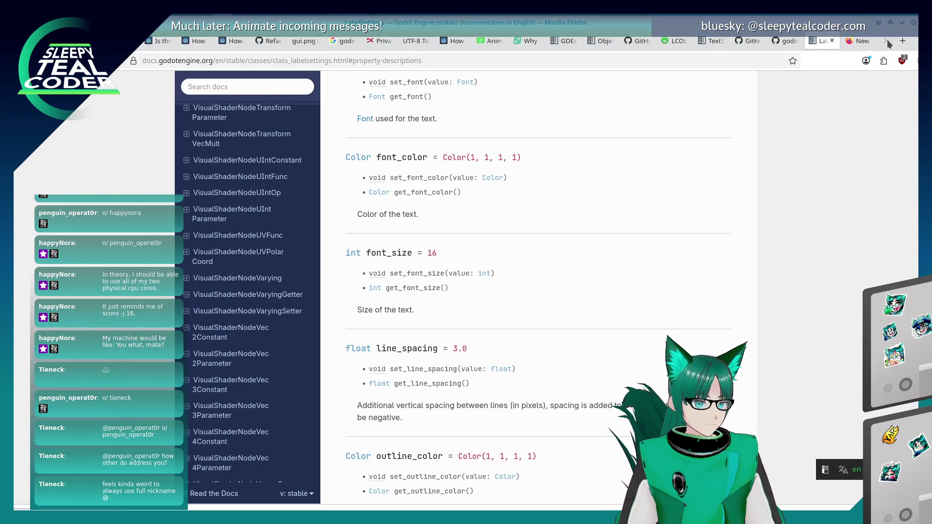
# Step: In a new tab, search the web for font_get_glyph_index
pyautogui.click(903, 40)
pyautogui.click(681, 59)
pyautogui.write('get_font')
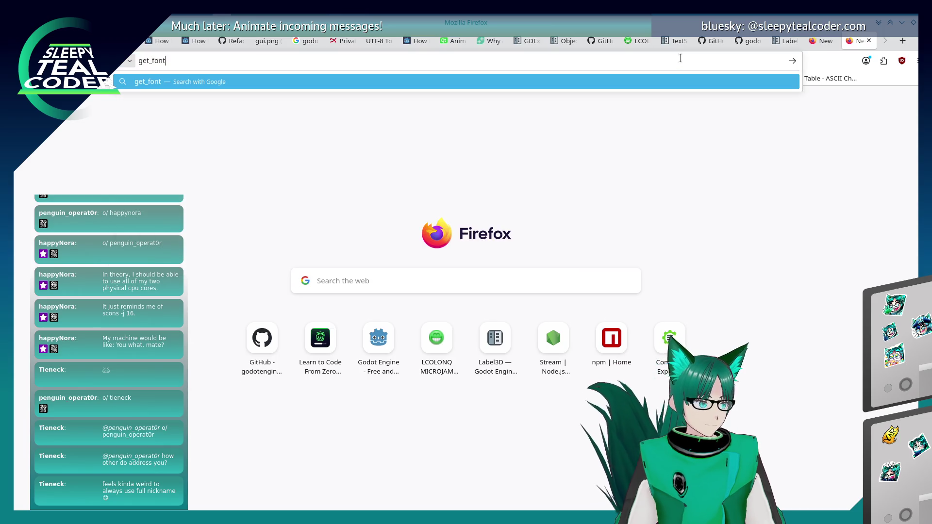
pyautogui.hotkey('ctrl', 'a')
pyautogui.write('font')
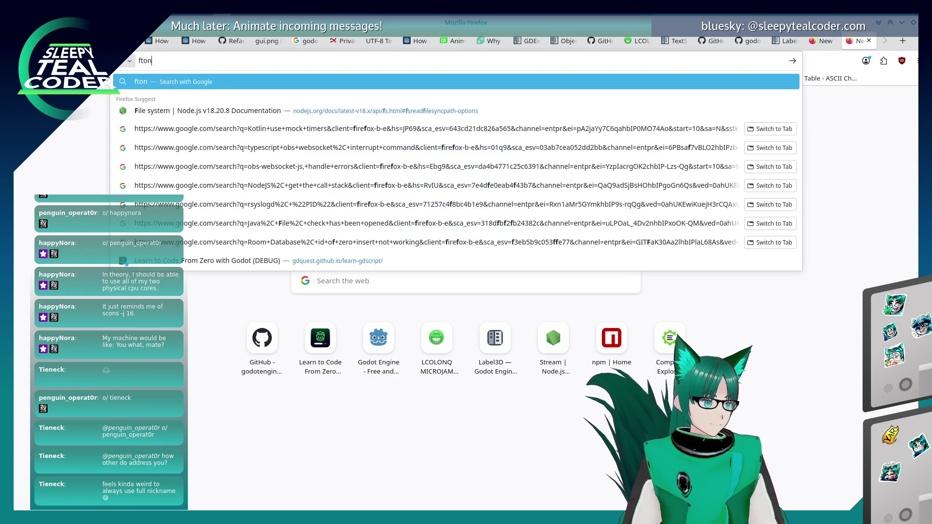
pyautogui.write('_get_')
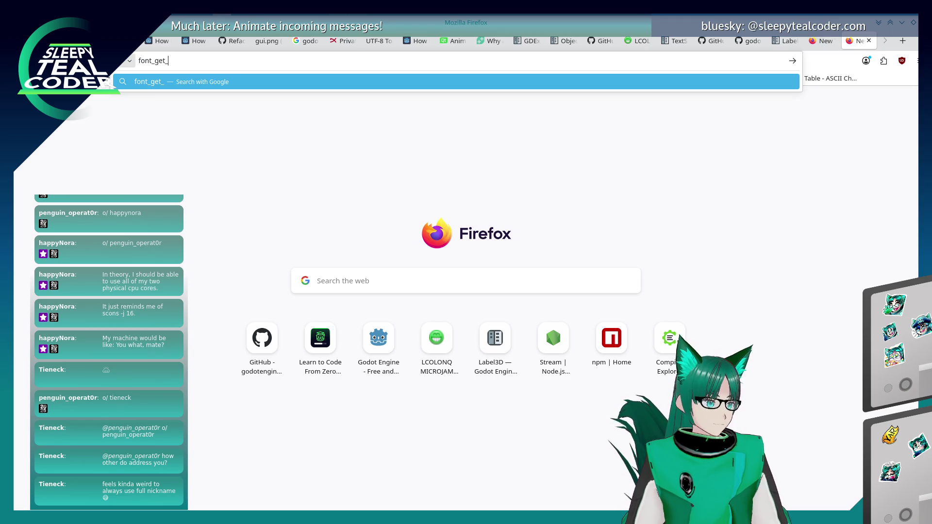
pyautogui.hotkey('alt', 'Tab')
pyautogui.hotkey('alt', 'Tab')
pyautogui.hotkey('alt', 'Tab')
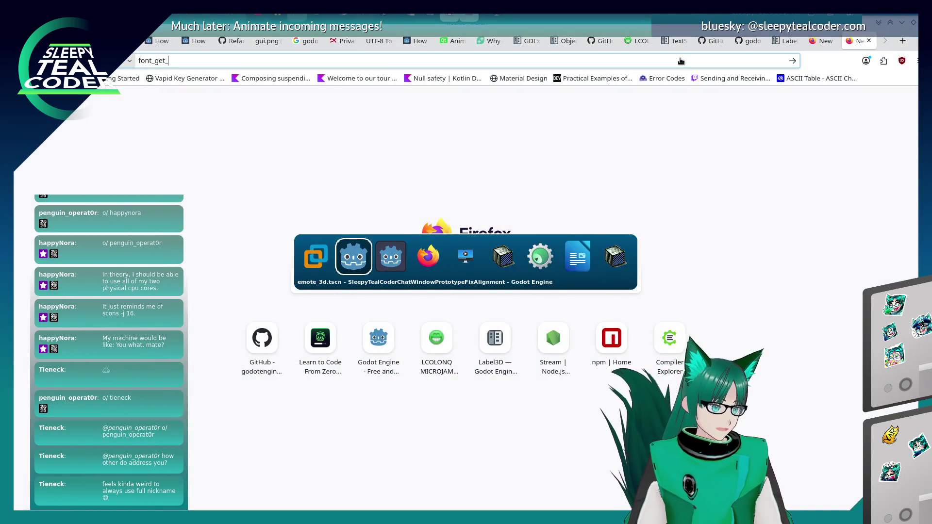
pyautogui.hotkey('alt', 'Tab')
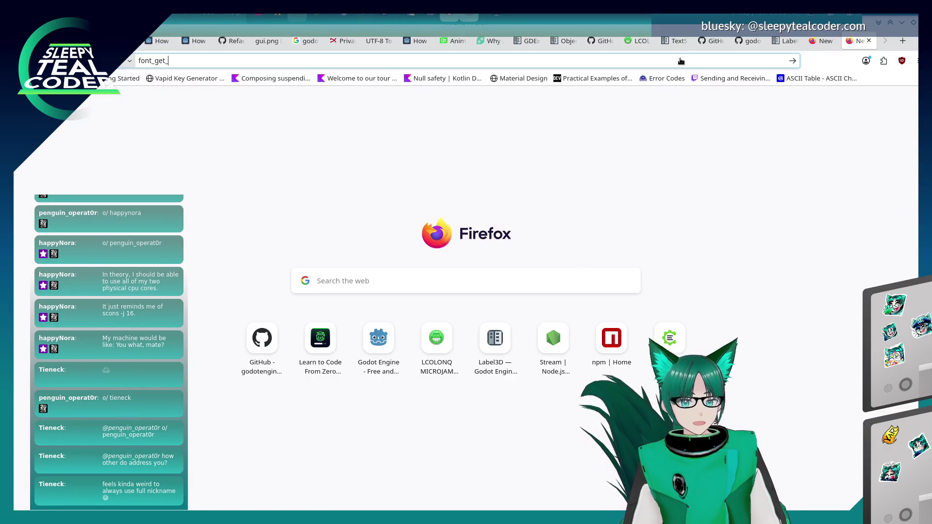
pyautogui.write('g')
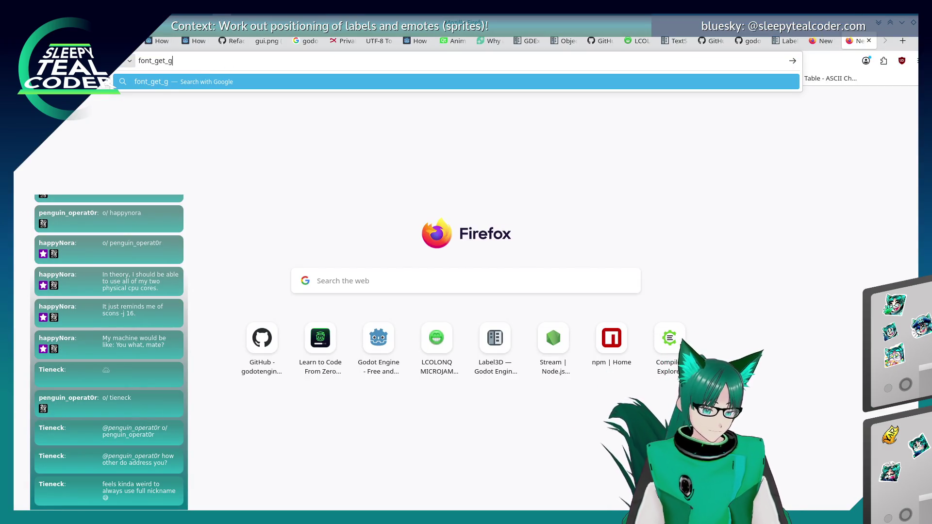
pyautogui.write('lyph_index')
pyautogui.press('Return')
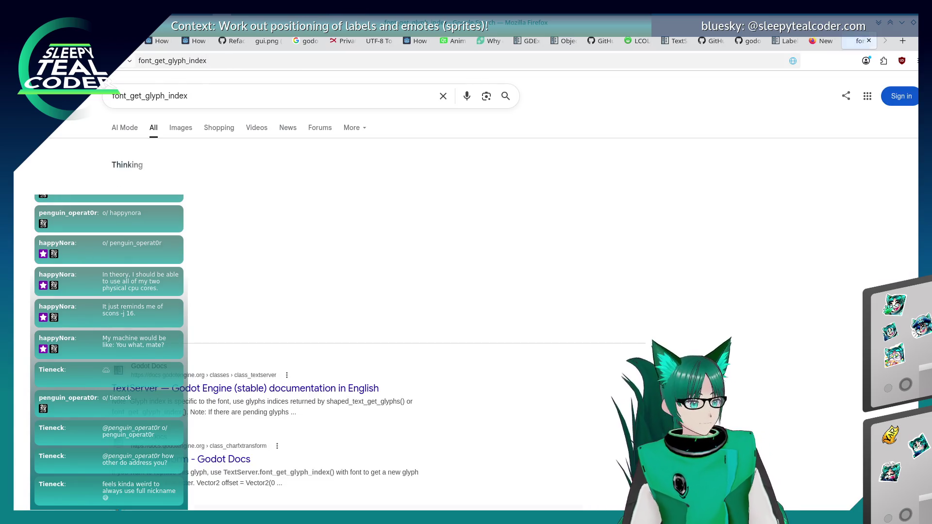
# Step: Open the TextServer Godot Docs result from the search results
pyautogui.scroll(-5, 76, 271)
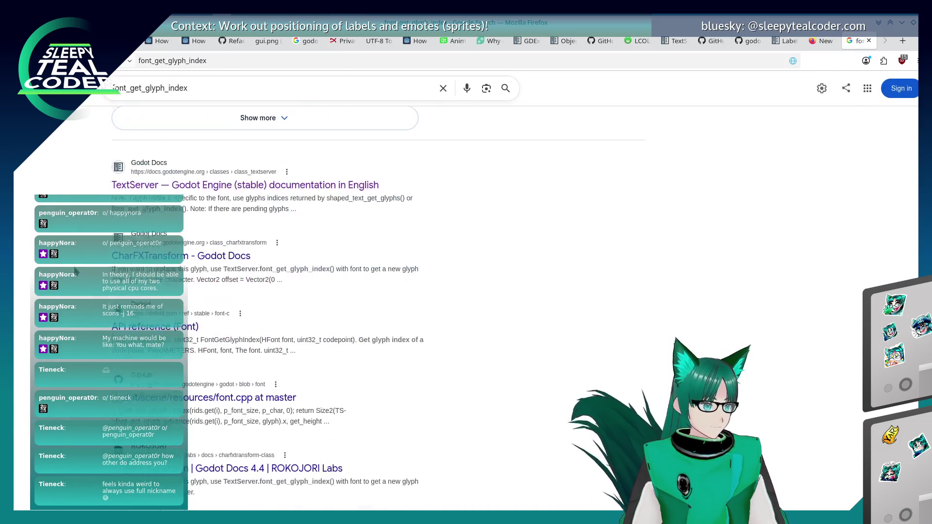
pyautogui.scroll(2, 75, 271)
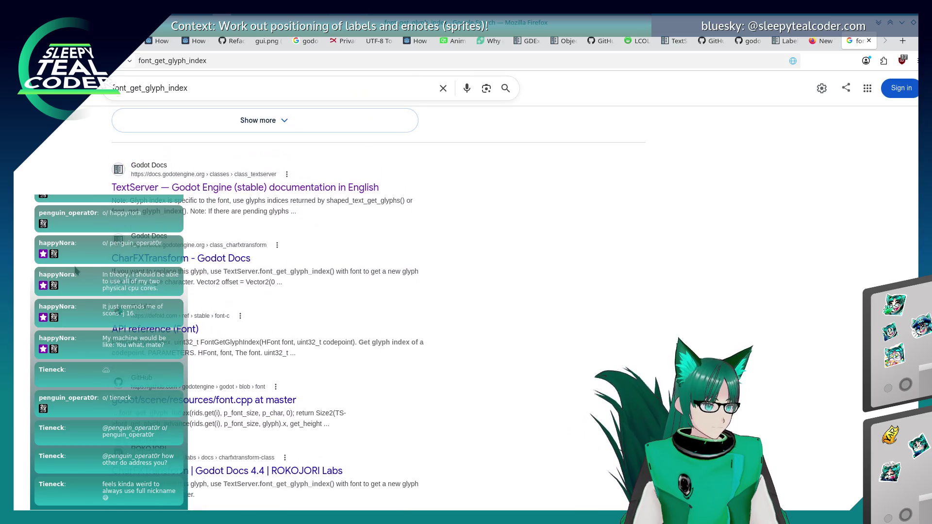
pyautogui.click(221, 188)
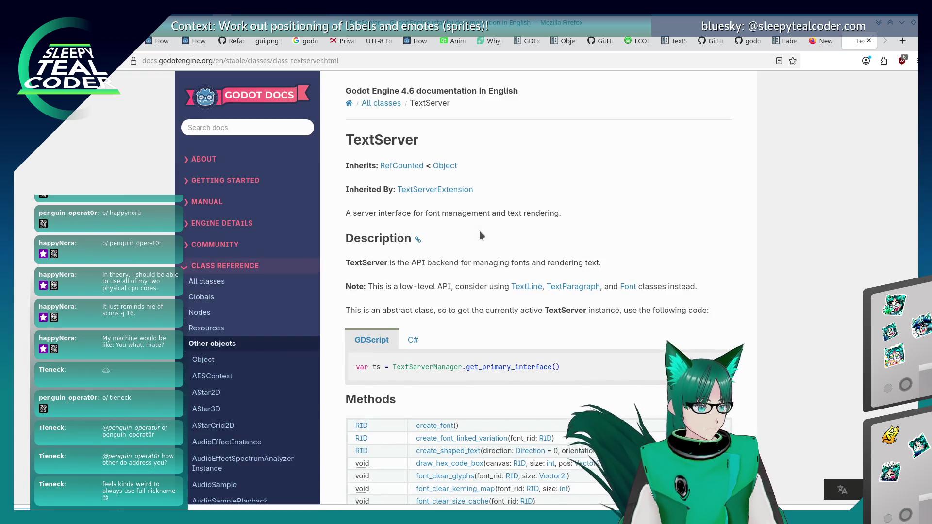
# Step: Search the TextServer page for get_glyph_index and follow the font_get_char_from_glyph_index reference
pyautogui.write('get_glyh_index')
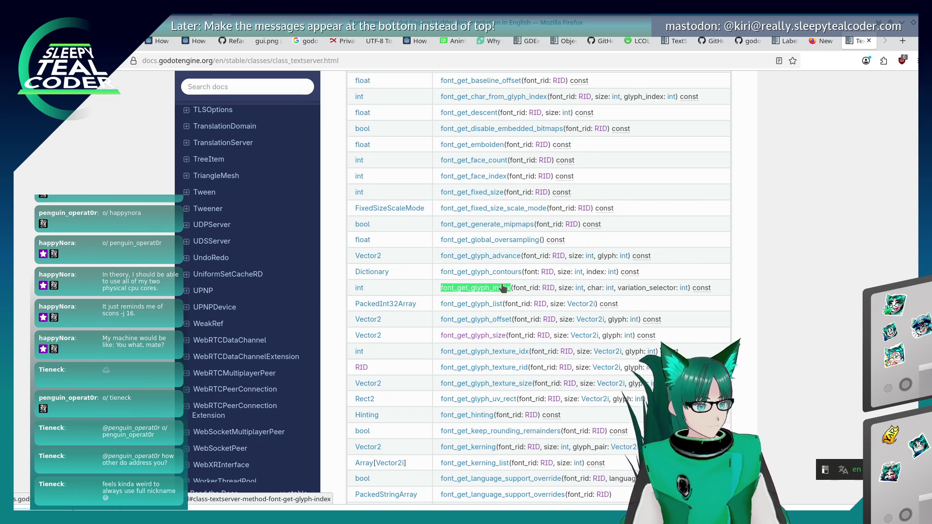
pyautogui.click(501, 285)
pyautogui.scroll(1, 622, 315)
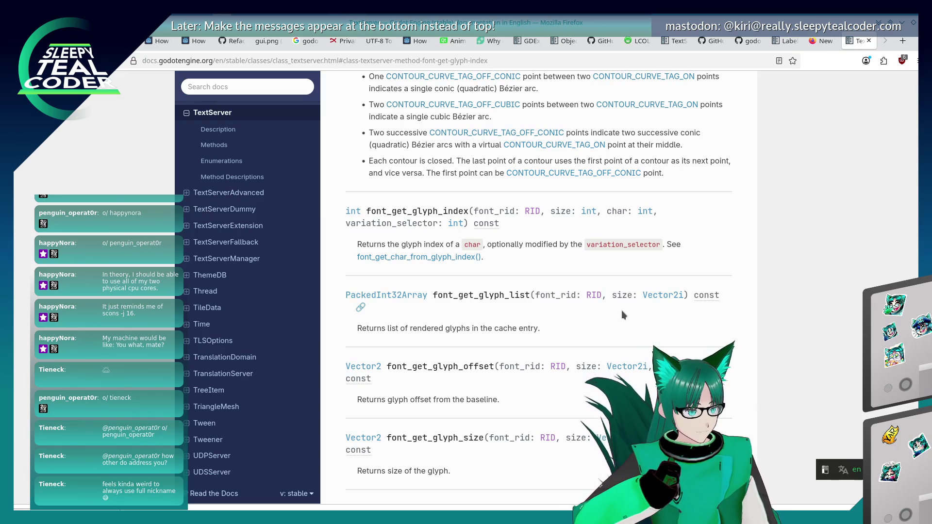
pyautogui.click(424, 259)
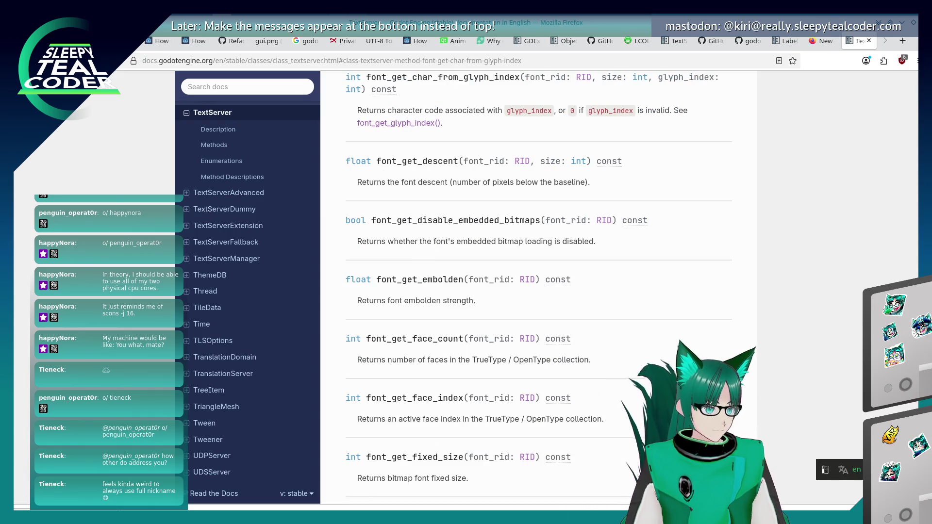
pyautogui.scroll(5, 569, 414)
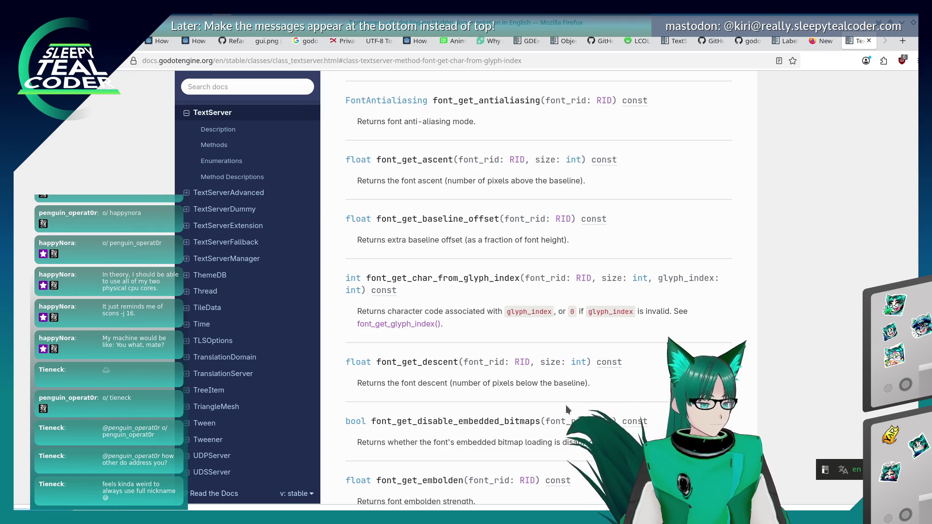
pyautogui.scroll(-20, 566, 404)
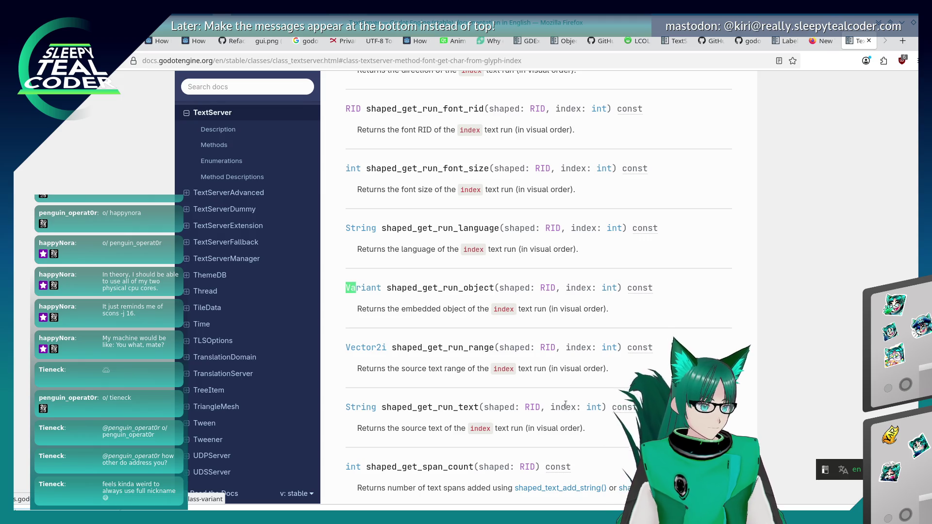
pyautogui.scroll(-5, 566, 407)
# Step: Step through the Variant matches, then return to the font_get_glyph_index method description
pyautogui.press('Return')
pyautogui.hotkey('shift', 'Return')
pyautogui.hotkey('shift', 'Return')
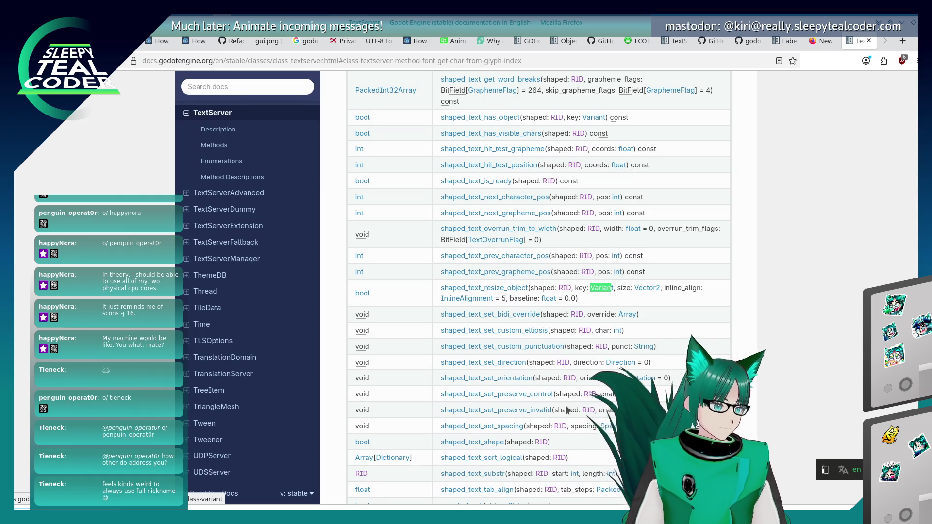
pyautogui.scroll(3, 505, 410)
pyautogui.scroll(20, 505, 412)
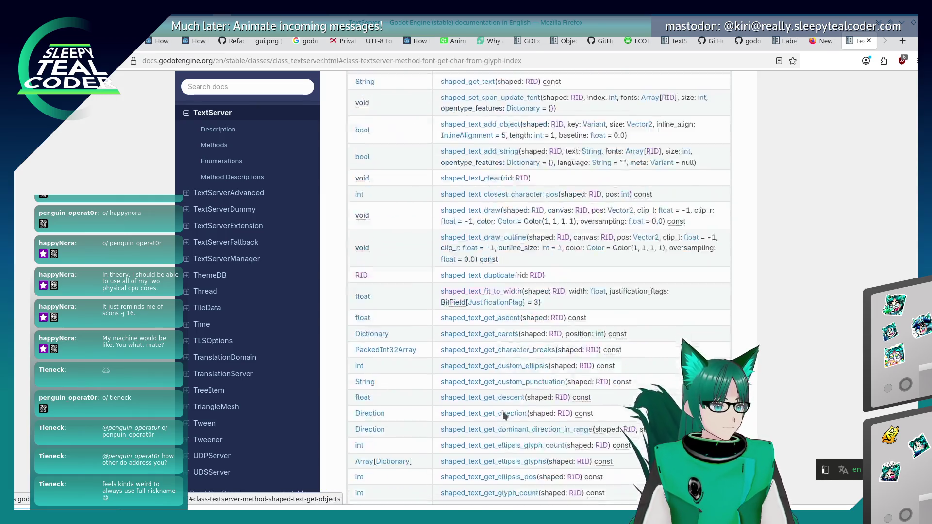
pyautogui.scroll(15, 504, 414)
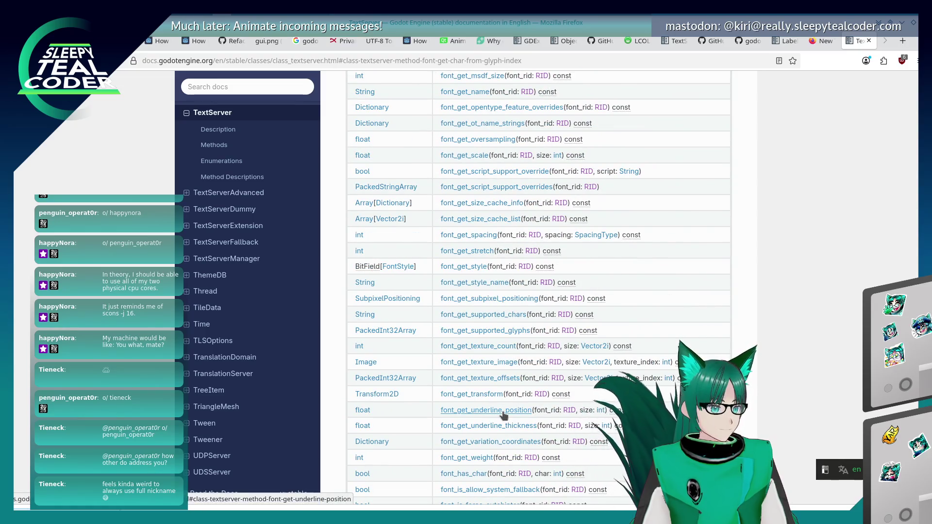
pyautogui.scroll(7, 505, 389)
pyautogui.scroll(4, 503, 385)
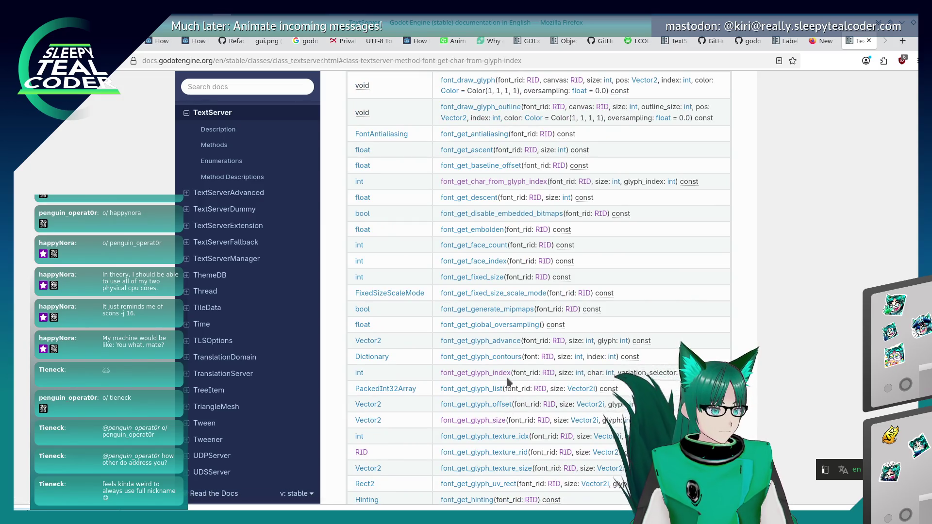
pyautogui.click(505, 373)
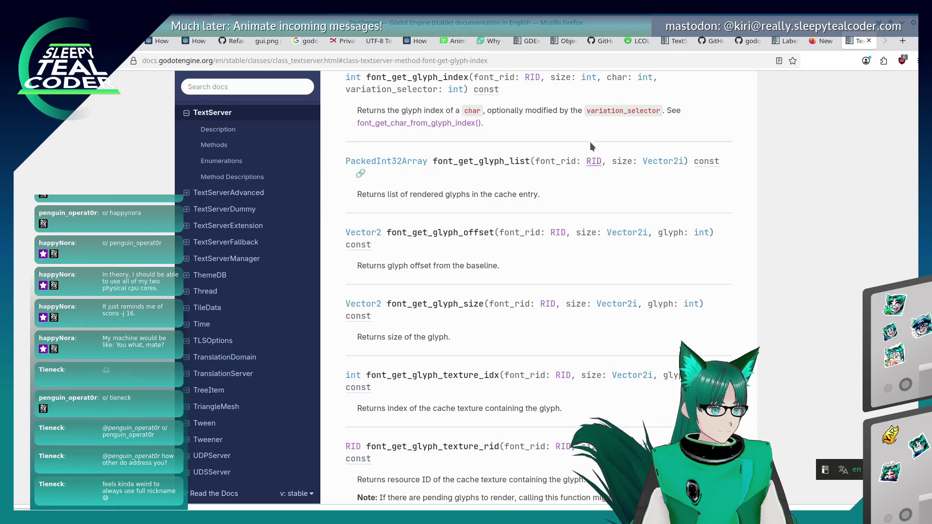
# Step: Copy the variation_selector parameter name and cycle through its matches on the page
pyautogui.doubleClick(435, 90)
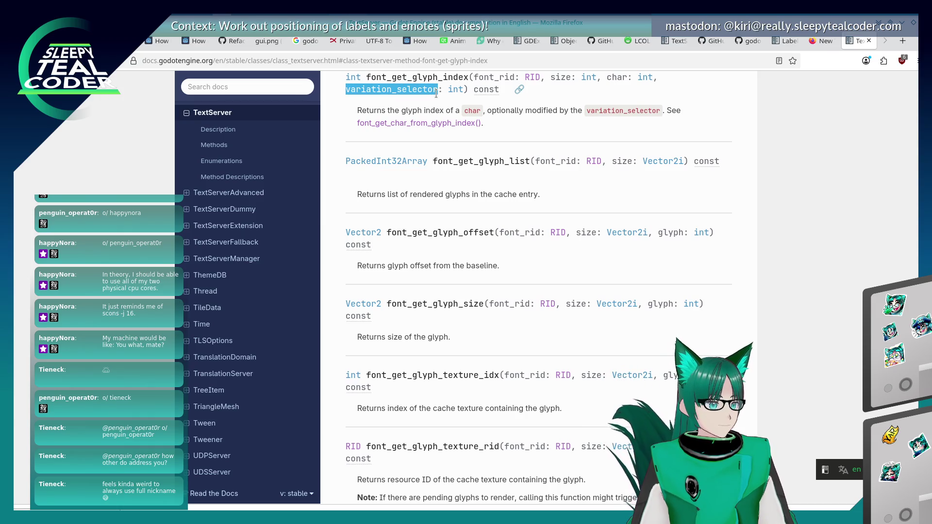
pyautogui.hotkey('alt', 'Tab')
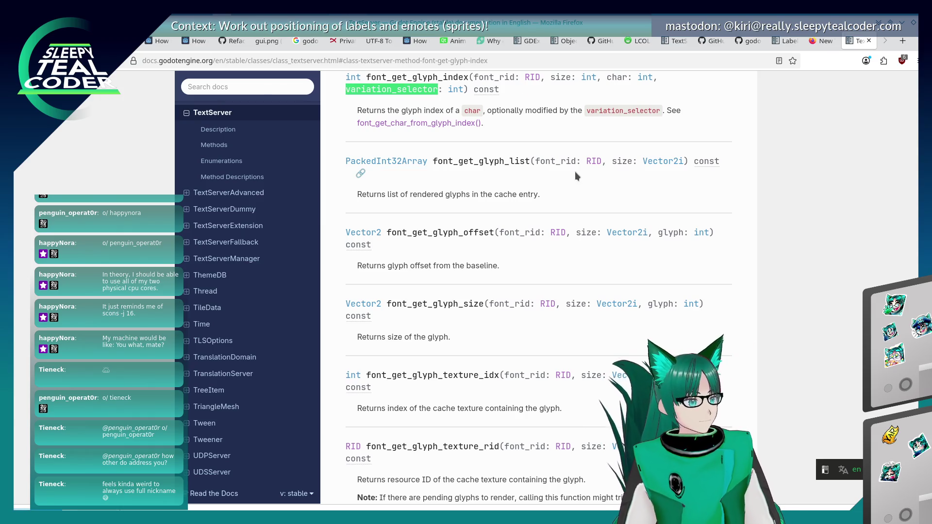
pyautogui.hotkey('alt', 'Tab')
pyautogui.hotkey('ctrl', 'f')
pyautogui.press('Return')
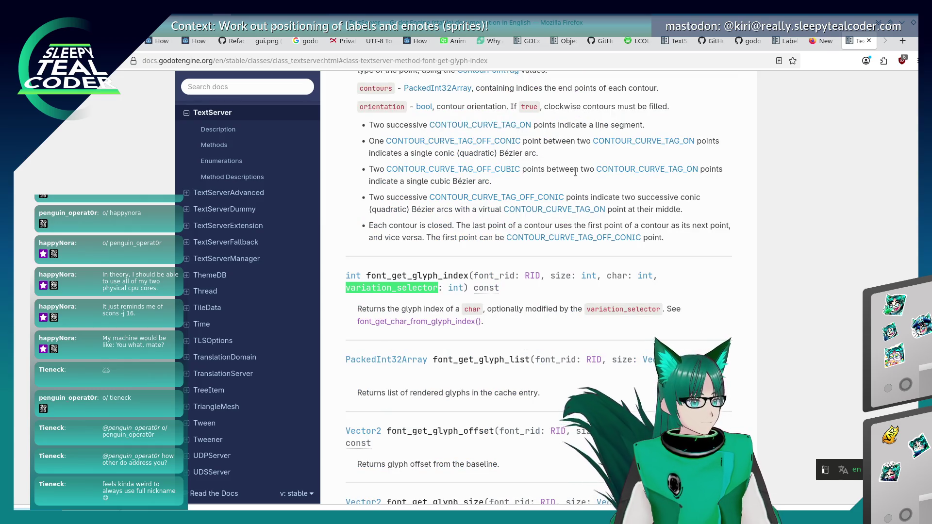
pyautogui.press('Return')
pyautogui.press('Return')
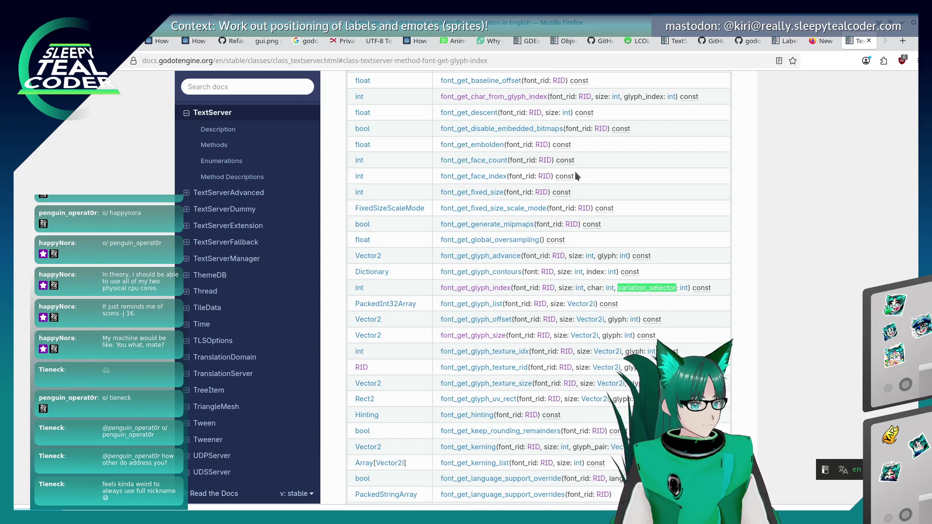
pyautogui.hotkey('alt', 'Tab')
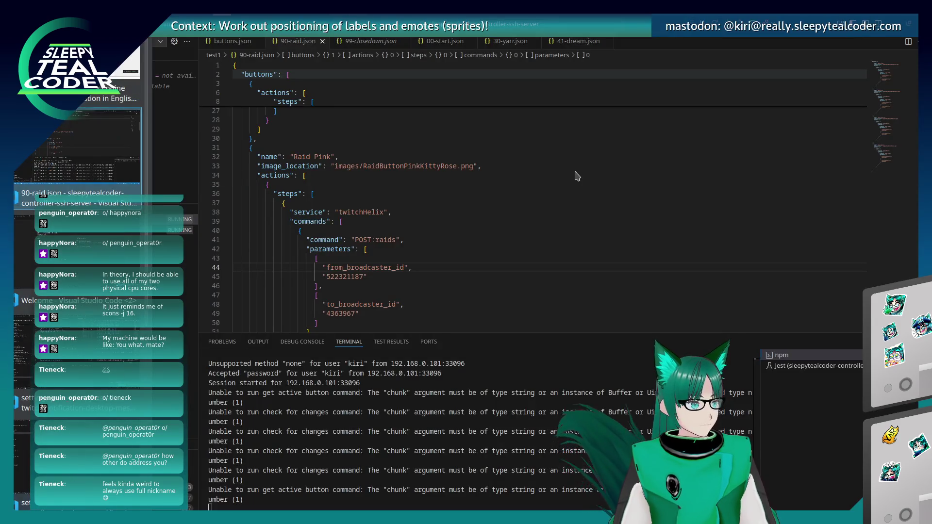
# Step: Inspect the arguments of the font_get_glyph_index call on line 365, then switch to the running chat test
pyautogui.hotkey('alt', 'Tab')
pyautogui.hotkey('alt', 'Tab')
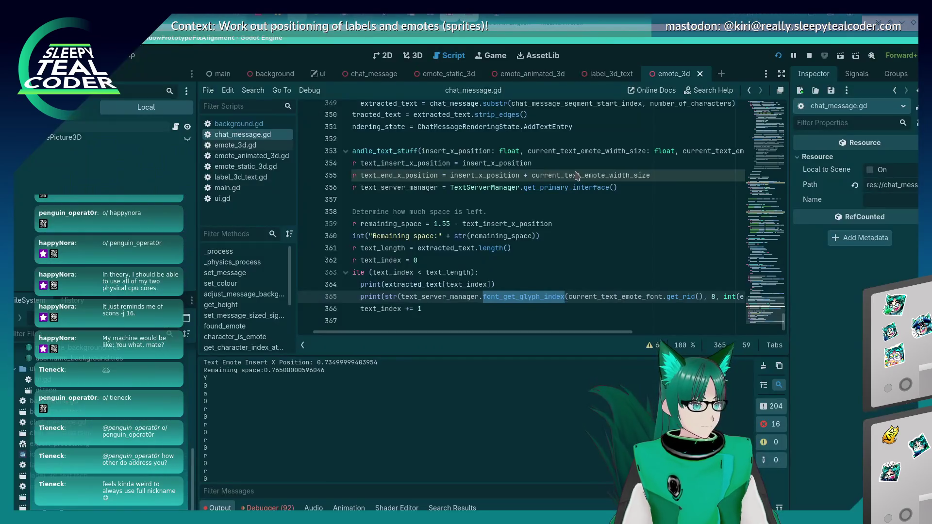
pyautogui.click(516, 296)
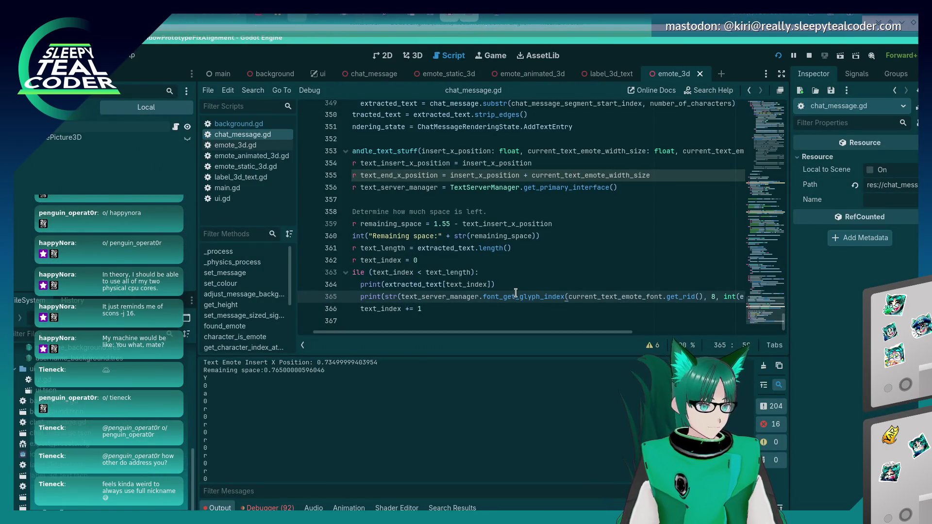
pyautogui.press('Home')
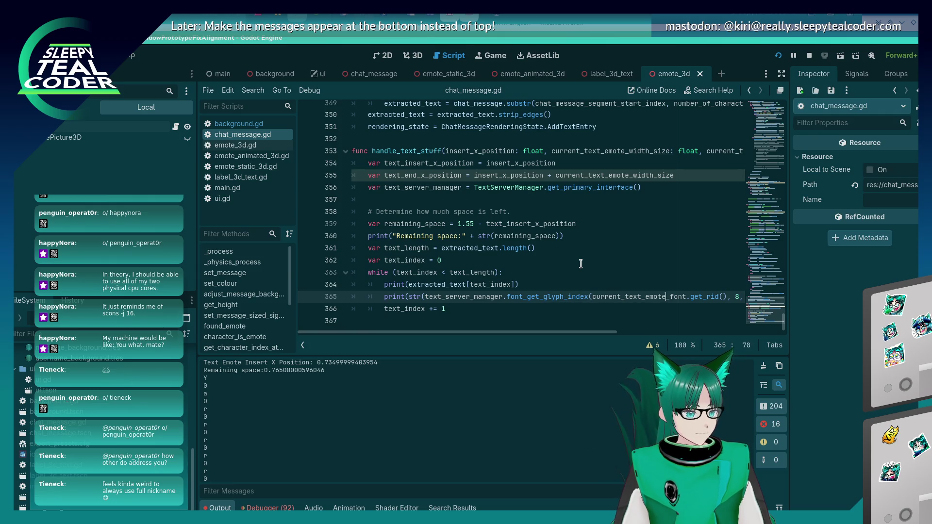
pyautogui.press('Right')
pyautogui.press('Right')
pyautogui.press('Right')
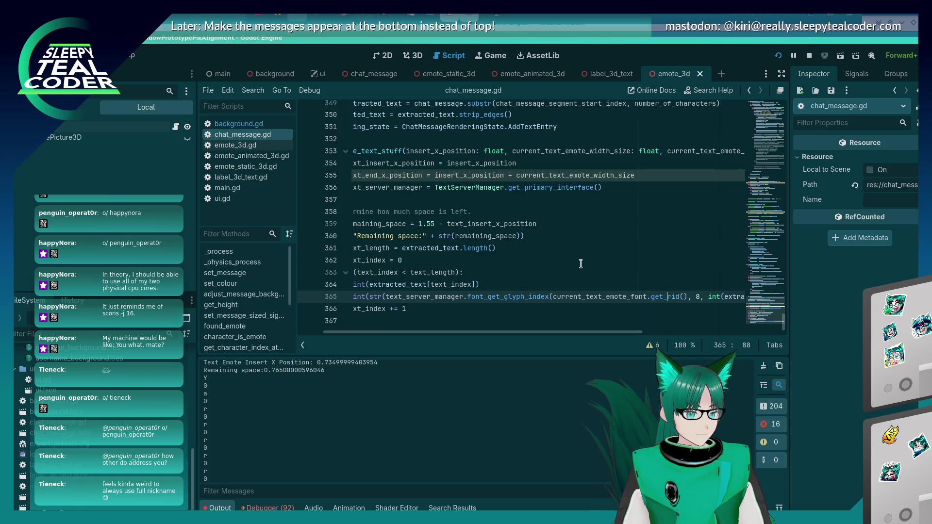
pyautogui.press('Right')
pyautogui.press('Right')
pyautogui.press('Right')
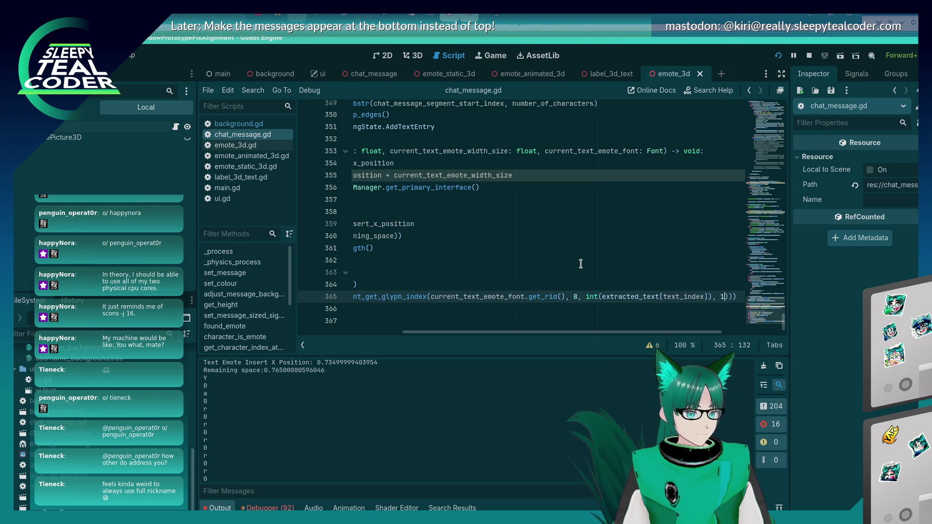
pyautogui.hotkey('alt', 'Tab')
pyautogui.hotkey('alt', 'Tab')
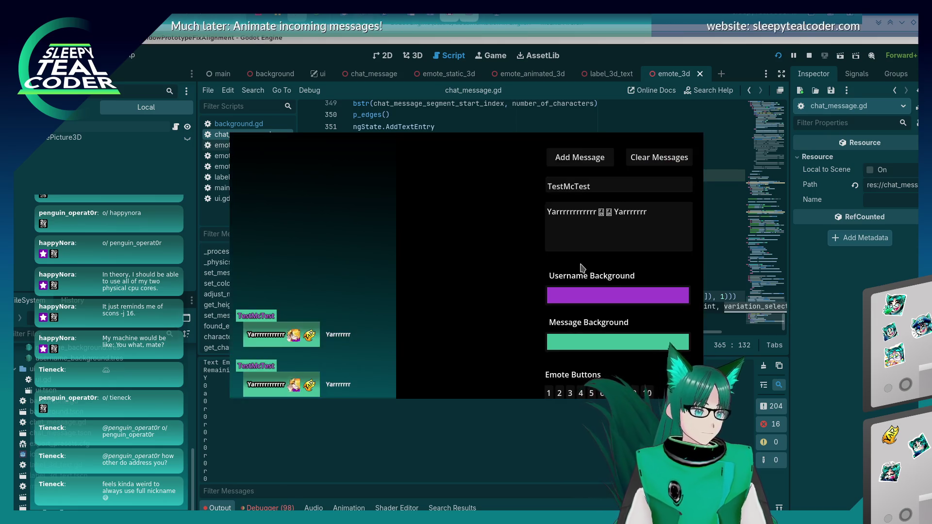
# Step: Add a third test message, stop the game with F8, and collapse the Output panel
pyautogui.click(580, 158)
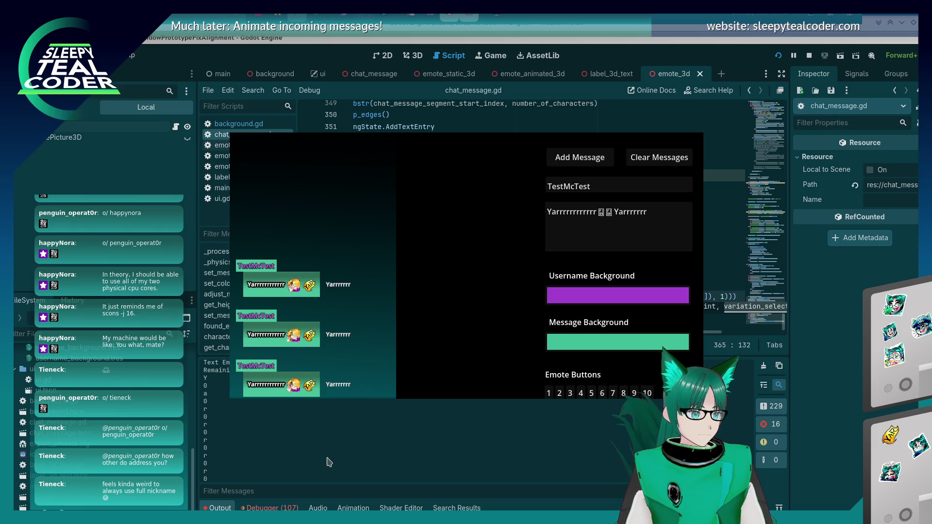
pyautogui.press('F8')
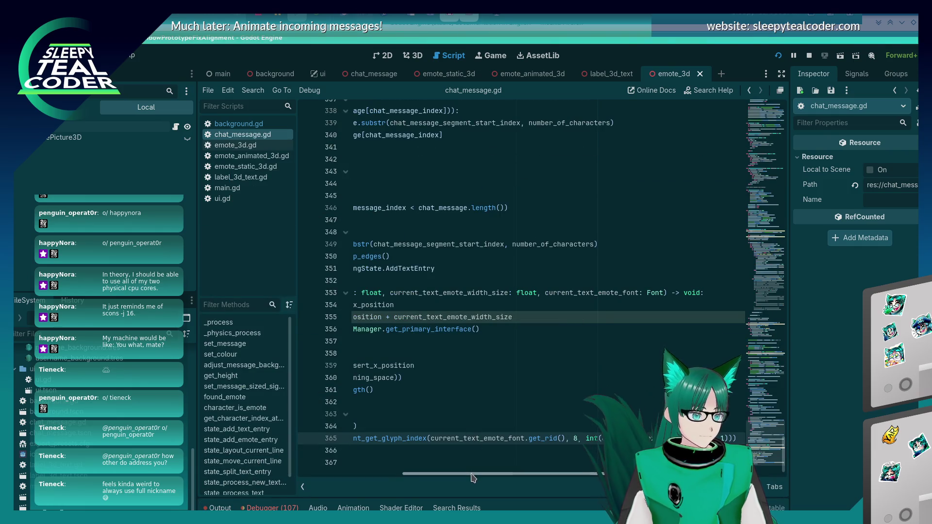
pyautogui.hscroll(-5, 473, 478)
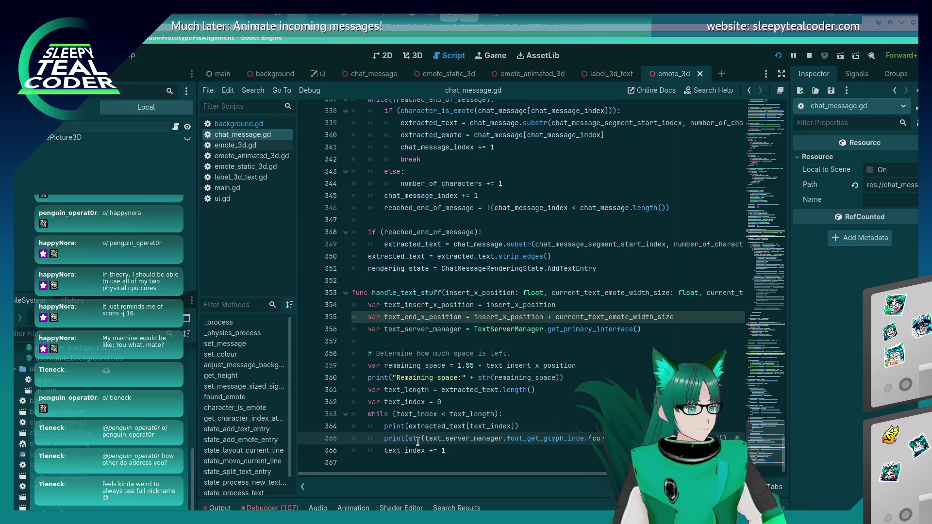
pyautogui.moveTo(418, 442)
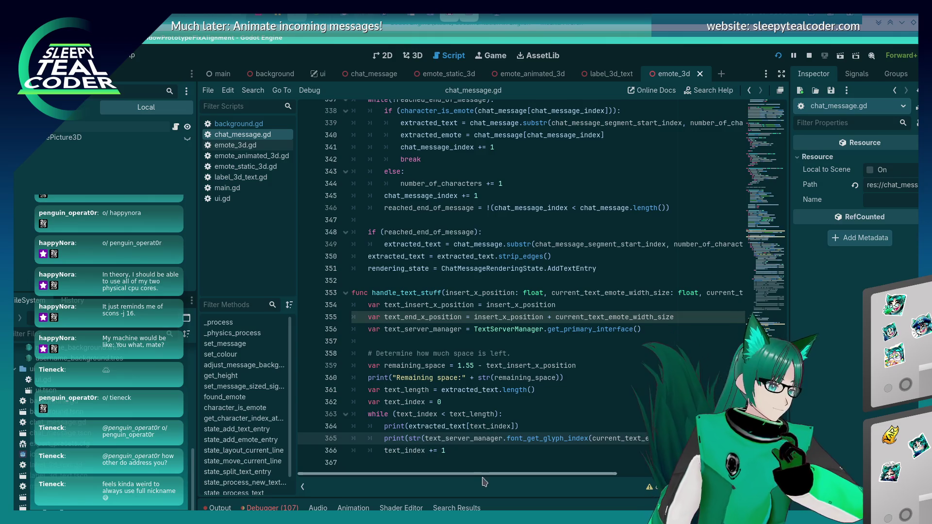
pyautogui.moveTo(483, 478)
pyautogui.mouseDown()
pyautogui.moveTo(582, 467)
pyautogui.moveTo(487, 471)
pyautogui.mouseUp()
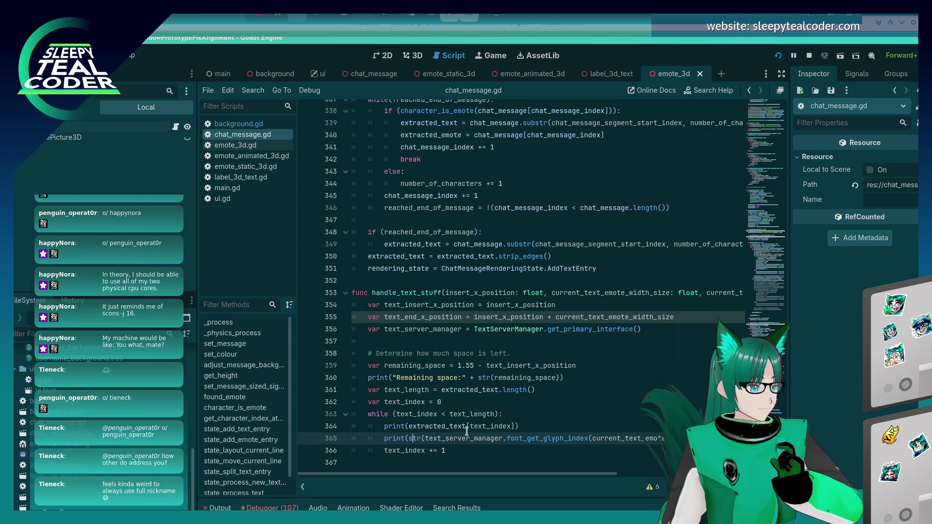
pyautogui.hotkey('alt', 'Tab')
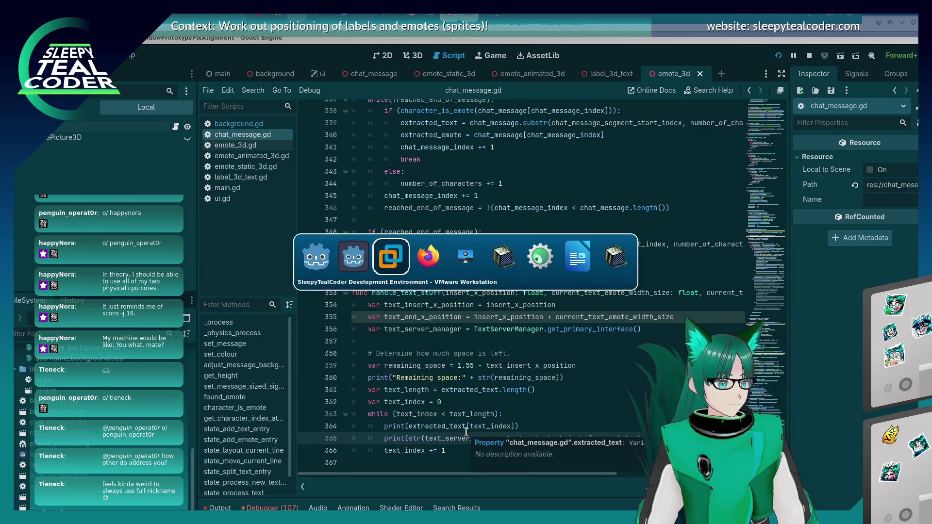
pyautogui.hotkey('alt', 'Tab')
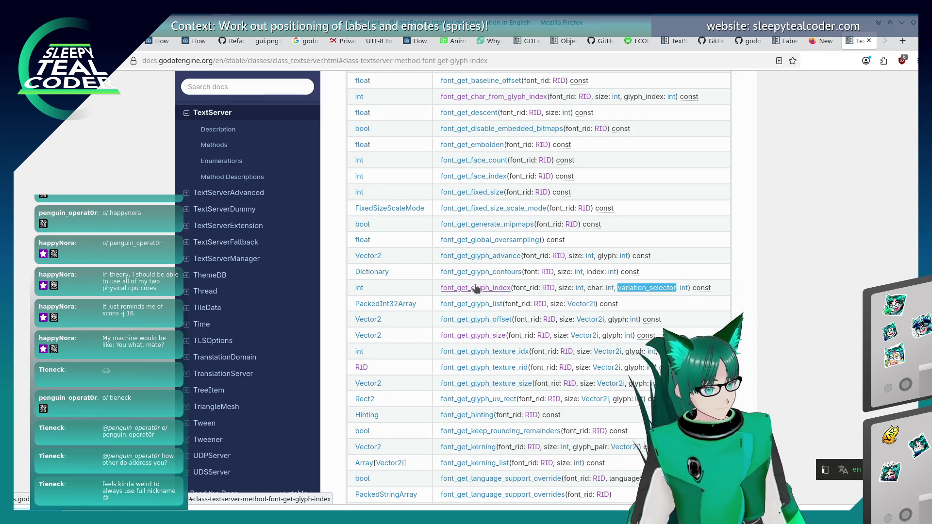
# Step: Read the font_get_glyph_index description in the TextServer docs, then return to chat_message.gd
pyautogui.click(476, 289)
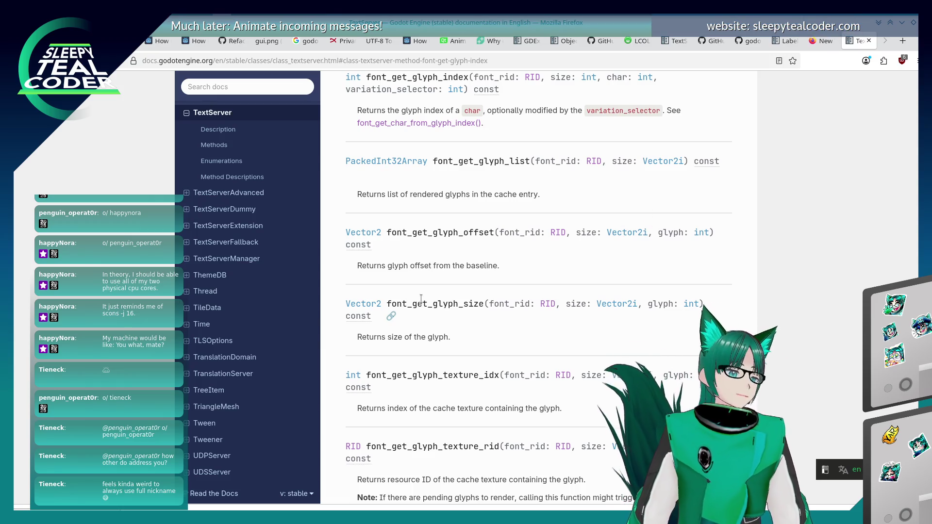
pyautogui.scroll(3, 420, 298)
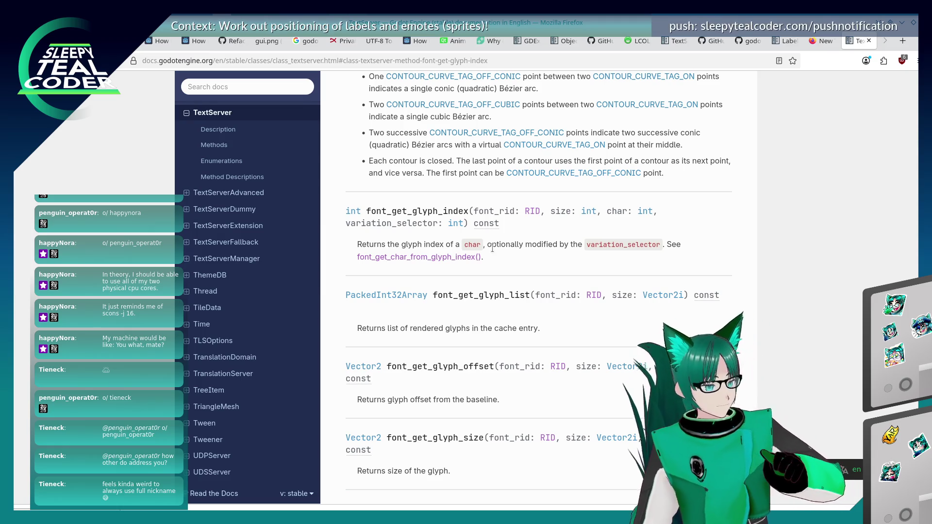
pyautogui.hotkey('alt', 'Tab')
pyautogui.hotkey('alt', 'Tab')
pyautogui.hotkey('alt', 'Tab')
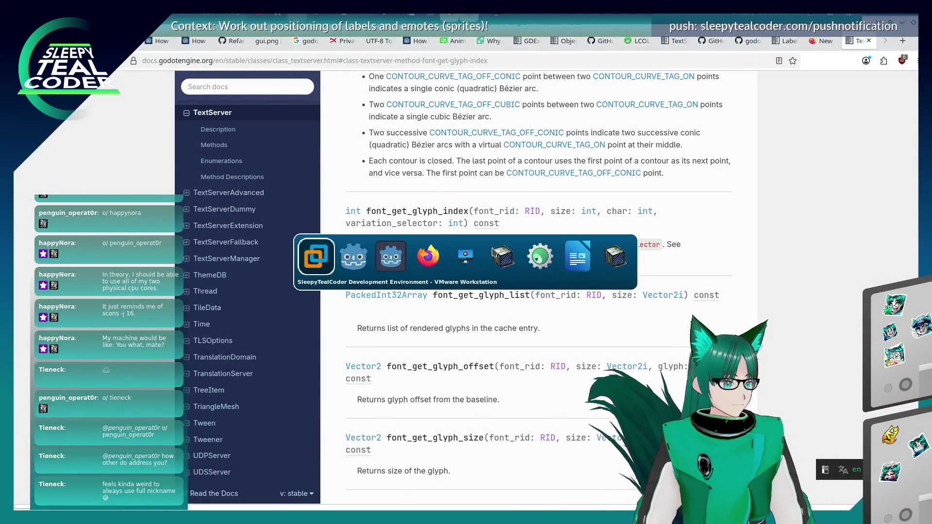
pyautogui.hotkey('alt', 'Tab')
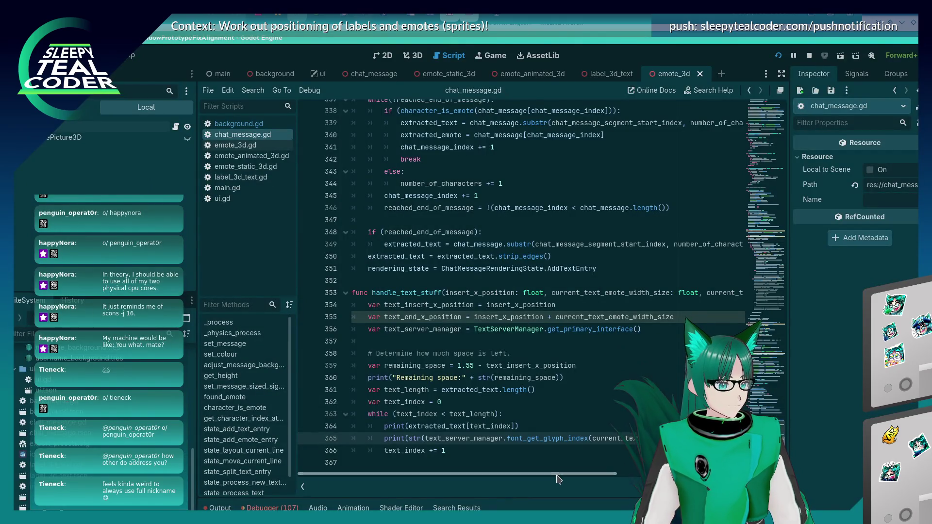
pyautogui.hscroll(5, 559, 474)
pyautogui.scroll(20, 632, 381)
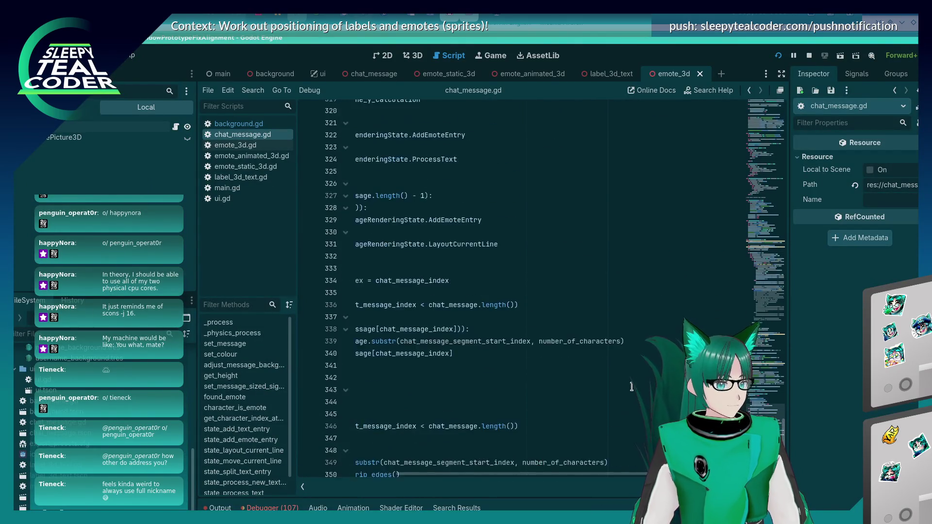
# Step: Replace line 240's get_window() font chain with a partial .get_s call
pyautogui.scroll(10, 630, 396)
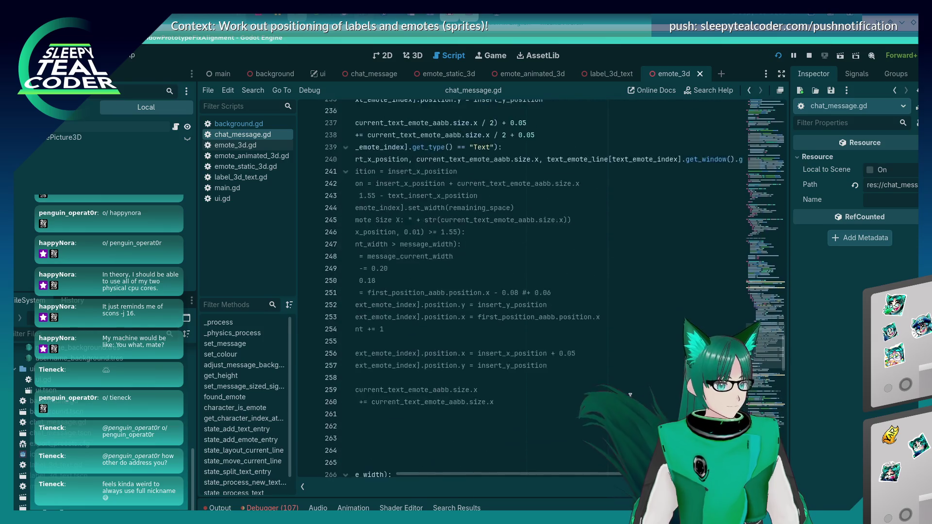
pyautogui.hscroll(3, 587, 464)
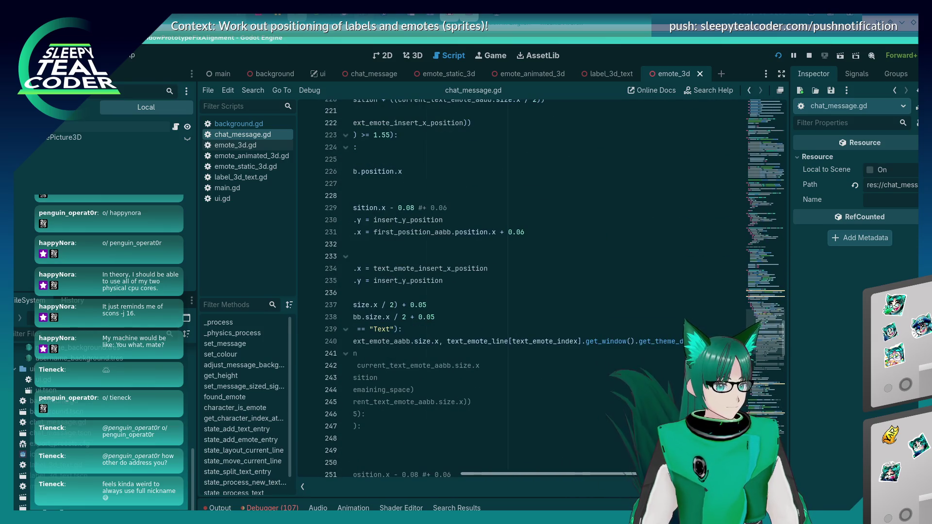
pyautogui.moveTo(587, 342); pyautogui.dragTo(718, 342)
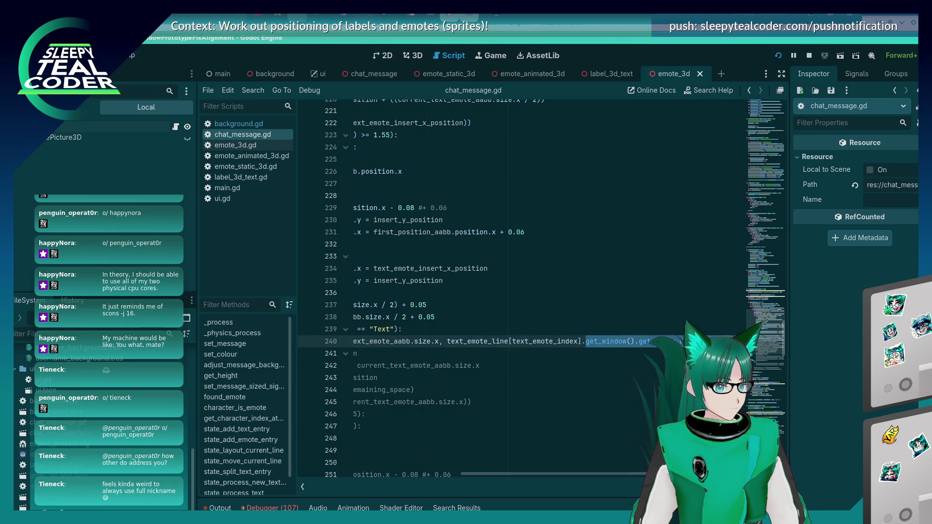
pyautogui.write('get_)')
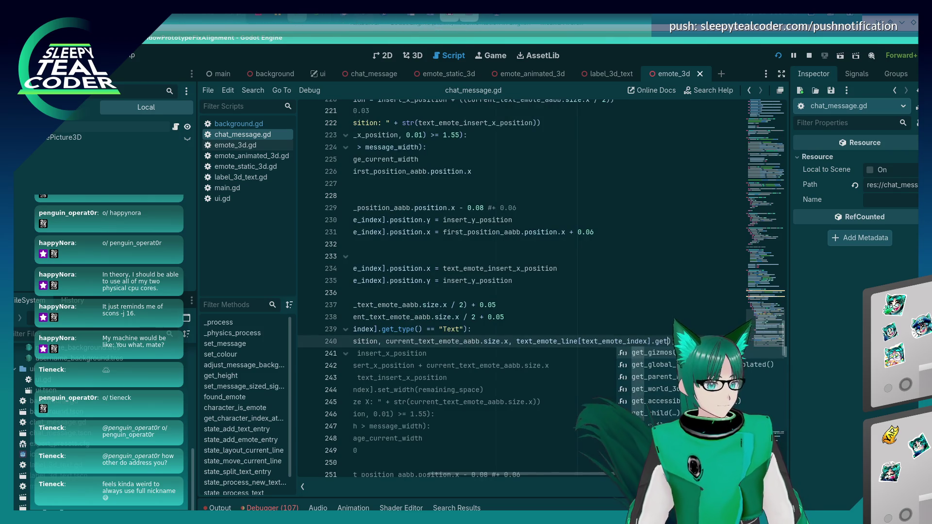
pyautogui.write(';')
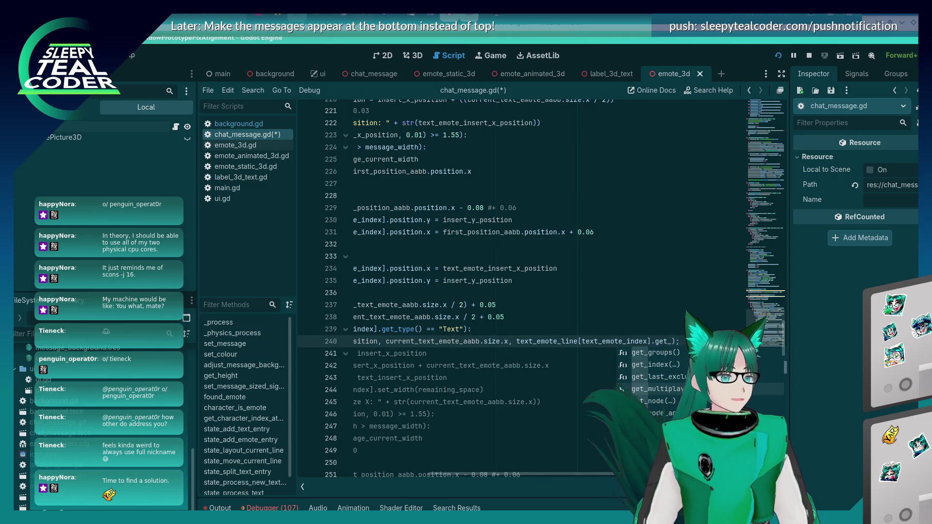
pyautogui.write('_')
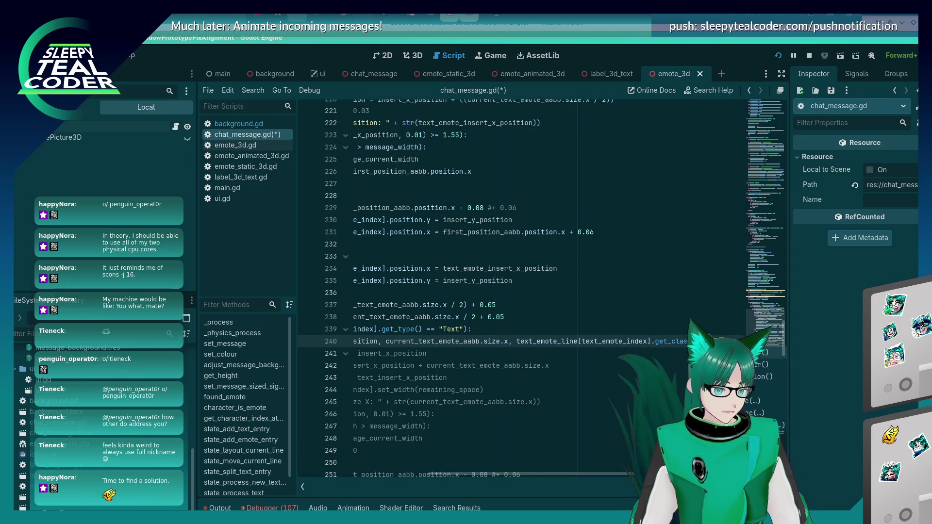
pyautogui.press('BackSpace')
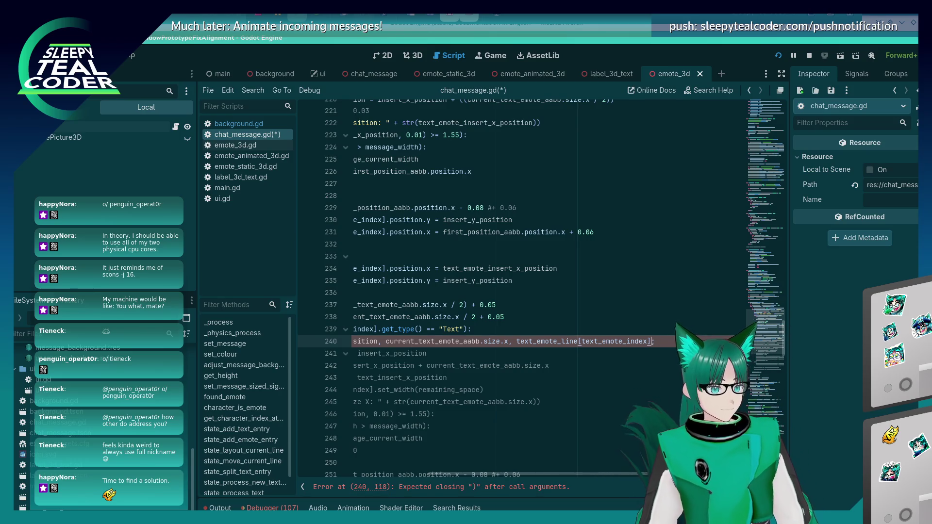
pyautogui.write(').g')
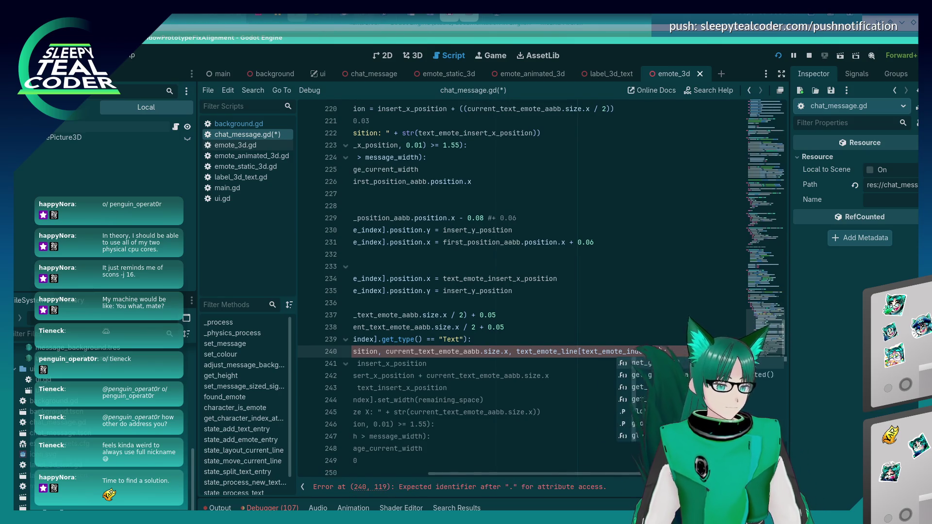
pyautogui.write('et_')
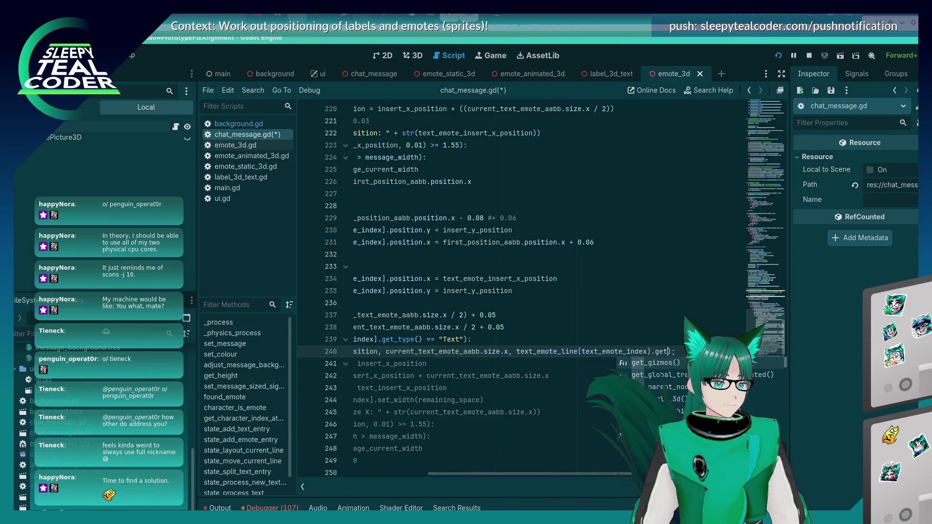
pyautogui.write('s')
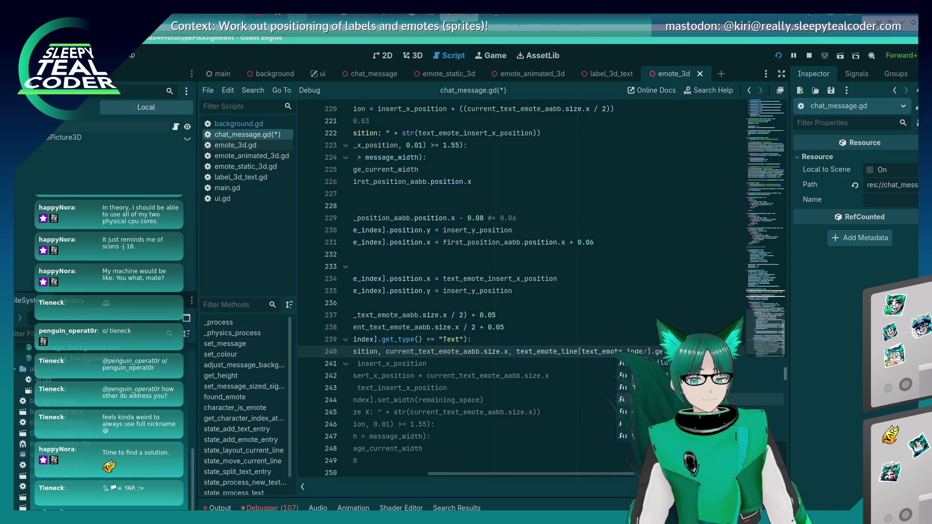
pyautogui.click(387, 352)
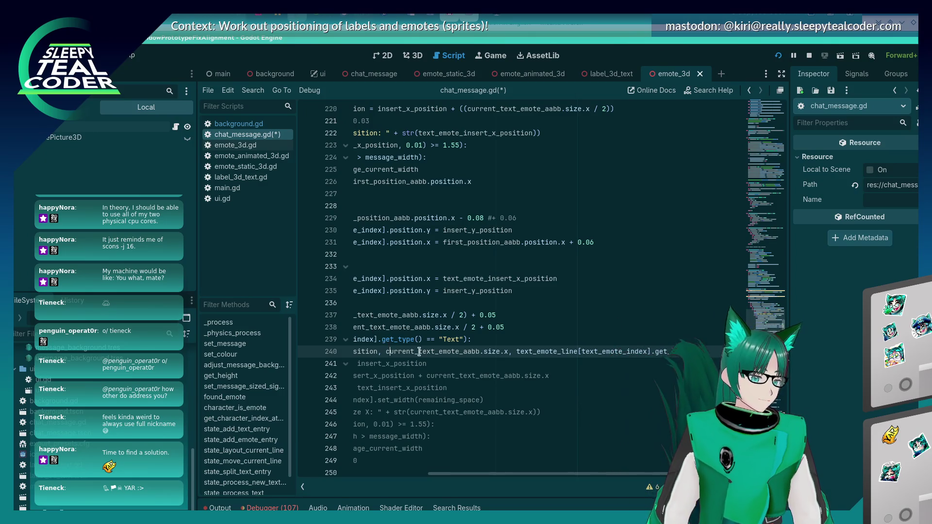
pyautogui.hscroll(-2, 589, 441)
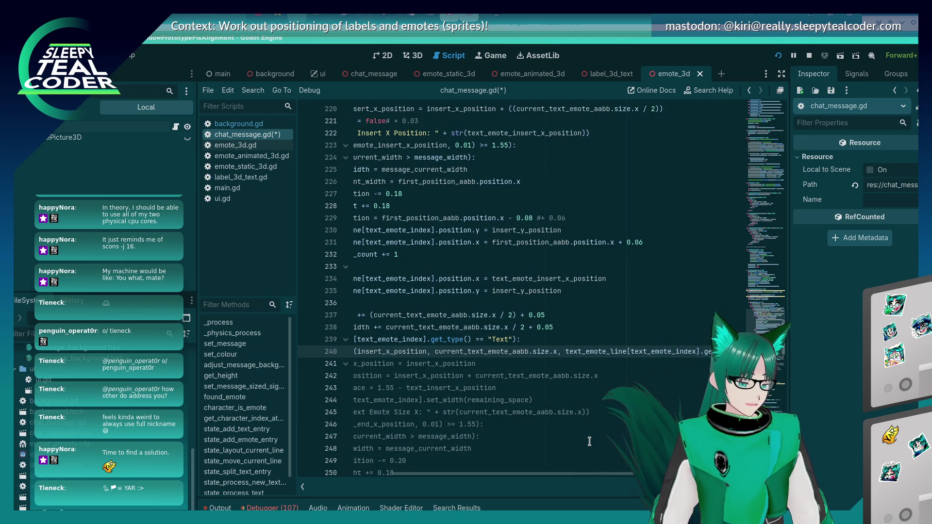
pyautogui.hscroll(4, 589, 441)
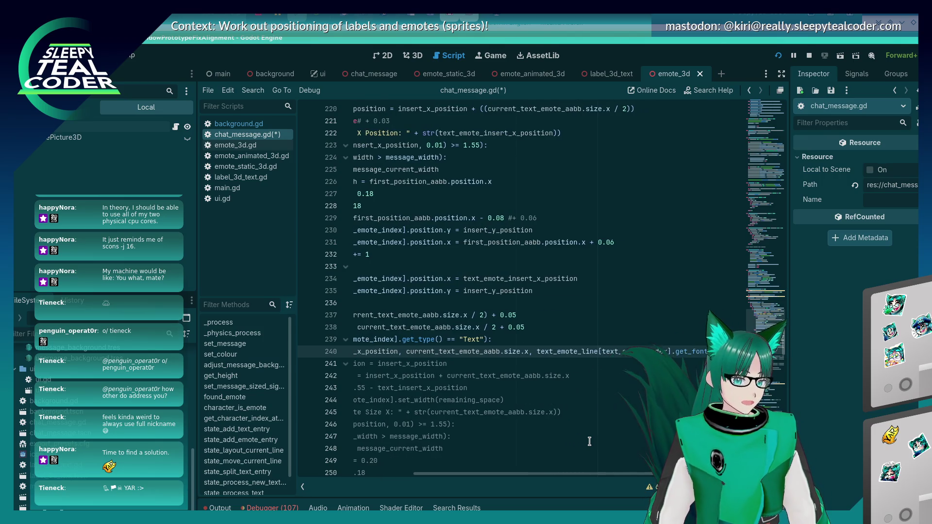
pyautogui.hotkey('ctrl', 's')
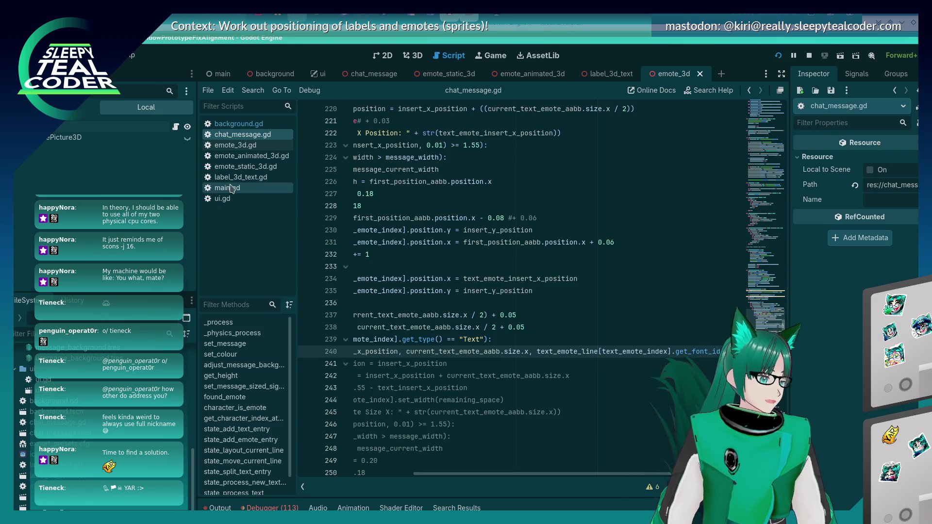
pyautogui.click(236, 181)
# Step: Add a 'func get_font_rid() -> RID:' declaration at the end of label_3d_text.gd
pyautogui.click(443, 444)
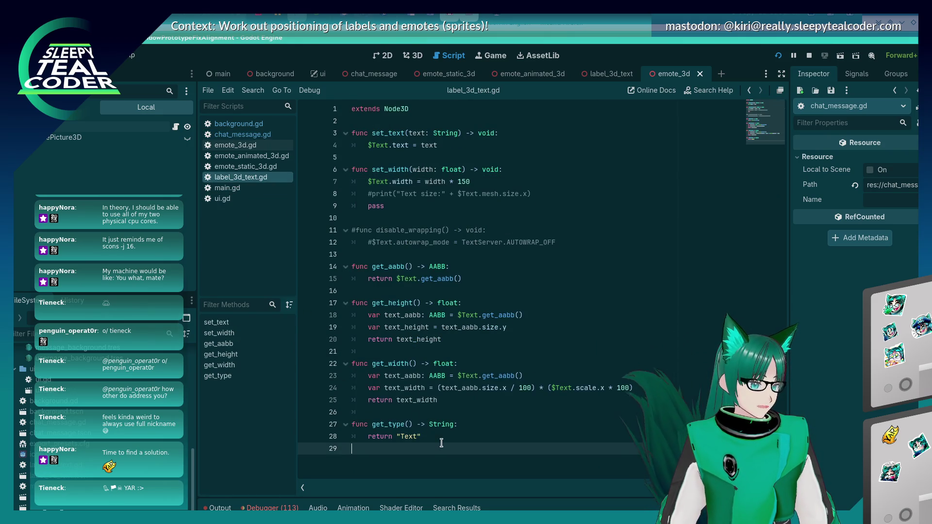
pyautogui.press('Return')
pyautogui.press('Return')
pyautogui.press('Up')
pyautogui.write('func _g')
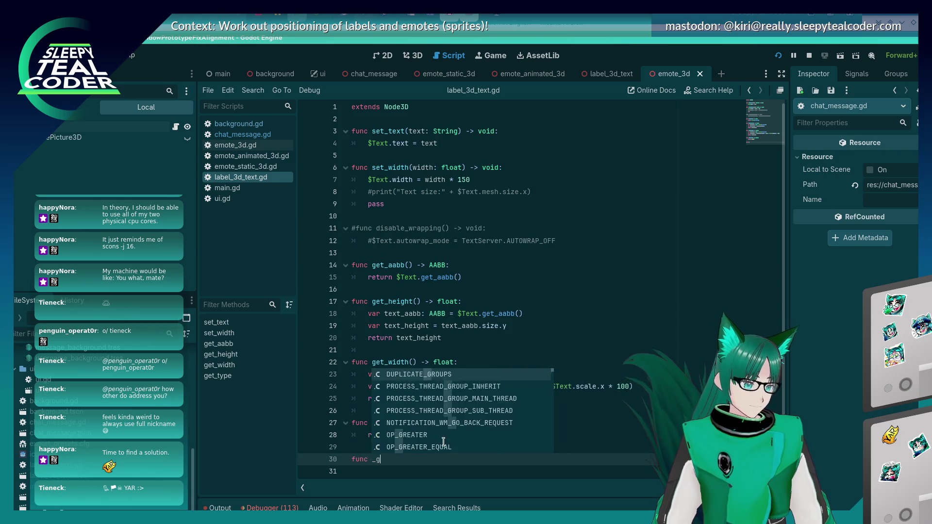
pyautogui.press('BackSpace')
pyautogui.press('BackSpace')
pyautogui.write('get_fon')
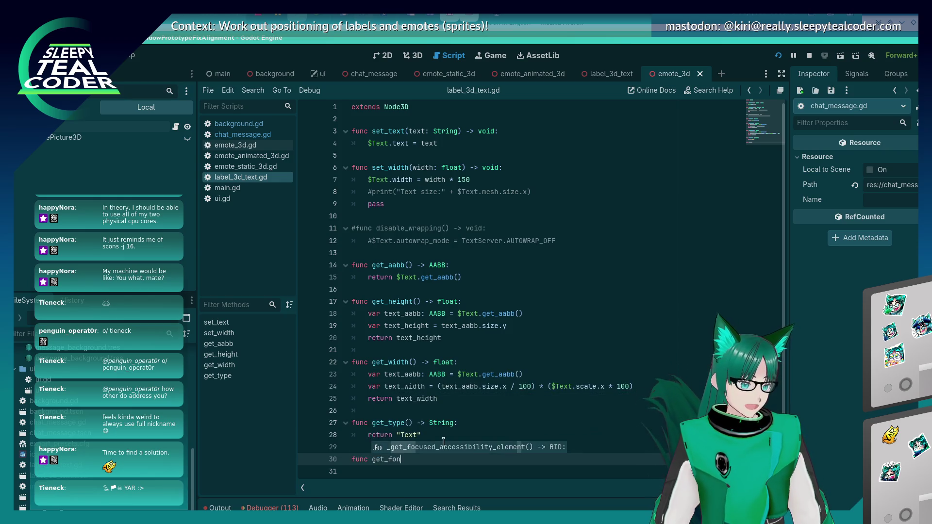
pyautogui.write('t_rid() -> ')
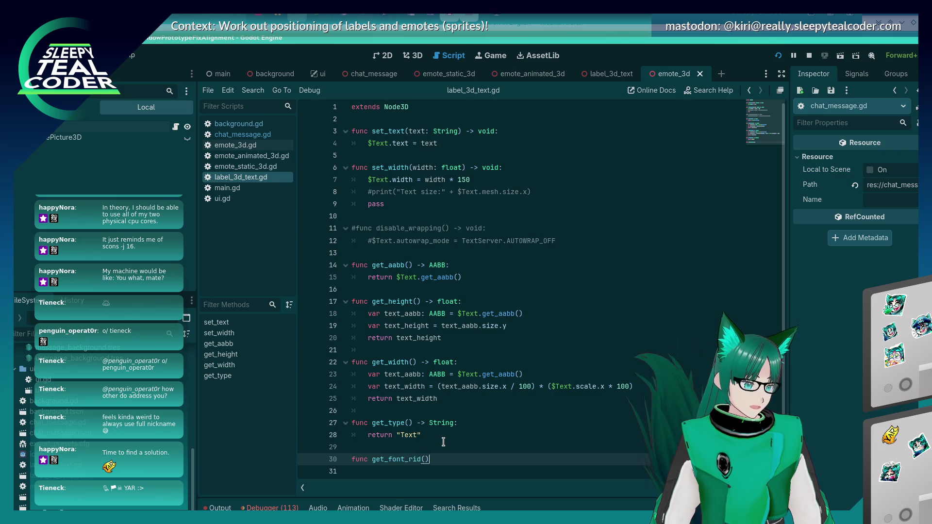
pyautogui.write('RID:')
pyautogui.press('Return')
# Step: Start the body with return $Text, trying get_font and then the get_viewport() completion
pyautogui.write('return ')
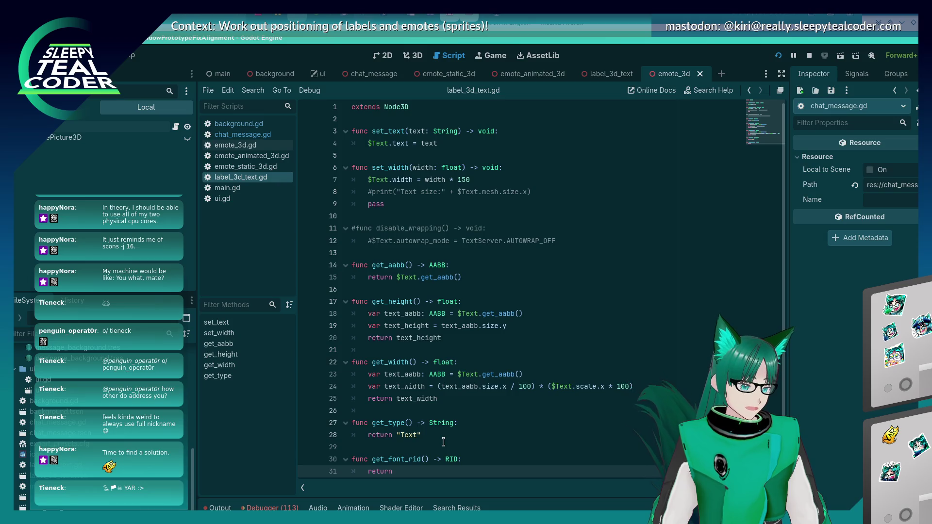
pyautogui.write('$Tex')
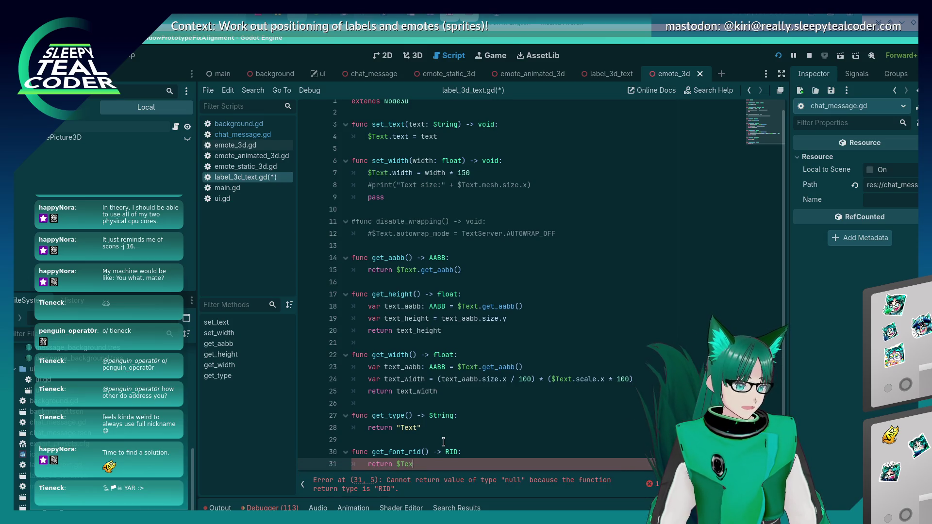
pyautogui.write('t.get_font')
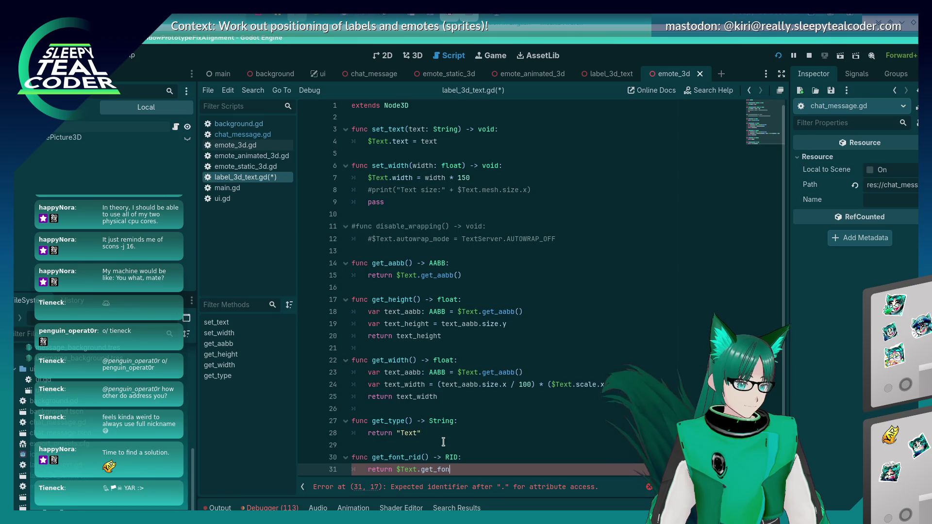
pyautogui.press('BackSpace')
pyautogui.press('BackSpace')
pyautogui.press('BackSpace')
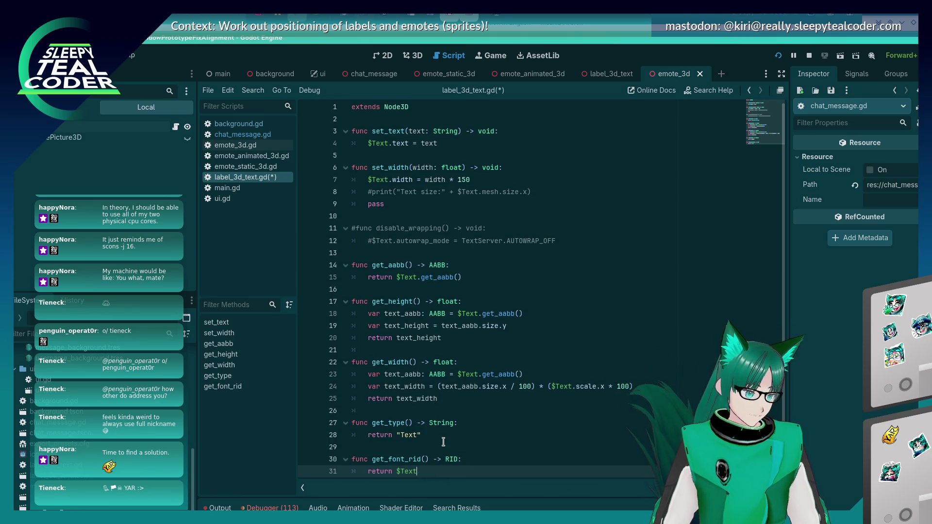
pyautogui.write('.get_')
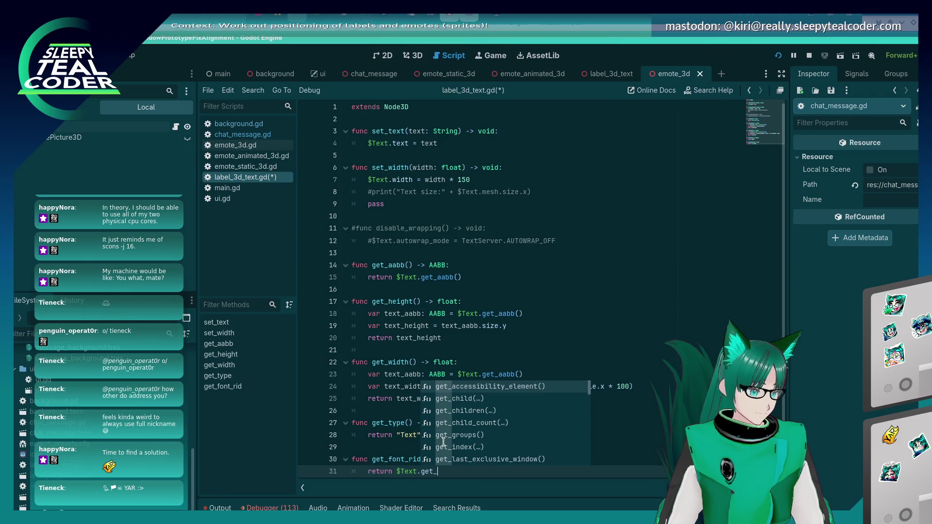
pyautogui.press('Down')
pyautogui.press('Down')
pyautogui.press('Down')
pyautogui.press('Down')
pyautogui.press('Down')
pyautogui.press('Down')
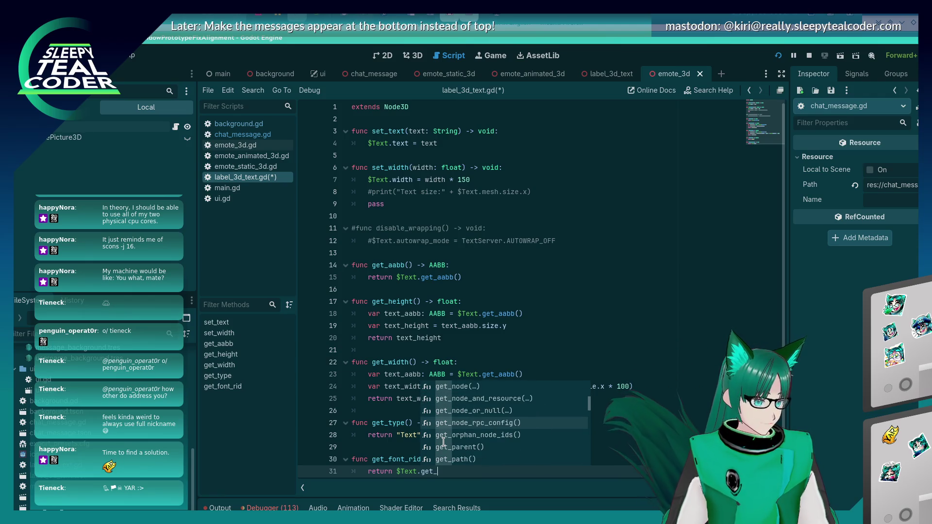
pyautogui.press('Down')
pyautogui.press('Down')
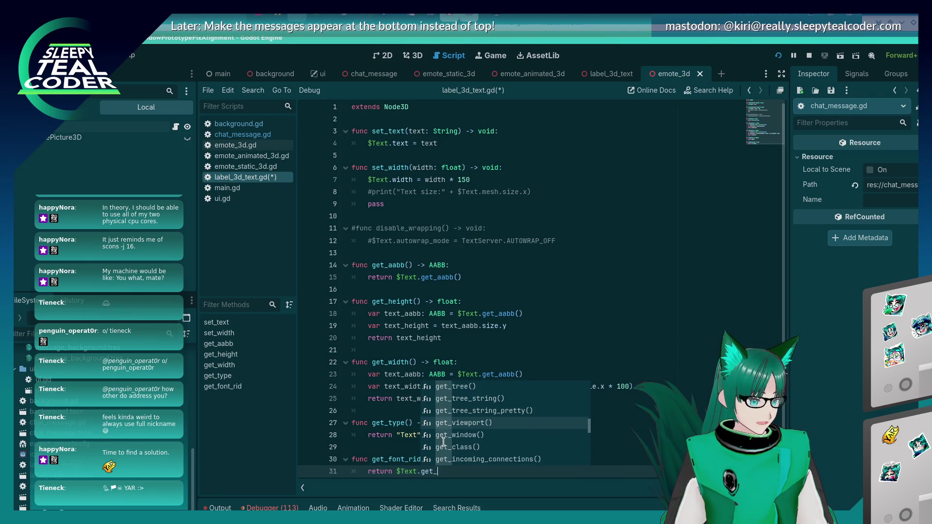
pyautogui.press('Down')
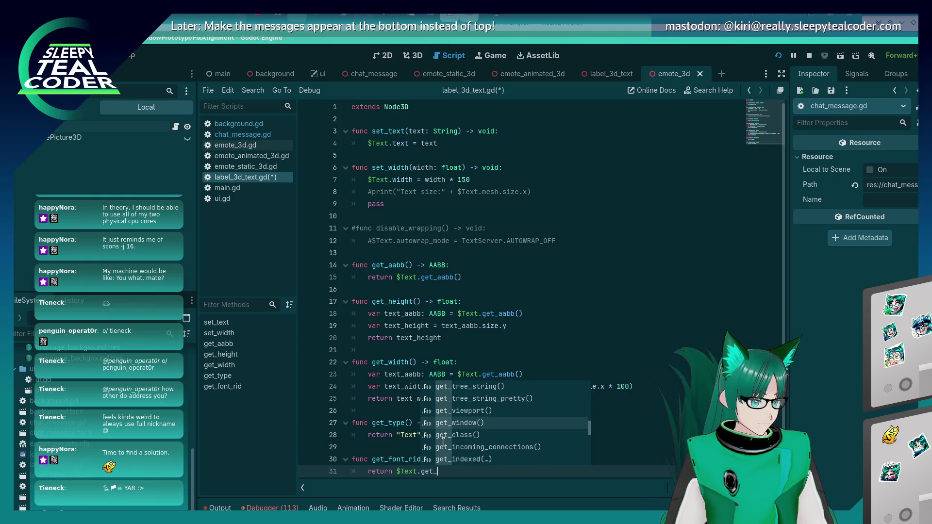
pyautogui.press('Up')
pyautogui.press('Return')
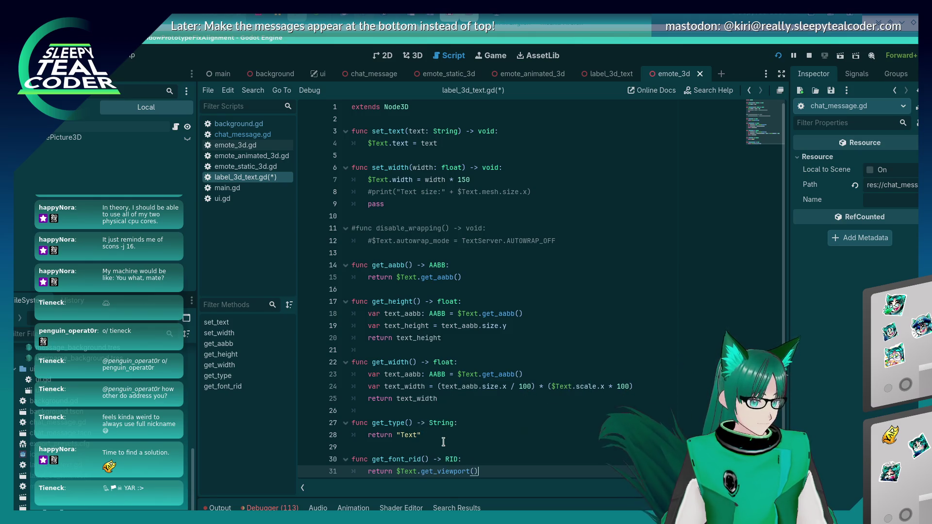
# Step: Trim the return line back to just 'return $Text' and show the 3D scene view
pyautogui.write('.get_fon')
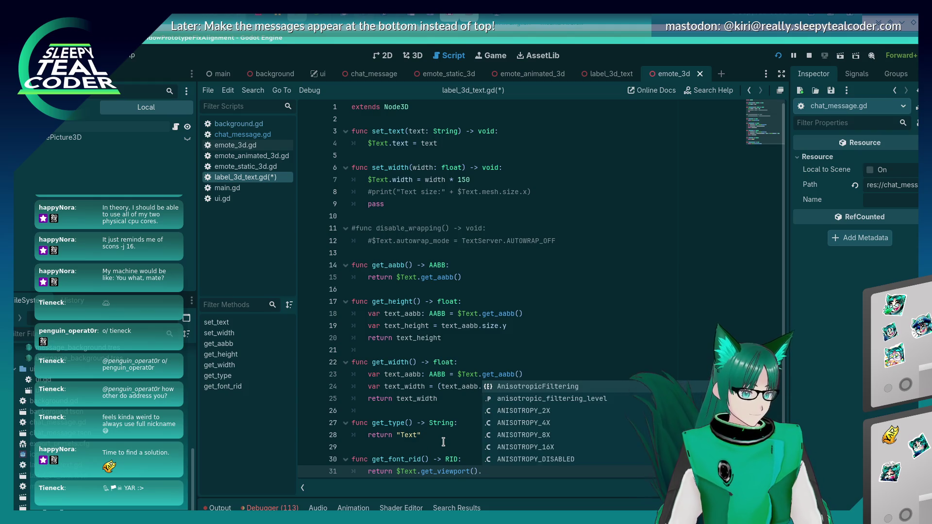
pyautogui.press('Escape')
pyautogui.press('BackSpace')
pyautogui.press('BackSpace')
pyautogui.press('BackSpace')
pyautogui.write('win')
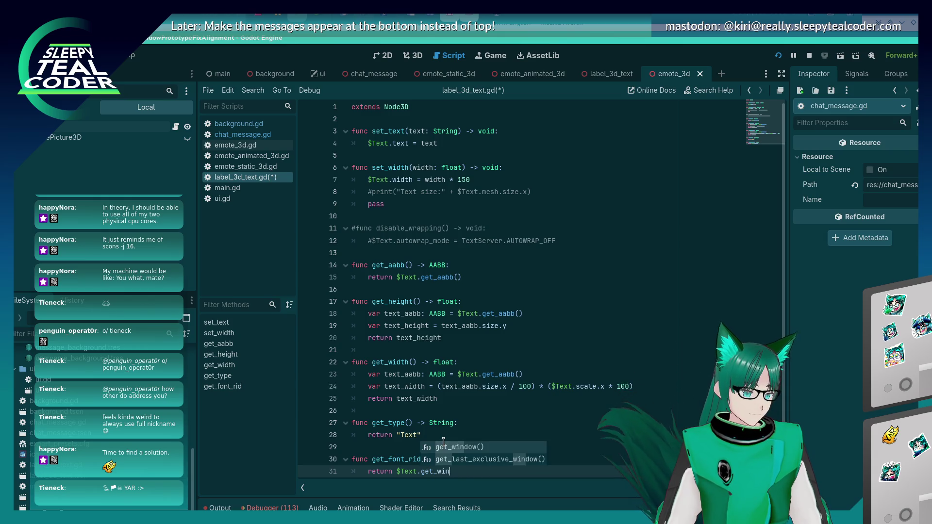
pyautogui.press('BackSpace')
pyautogui.press('BackSpace')
pyautogui.press('BackSpace')
pyautogui.press('BackSpace')
pyautogui.press('BackSpace')
pyautogui.press('BackSpace')
pyautogui.press('BackSpace')
pyautogui.write('font')
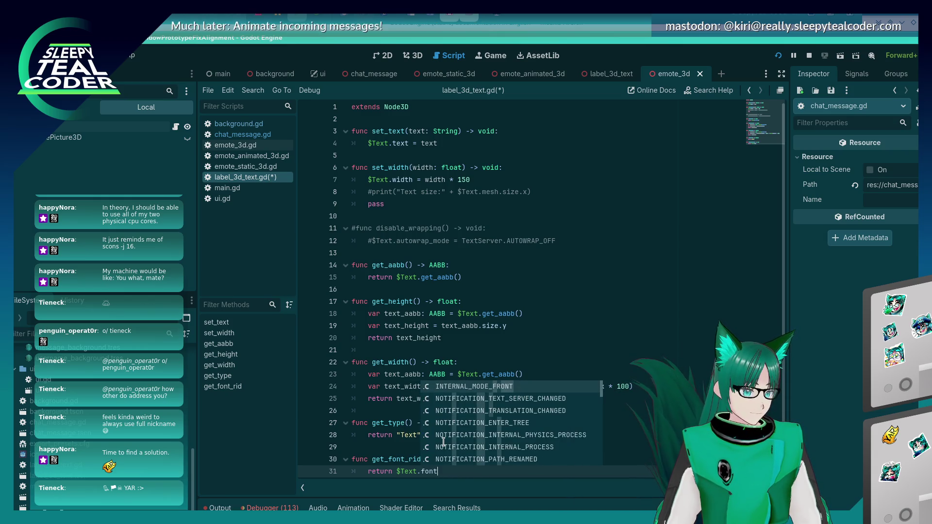
pyautogui.press('BackSpace')
pyautogui.press('BackSpace')
pyautogui.press('BackSpace')
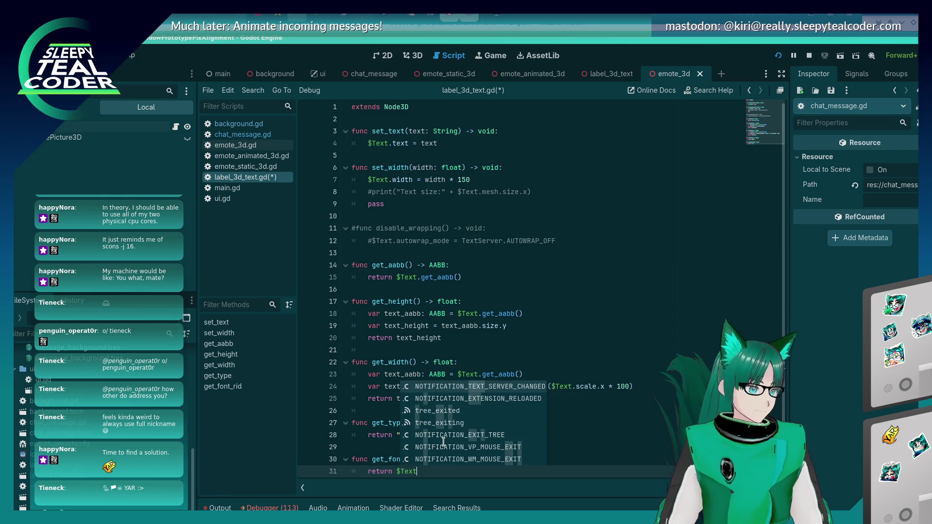
pyautogui.click(416, 57)
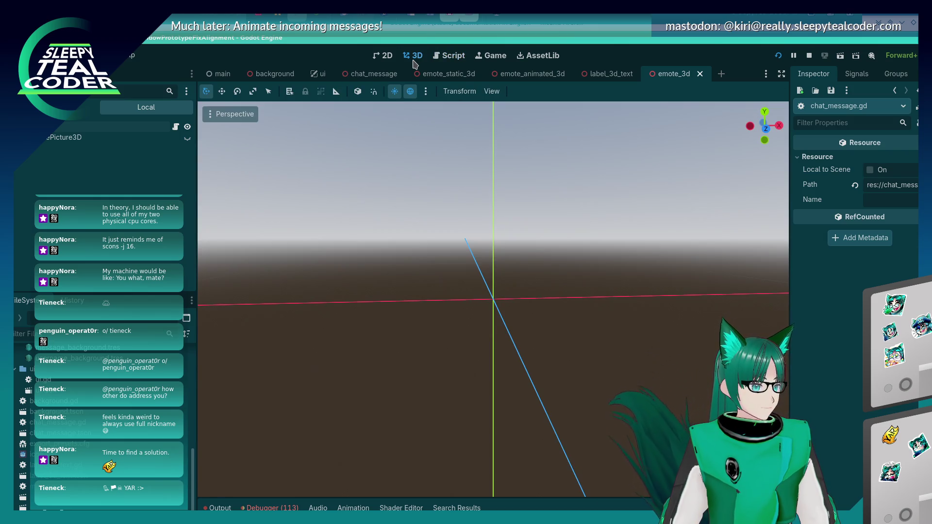
# Step: Open the label_3d_text scene and select its Text Label3D node
pyautogui.click(607, 77)
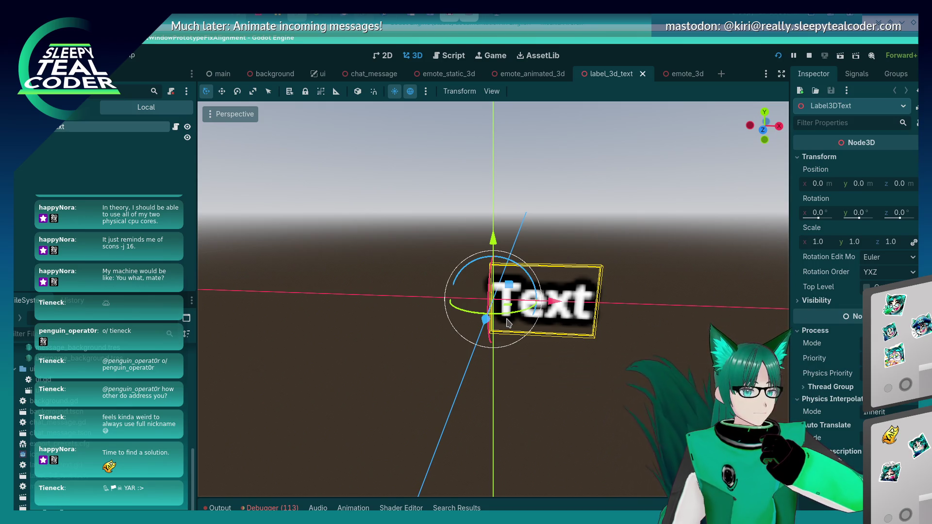
pyautogui.scroll(-3, 842, 461)
pyautogui.click(574, 360)
pyautogui.click(536, 309)
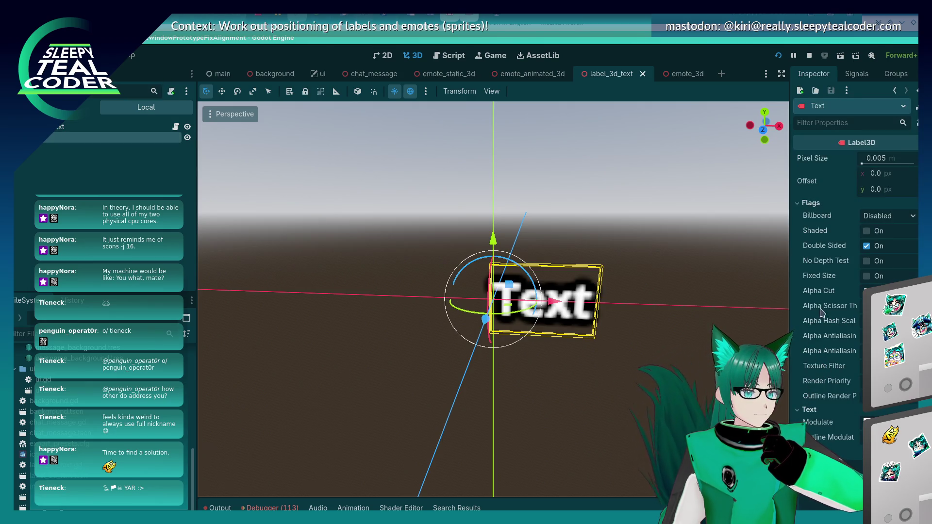
pyautogui.scroll(-3, 821, 374)
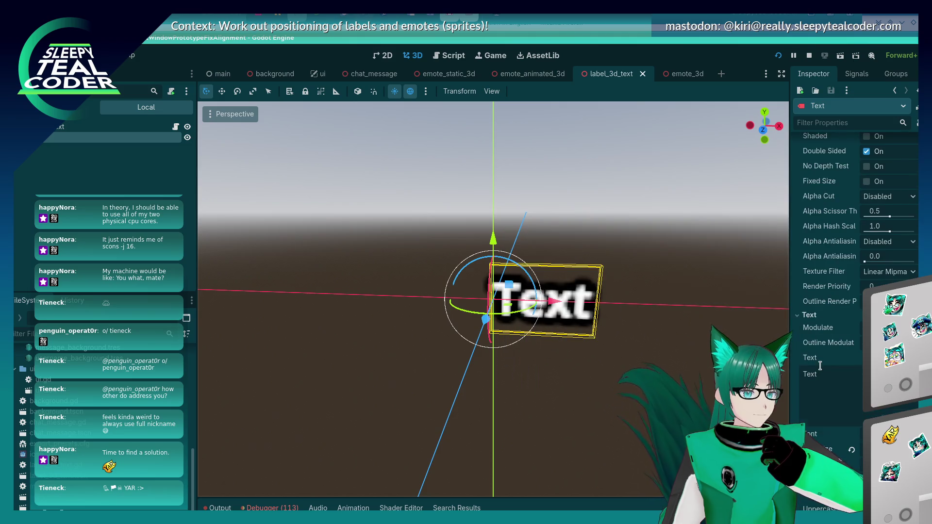
pyautogui.scroll(-3, 820, 365)
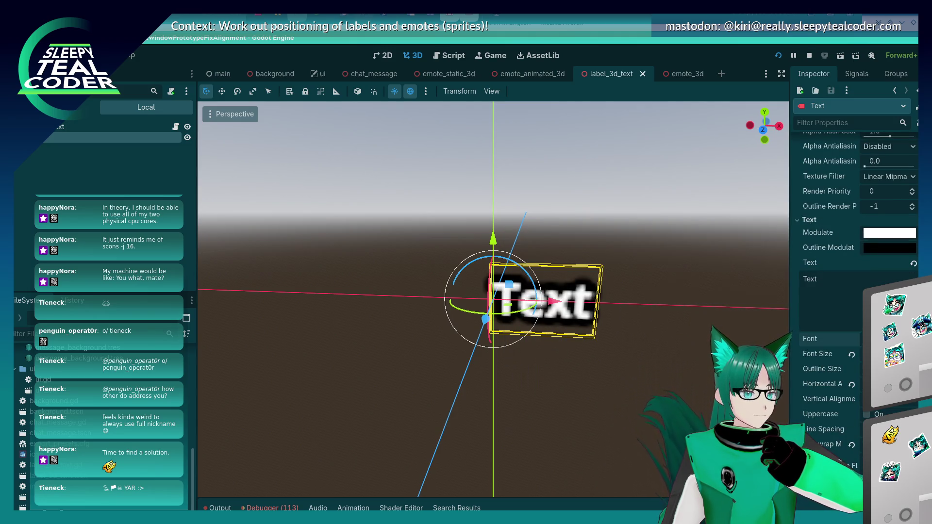
# Step: Try assigning a font to the Text label, undo it, and reselect the label
pyautogui.click(888, 338)
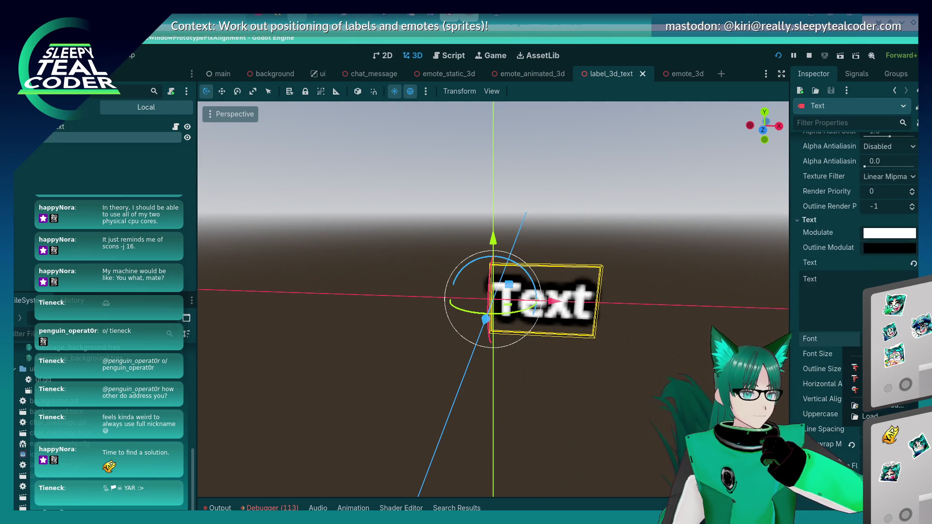
pyautogui.click(809, 339)
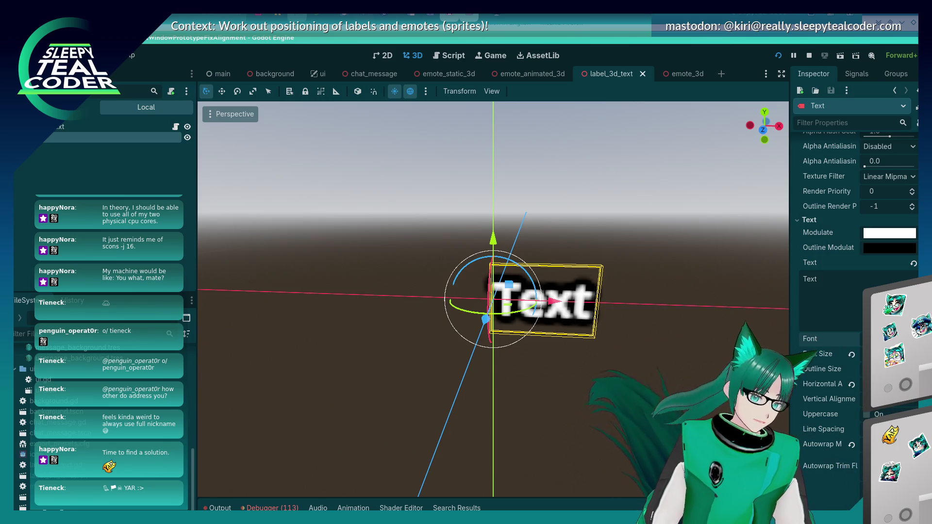
pyautogui.click(888, 338)
pyautogui.click(862, 367)
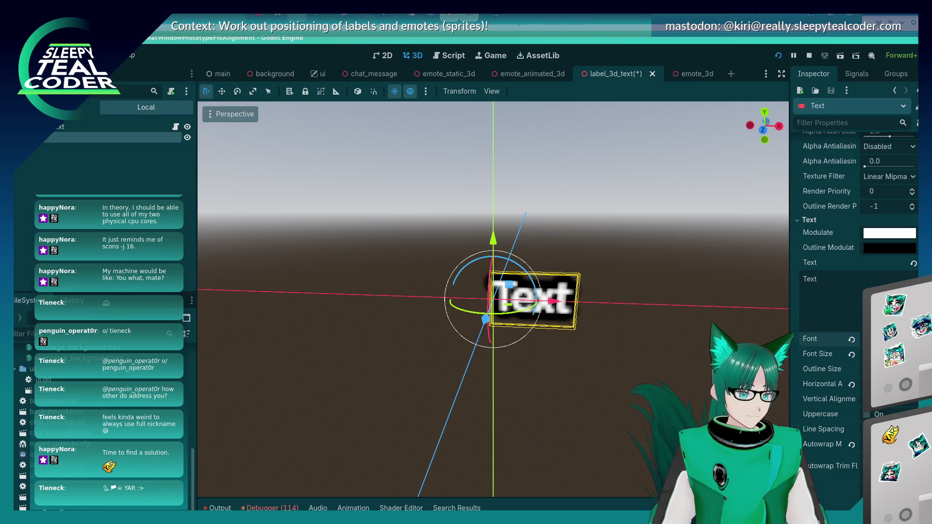
pyautogui.click(645, 383)
pyautogui.hotkey('ctrl', 'z')
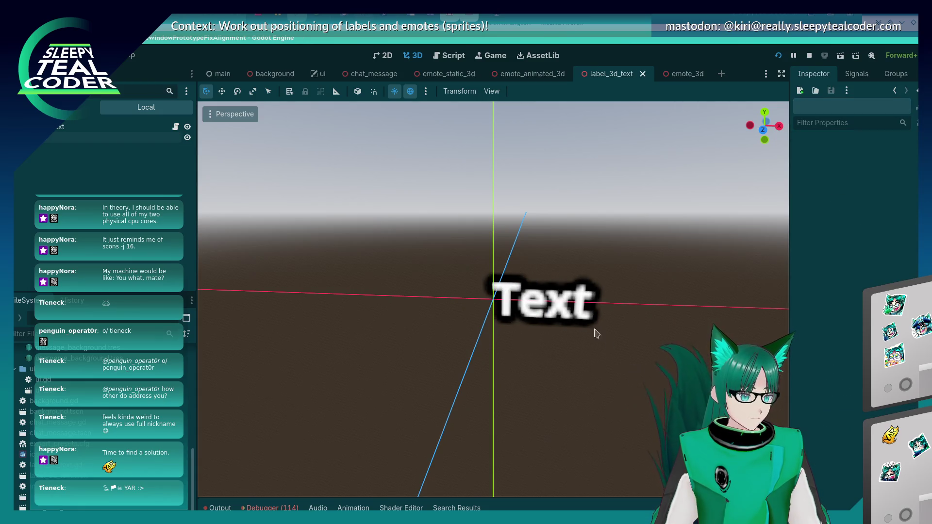
pyautogui.click(581, 319)
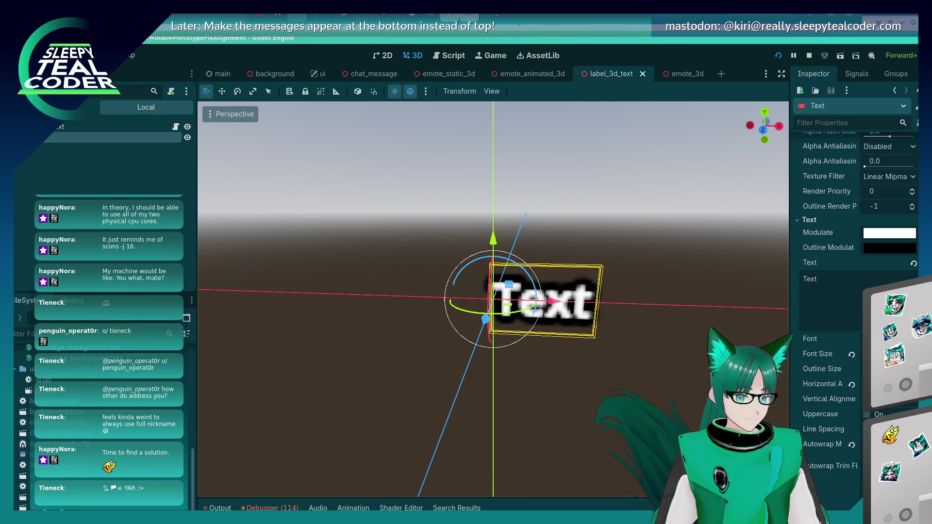
pyautogui.hotkey('alt', 'Tab')
pyautogui.hotkey('alt', 'Tab')
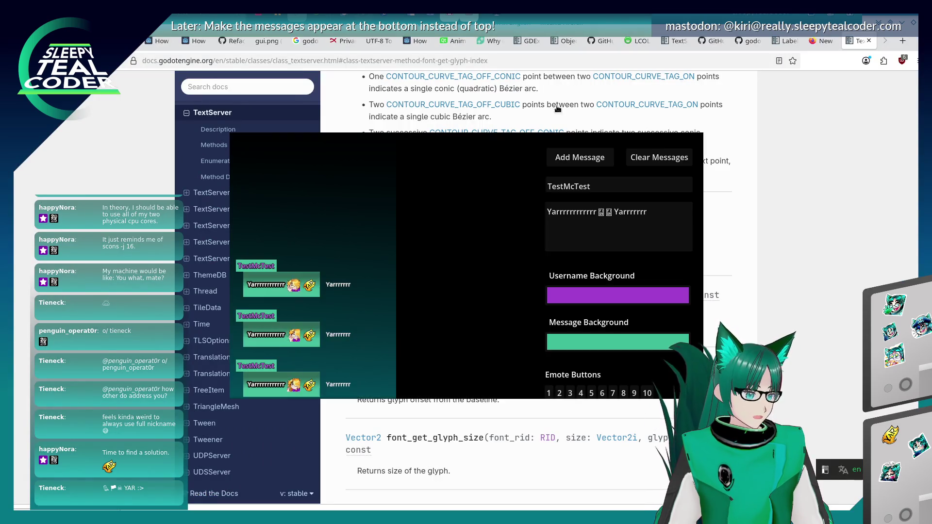
pyautogui.hotkey('alt', 'Tab')
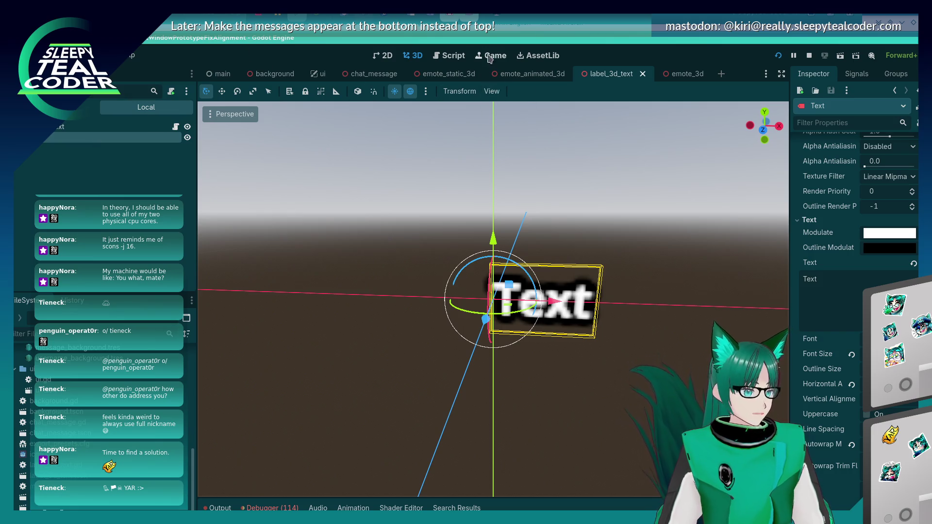
# Step: Make get_font_rid return $Text.get_window().get_theme_default_font().get_rid() and save label_3d_text.gd
pyautogui.click(446, 56)
pyautogui.press('Escape')
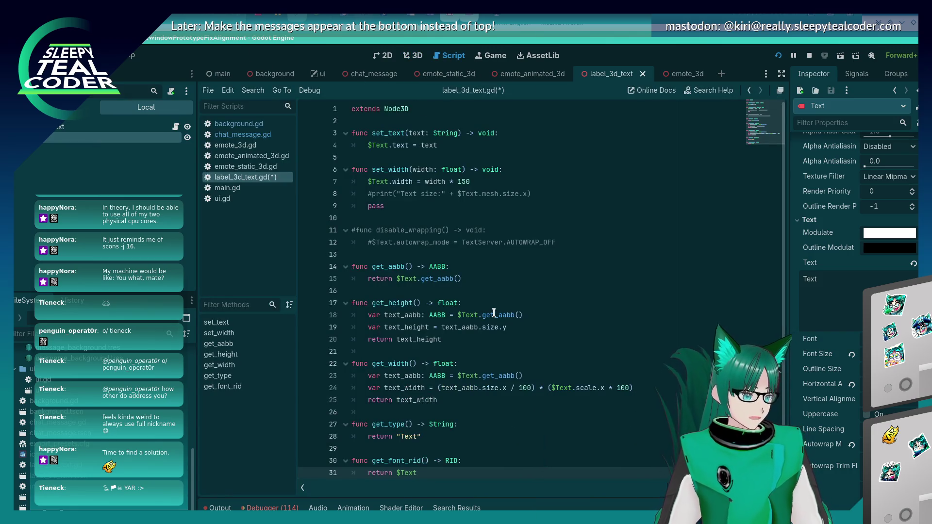
pyautogui.scroll(-1, 457, 407)
pyautogui.write('.win')
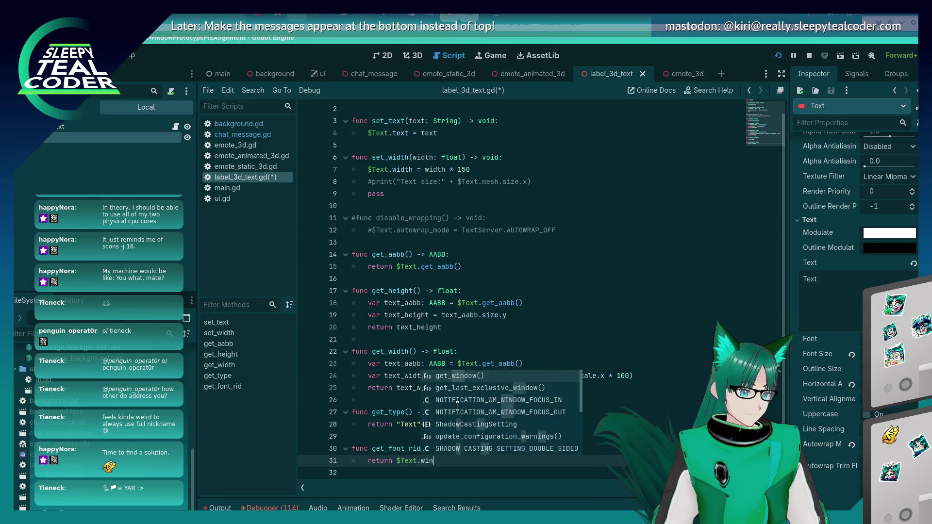
pyautogui.write('dow().get_theme_def')
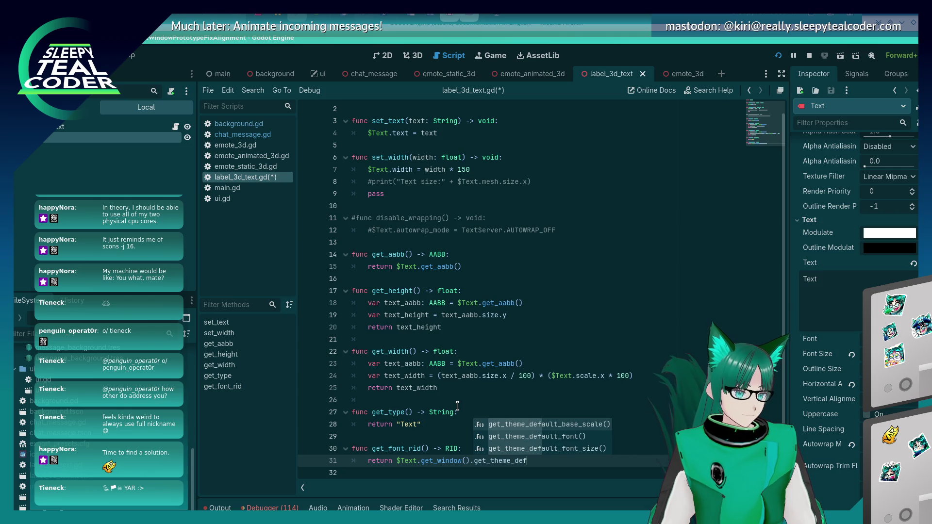
pyautogui.press('Down')
pyautogui.press('Return')
pyautogui.write('.get_r')
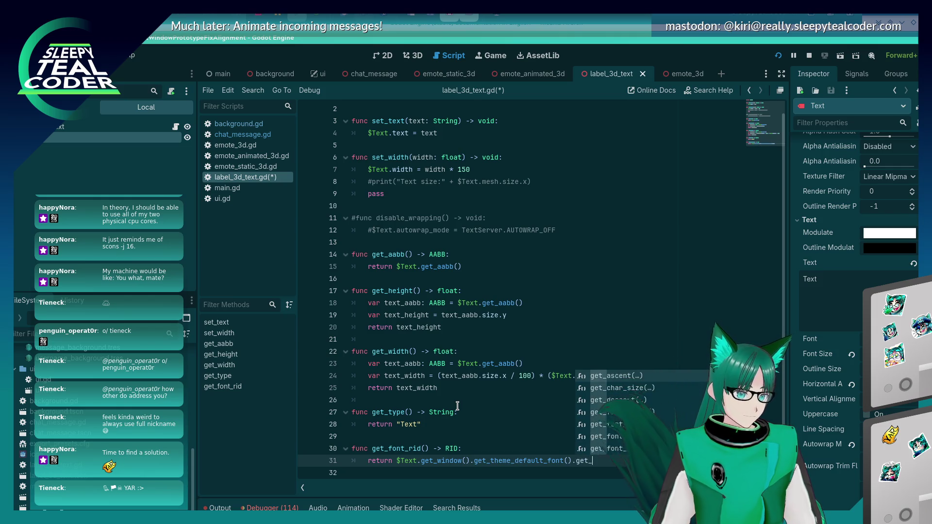
pyautogui.press('Return')
pyautogui.hotkey('ctrl', 's')
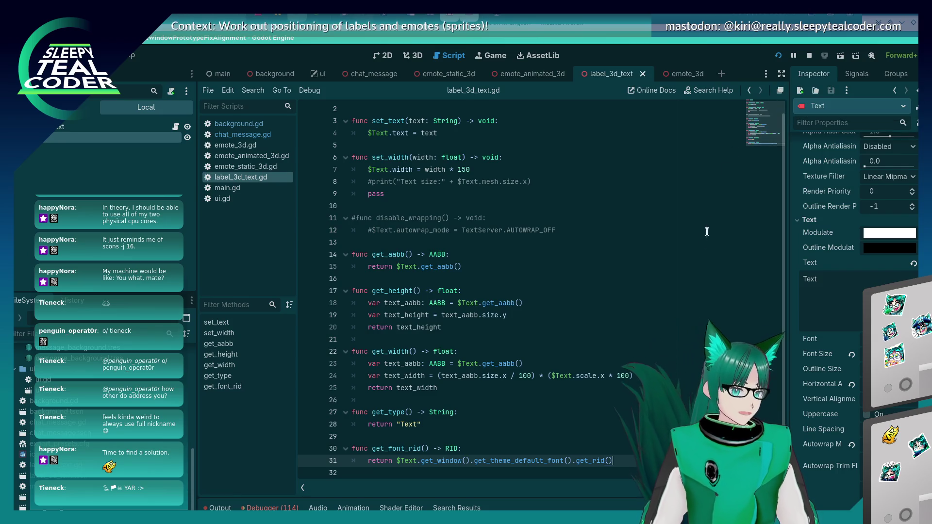
# Step: Review lines 30-31 and select the get_font_rid function name
pyautogui.hotkey('alt', 'Tab')
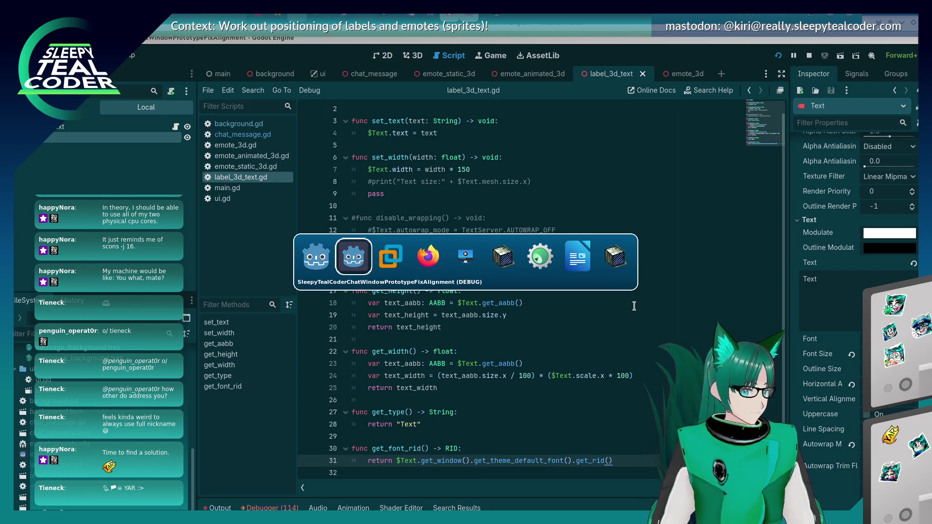
pyautogui.click(534, 448)
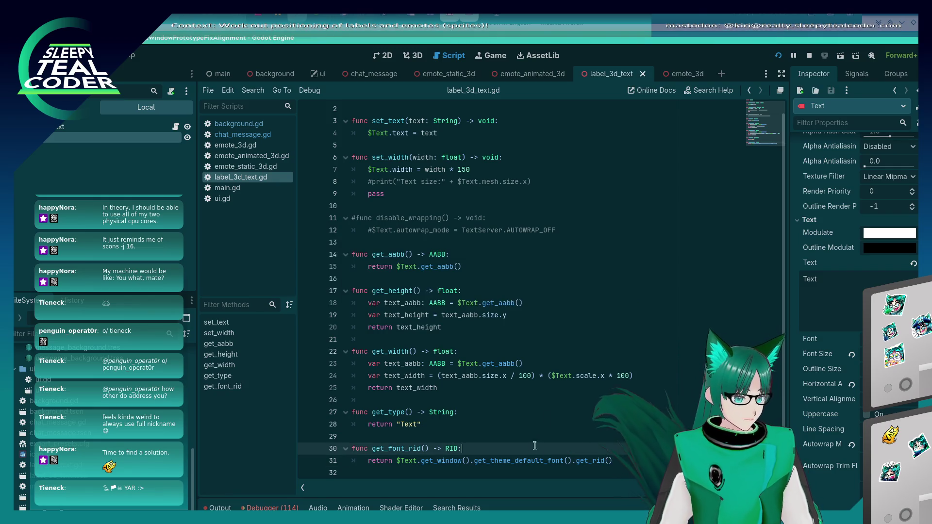
pyautogui.hotkey('alt', 'Tab')
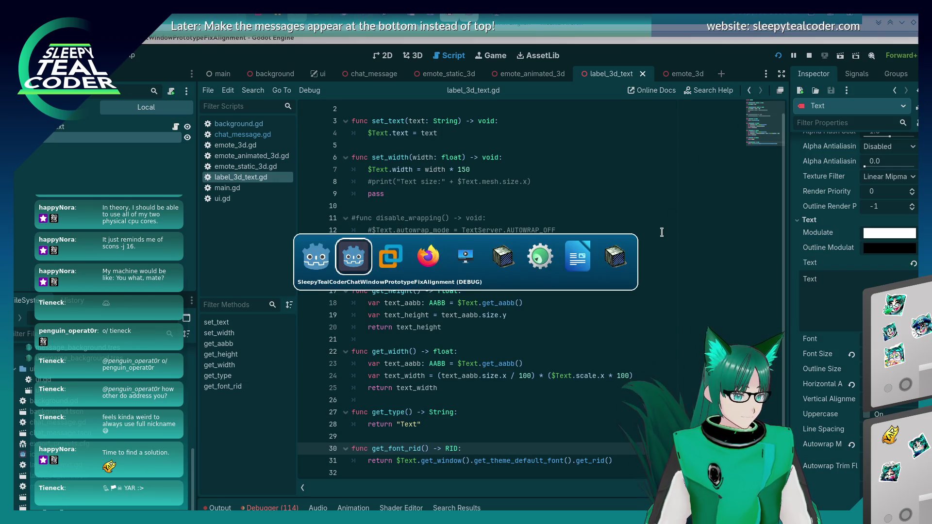
pyautogui.click(644, 460)
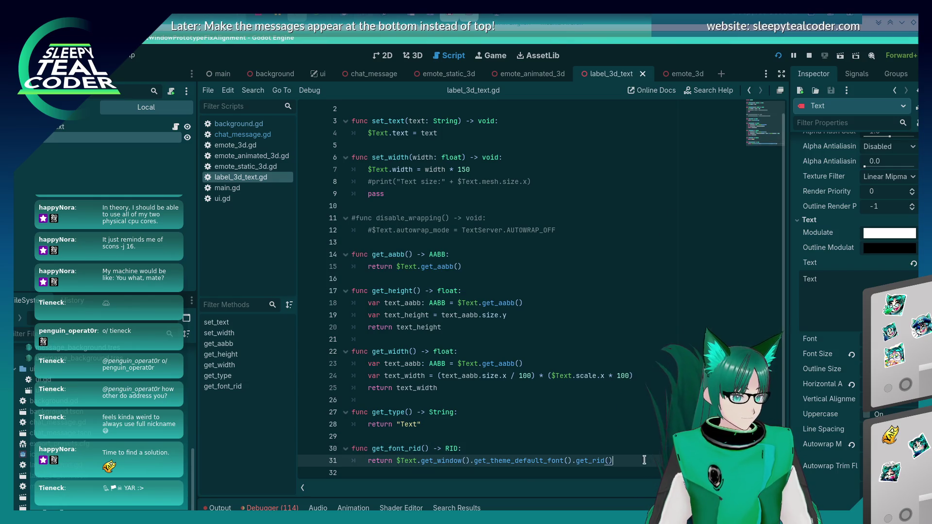
pyautogui.doubleClick(420, 448)
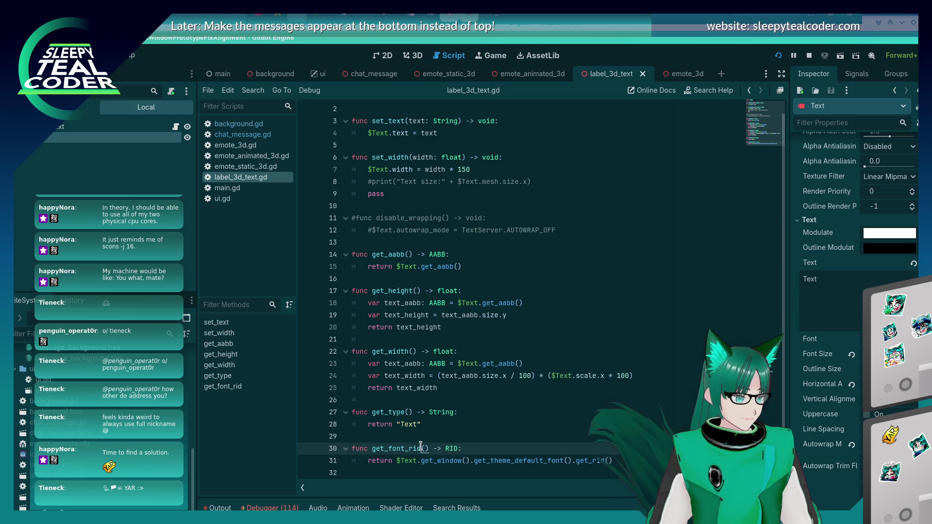
# Step: In chat_message.gd, change handle_text_stuff's font parameter from Font to RID, save, and go to error line 365
pyautogui.hotkey('alt', 'Left')
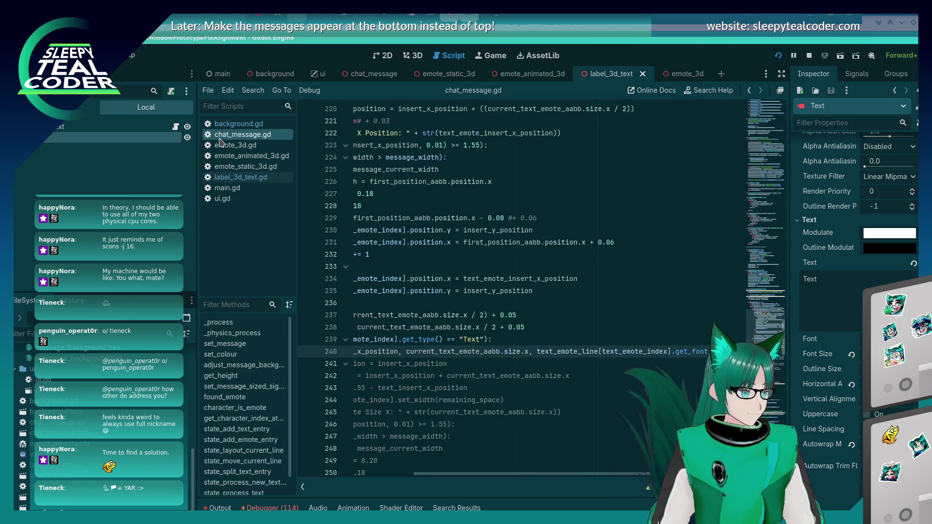
pyautogui.hotkey('ctrl', 's')
pyautogui.press('Home')
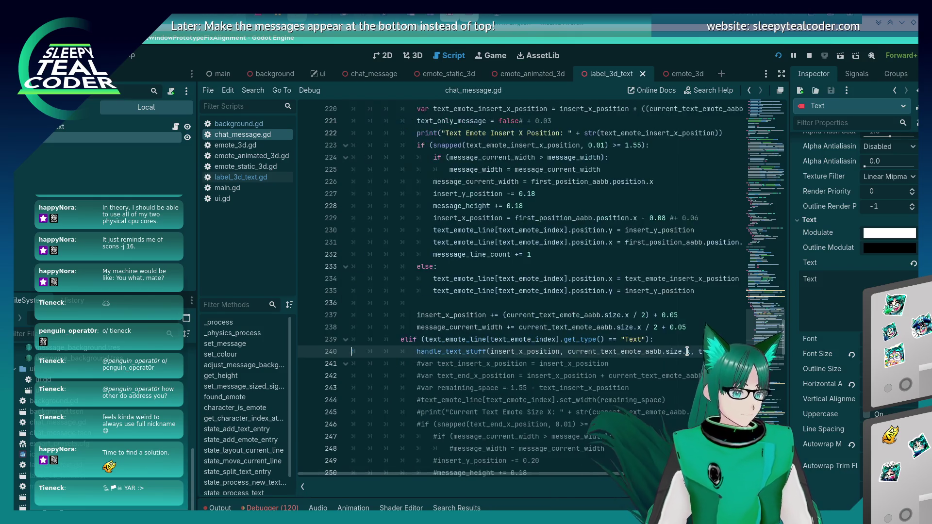
pyautogui.hotkey('alt', 'Left')
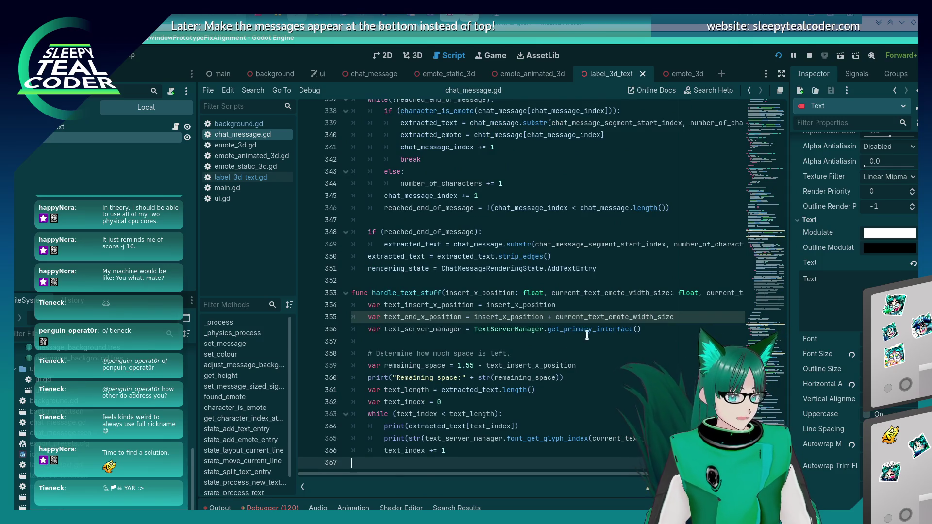
pyautogui.scroll(2, 683, 350)
pyautogui.hscroll(4, 684, 349)
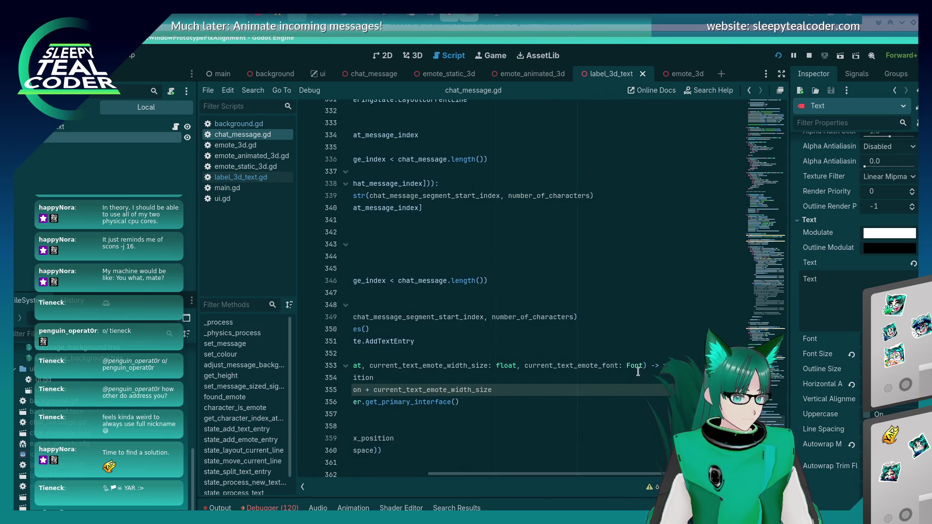
pyautogui.doubleClick(633, 365)
pyautogui.hotkey('ctrl', 'Left')
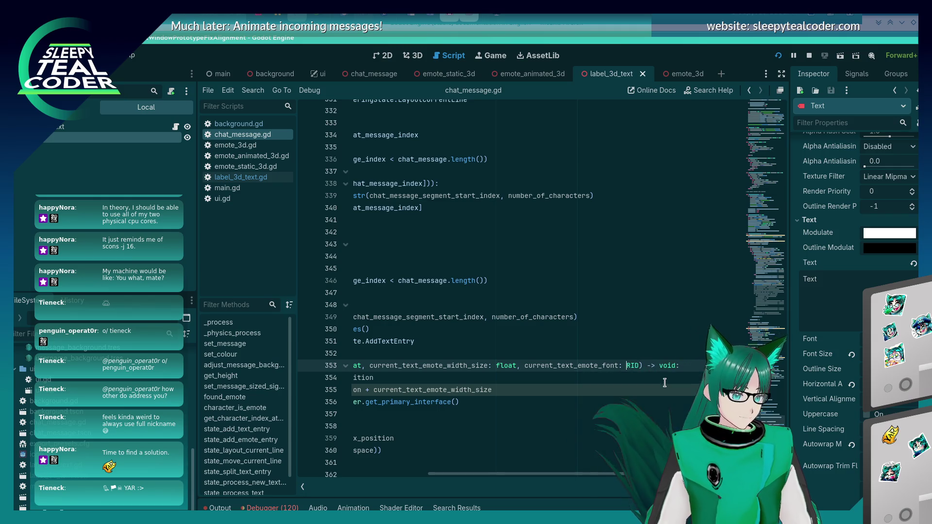
pyautogui.hotkey('ctrl', 's')
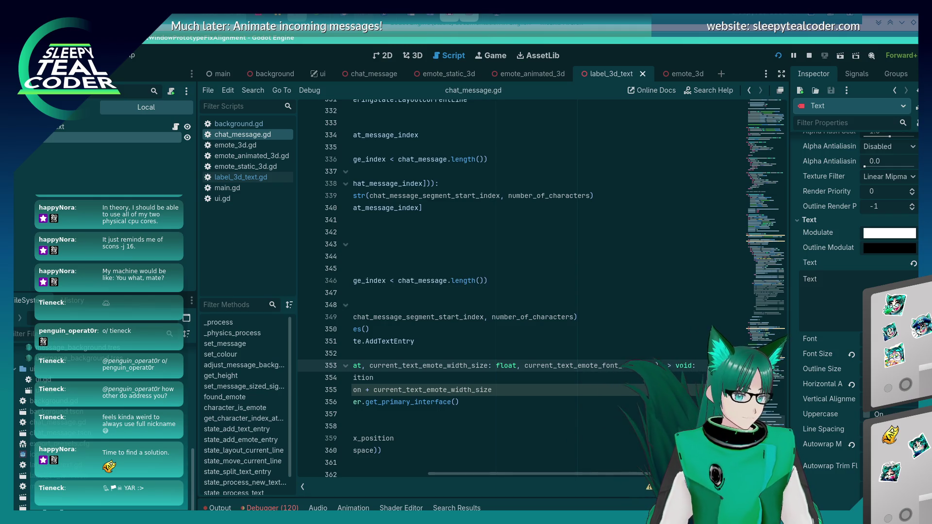
pyautogui.scroll(-3, 604, 418)
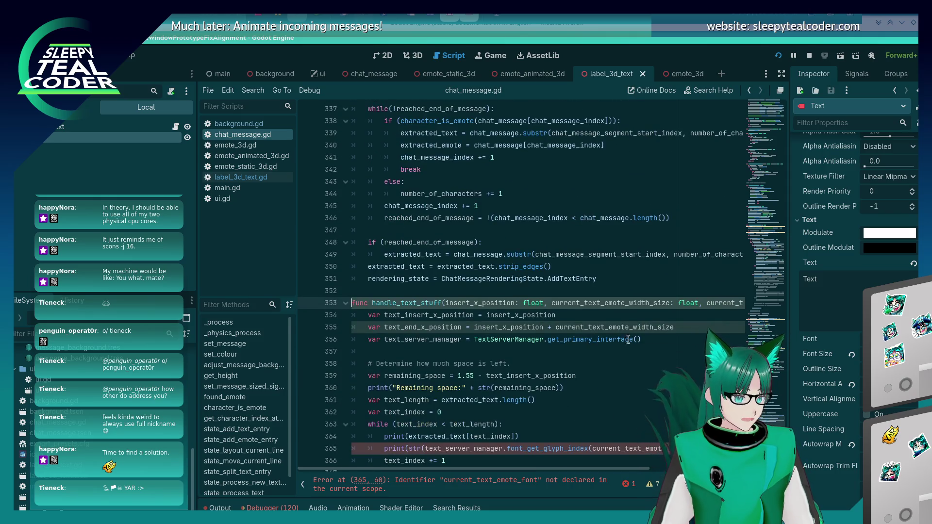
pyautogui.click(601, 437)
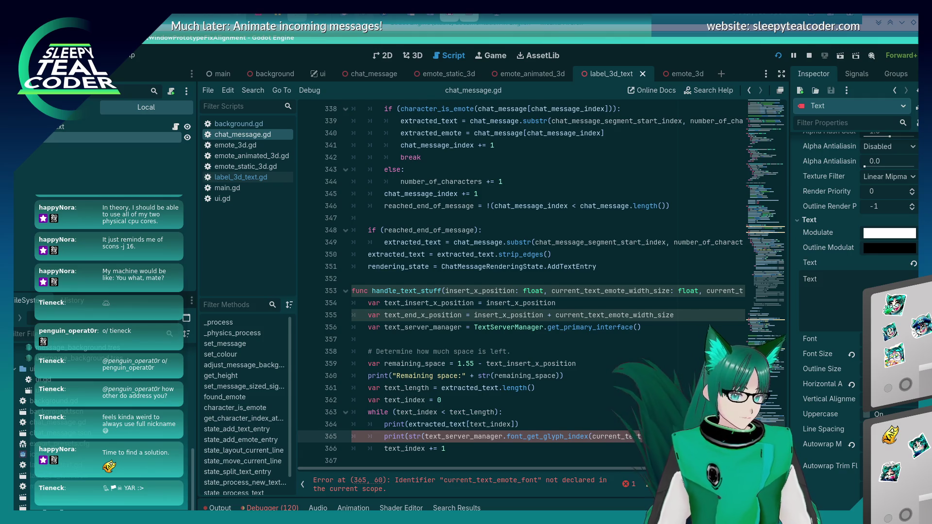
pyautogui.hotkey('alt', 'Tab')
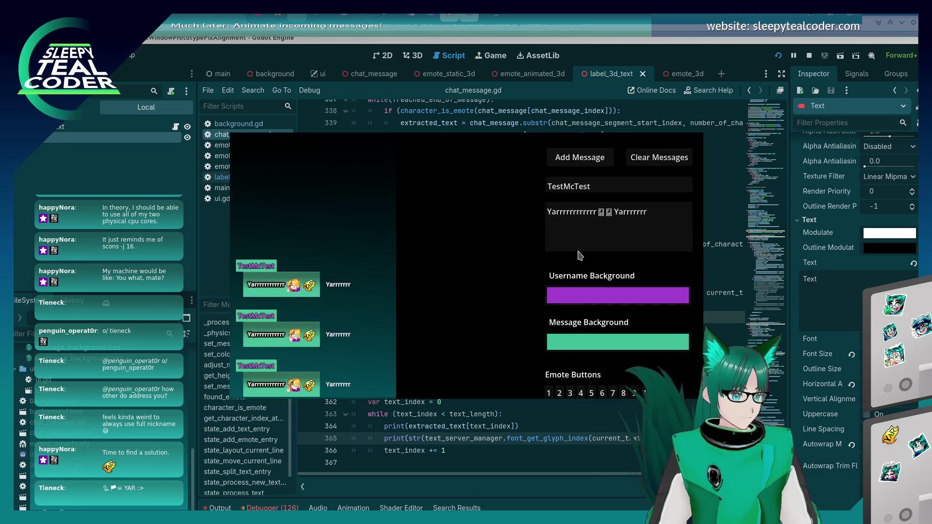
# Step: Add a test chat message in the game and review the run's Output
pyautogui.click(577, 158)
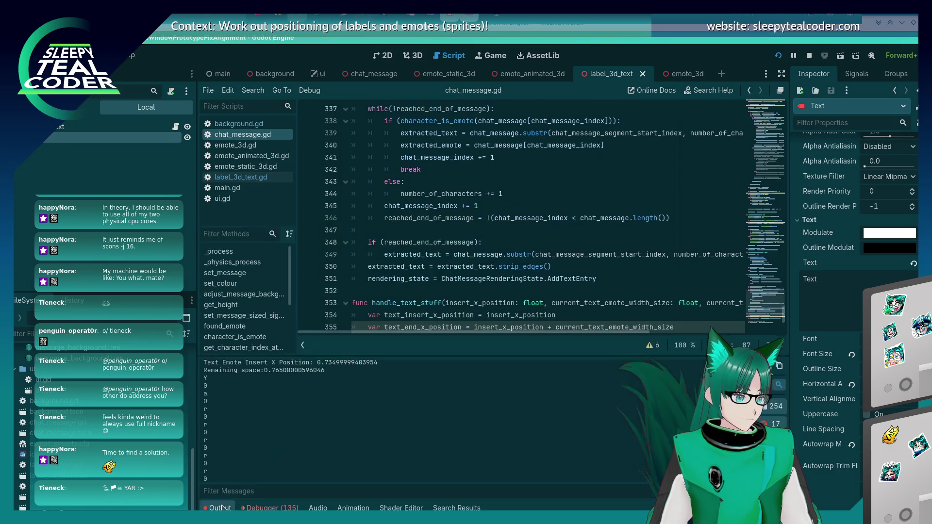
pyautogui.click(220, 508)
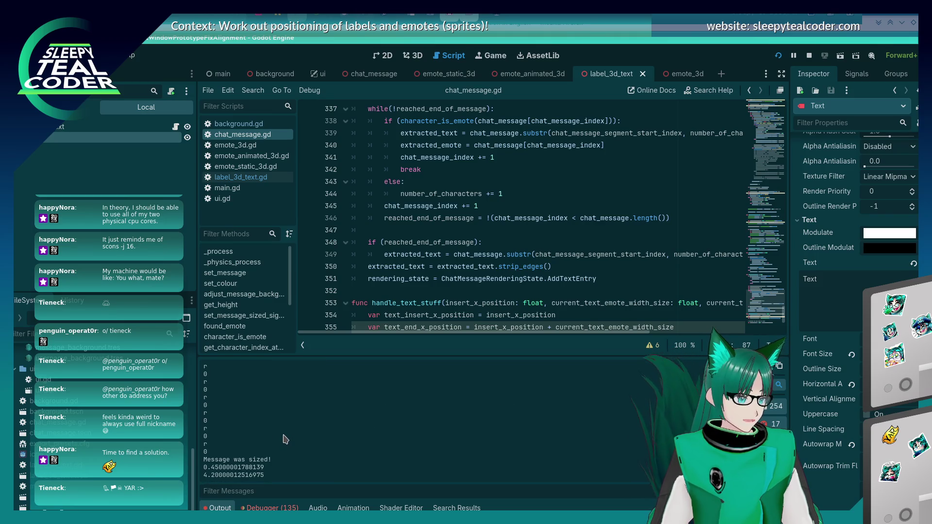
pyautogui.scroll(-4, 516, 279)
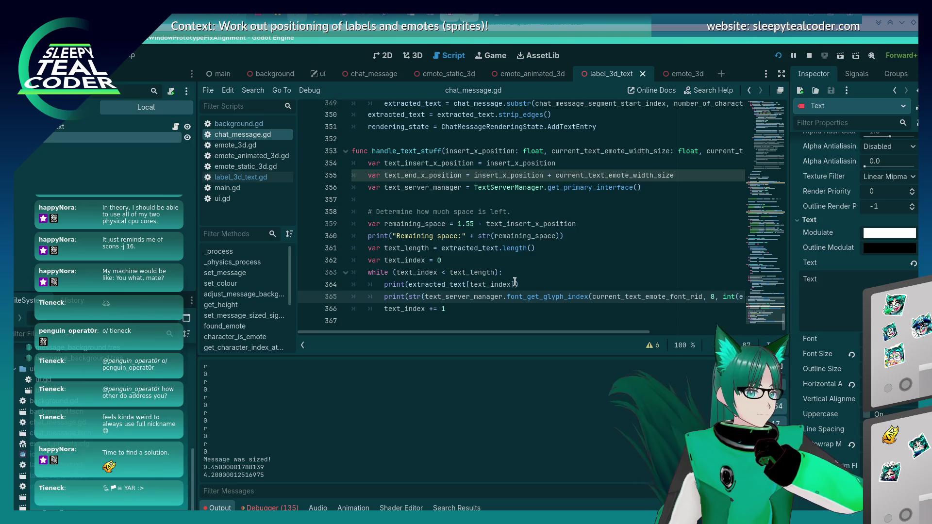
pyautogui.moveTo(507, 332); pyautogui.dragTo(662, 339)
pyautogui.hscroll(-5, 610, 303)
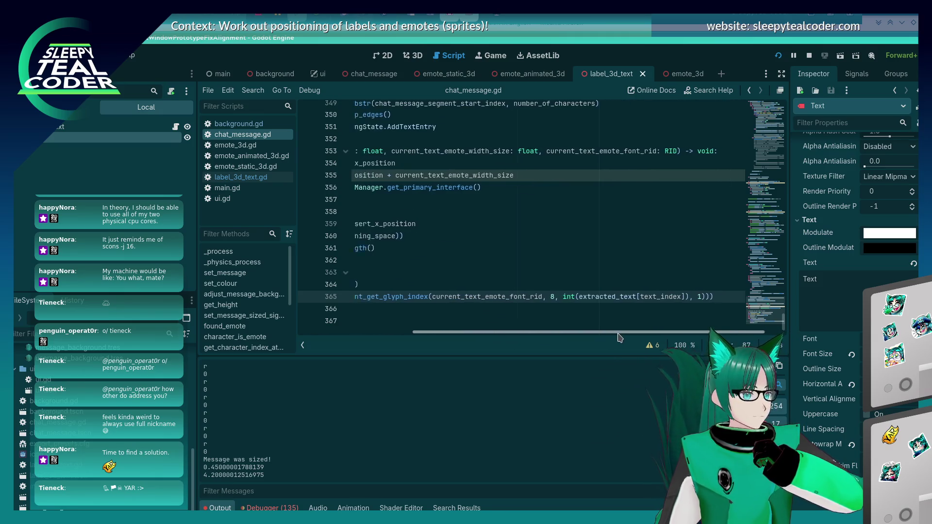
pyautogui.moveTo(669, 297)
pyautogui.mouseDown()
pyautogui.moveTo(728, 296)
pyautogui.moveTo(704, 296)
pyautogui.mouseUp()
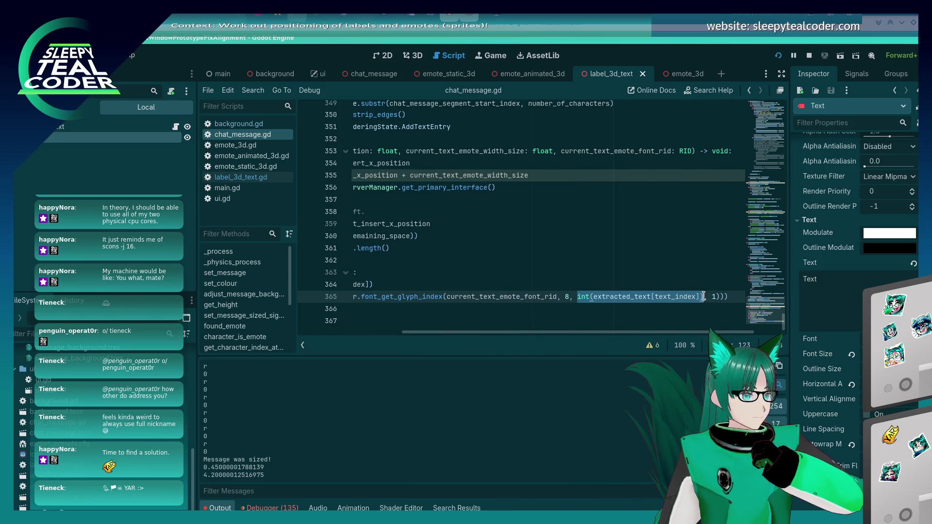
# Step: Insert print(str(int(extracted_text[text_index]))) after line 364 and add another test message
pyautogui.click(621, 286)
pyautogui.press('Return')
pyautogui.write('rint(str(int(extracted_text[text_index])))')
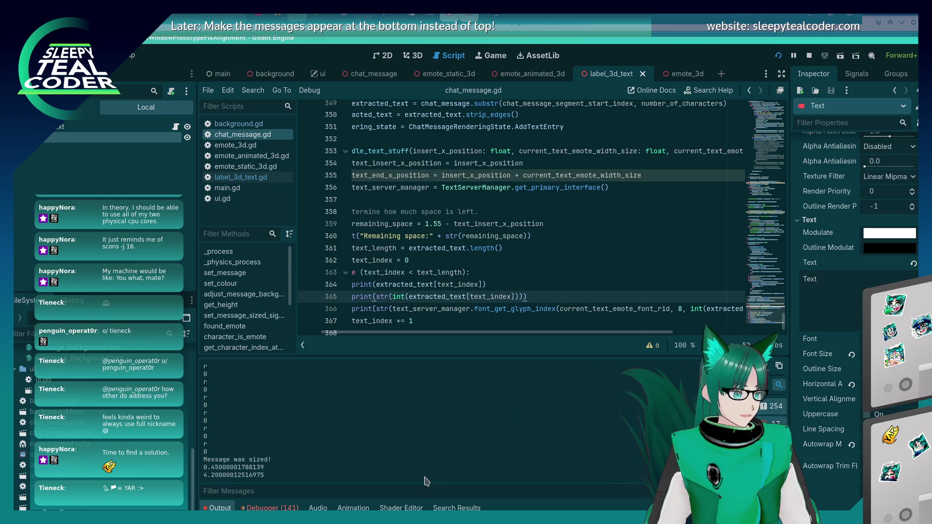
pyautogui.click(415, 489)
pyautogui.hotkey('alt', 'Tab')
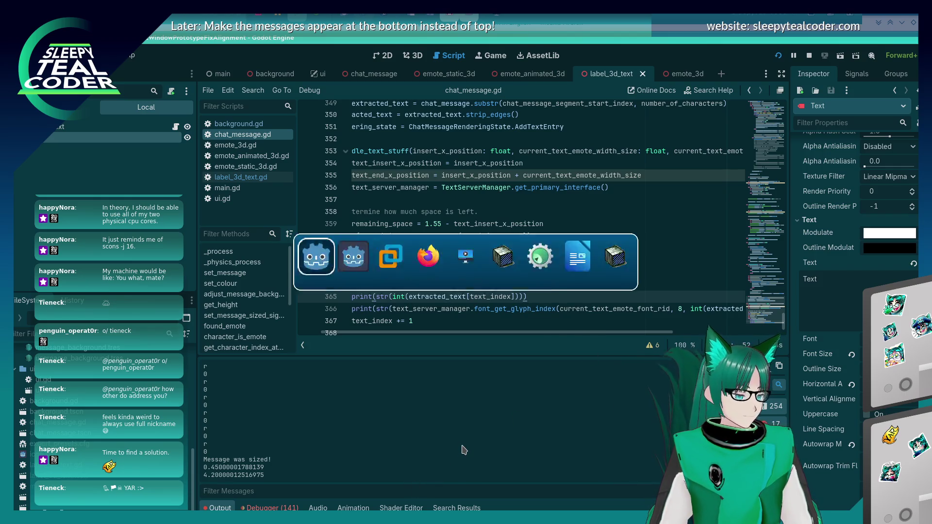
pyautogui.click(597, 161)
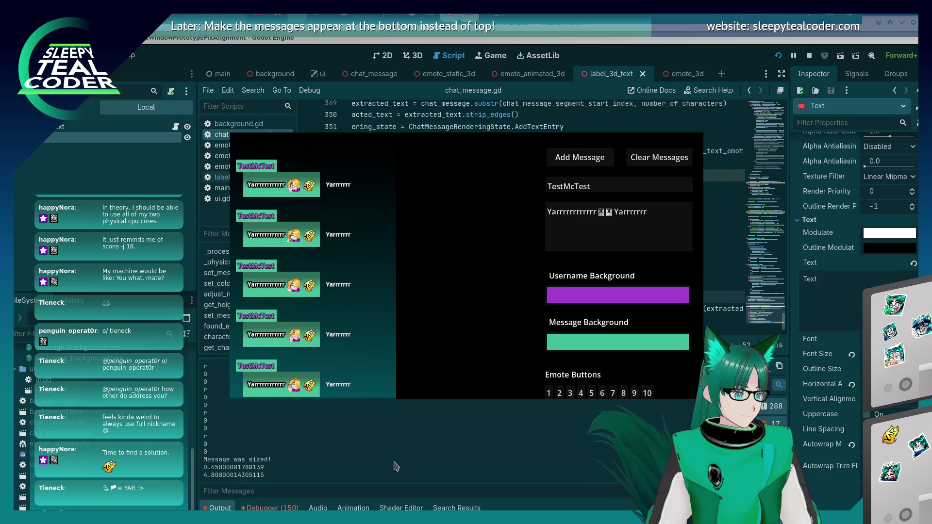
pyautogui.click(382, 460)
pyautogui.scroll(3, 298, 463)
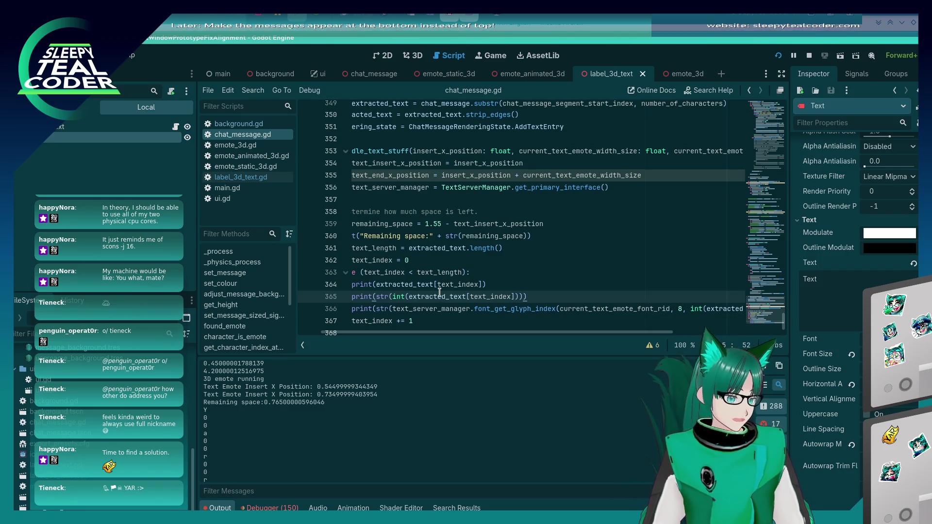
pyautogui.click(513, 295)
pyautogui.write('.get')
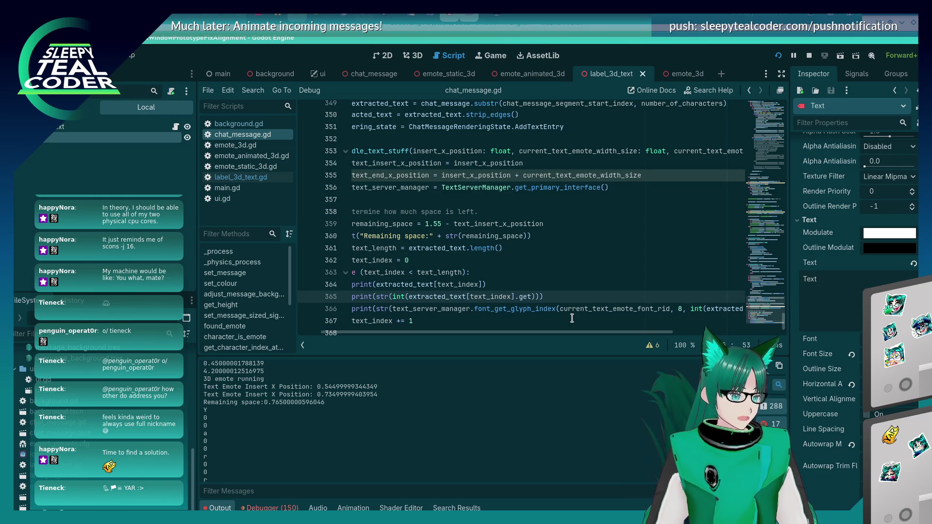
# Step: Wrap the line 364 print in str(), then run the game and add a test message
pyautogui.write('(st')
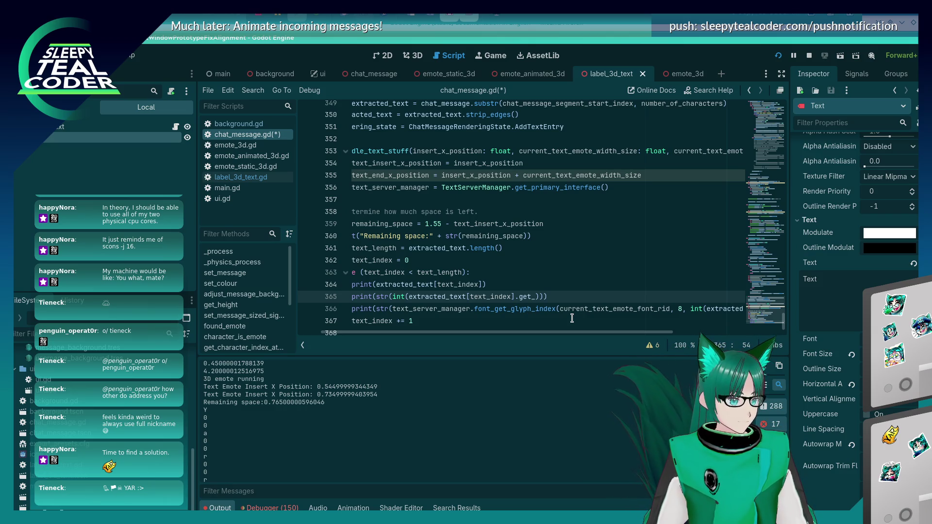
pyautogui.write('r(')
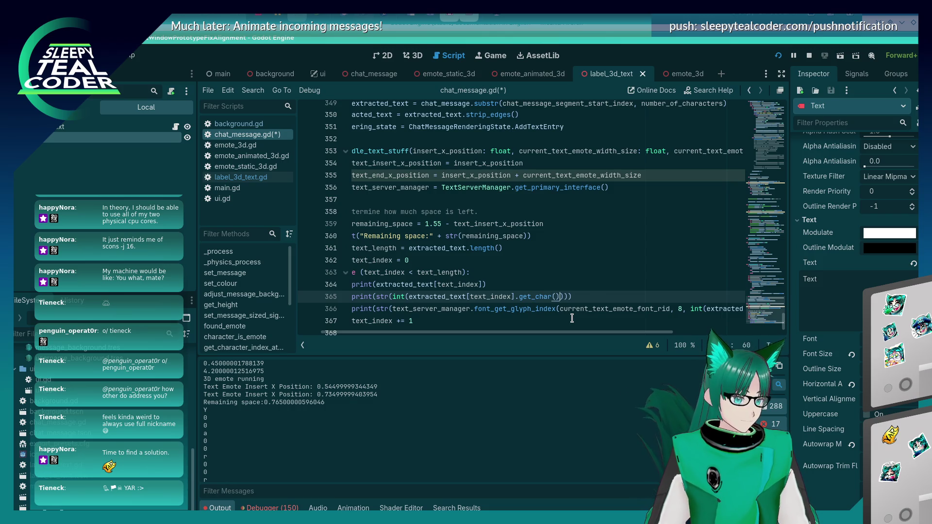
pyautogui.press('F5')
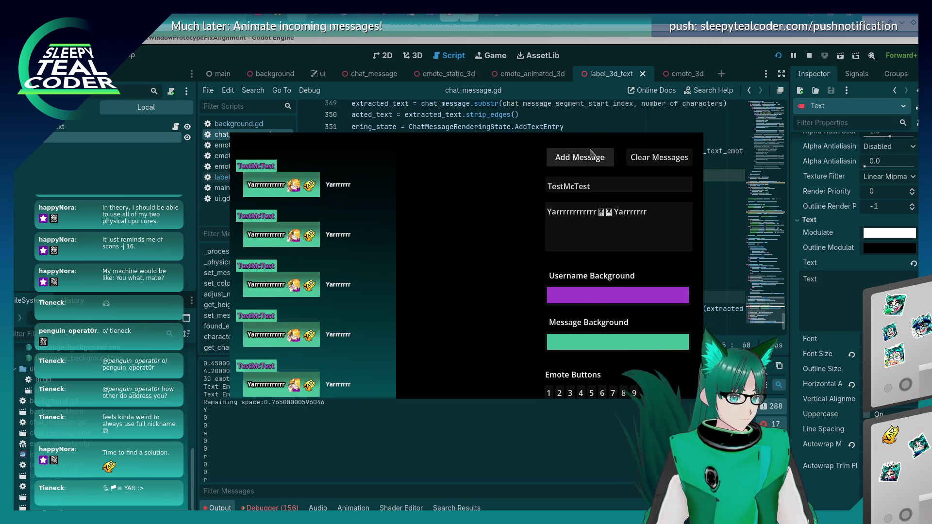
pyautogui.click(590, 154)
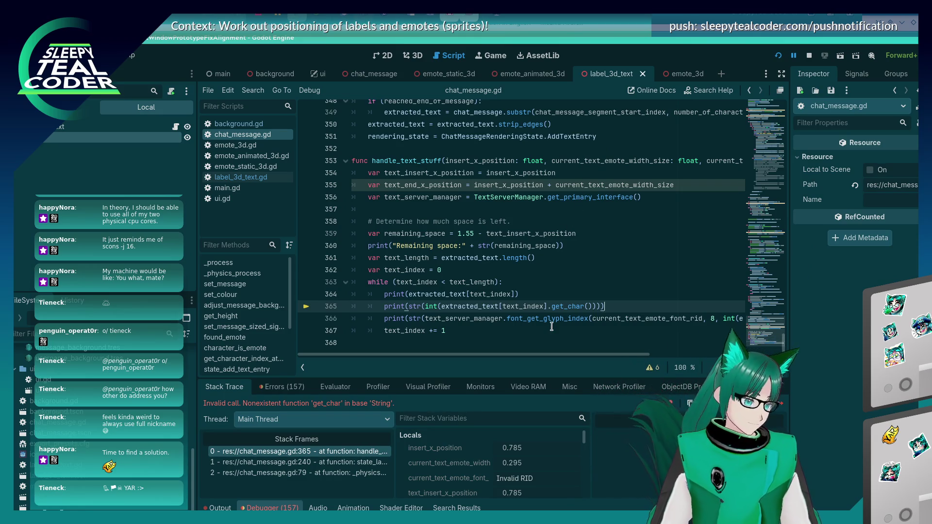
# Step: Delete the get_char debug print line and resume the paused game
pyautogui.hotkey('shift', 'Home')
pyautogui.hotkey('shift', 'Home')
pyautogui.press('BackSpace')
pyautogui.press('BackSpace')
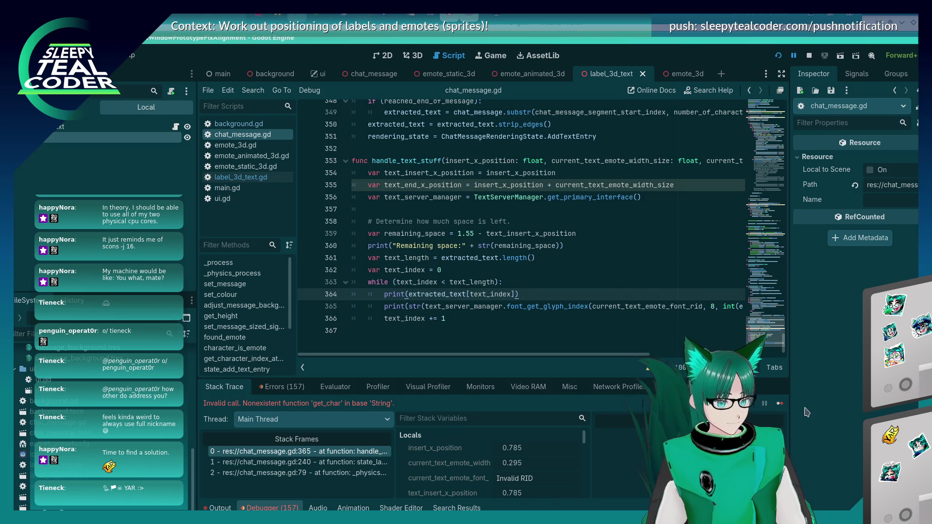
pyautogui.click(778, 403)
pyautogui.click(473, 449)
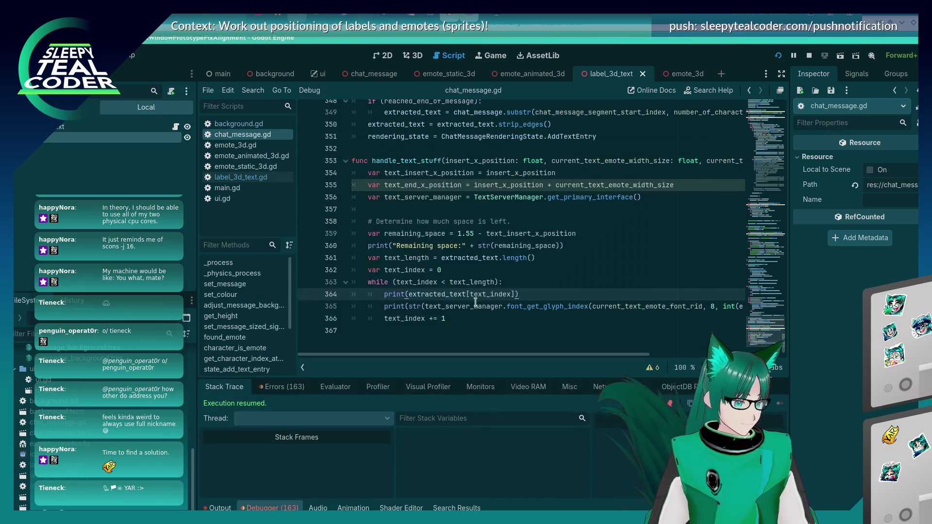
# Step: Try wrapping line 364 in char(), hit the String-to-int error, and revert to print(extracted_text[text_index])
pyautogui.click(408, 295)
pyautogui.write('cha')
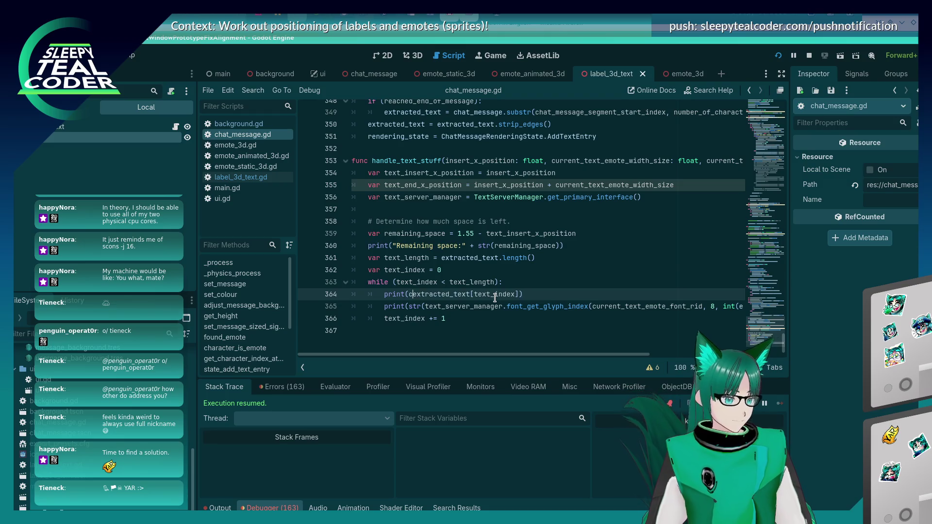
pyautogui.write('r(')
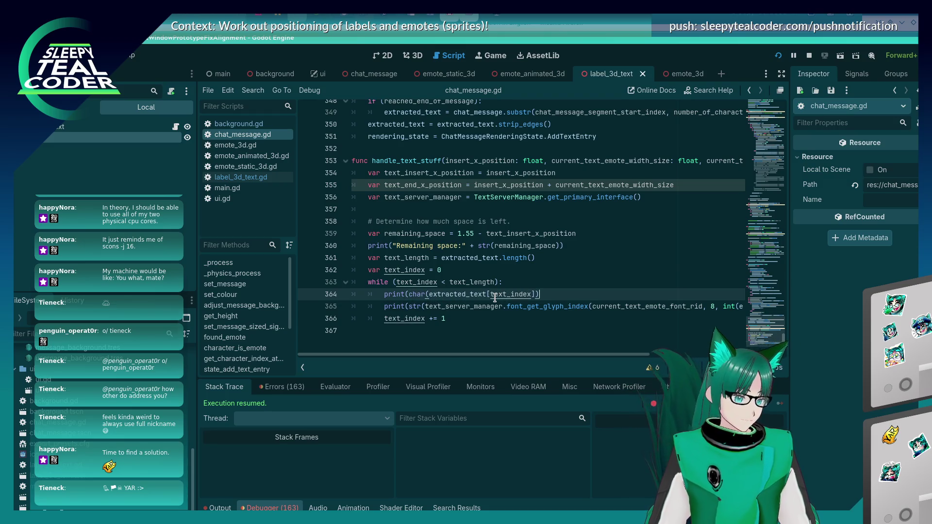
pyautogui.press('F5')
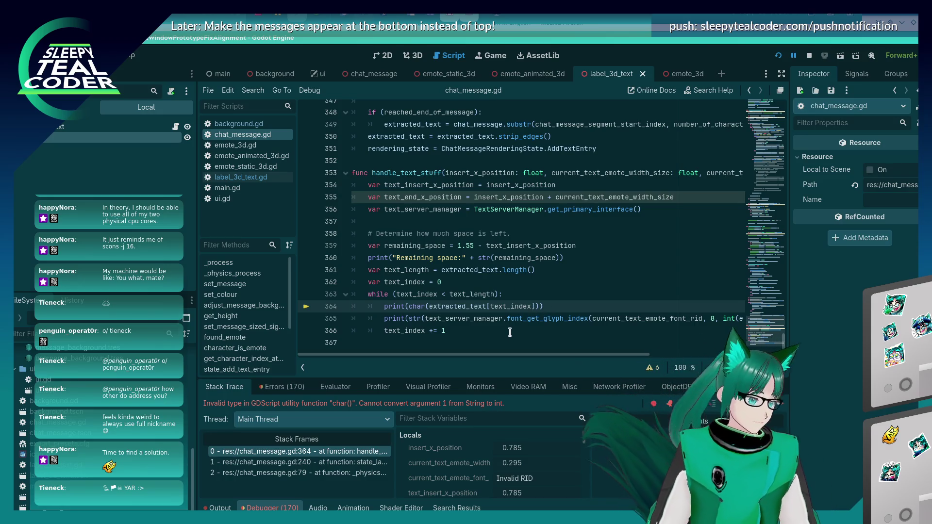
pyautogui.click(531, 306)
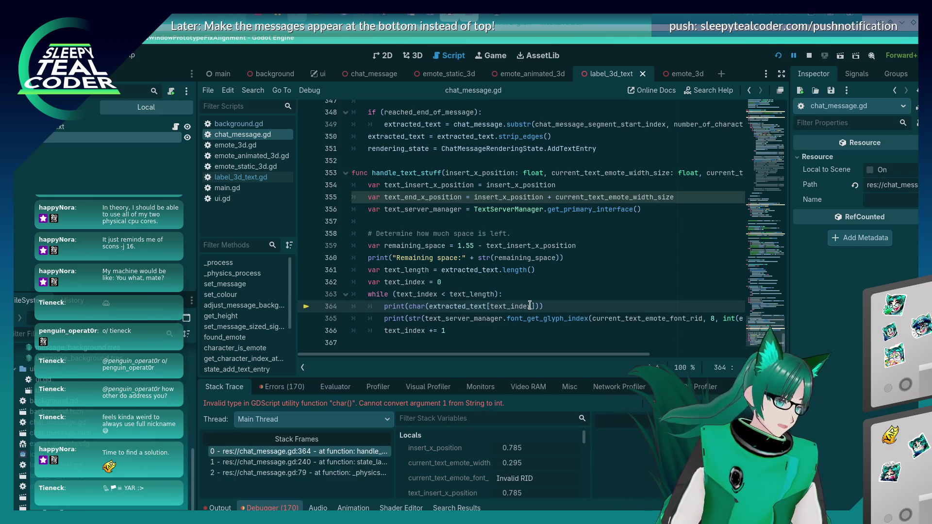
pyautogui.hotkey('ctrl', 'z')
pyautogui.hotkey('ctrl', 'z')
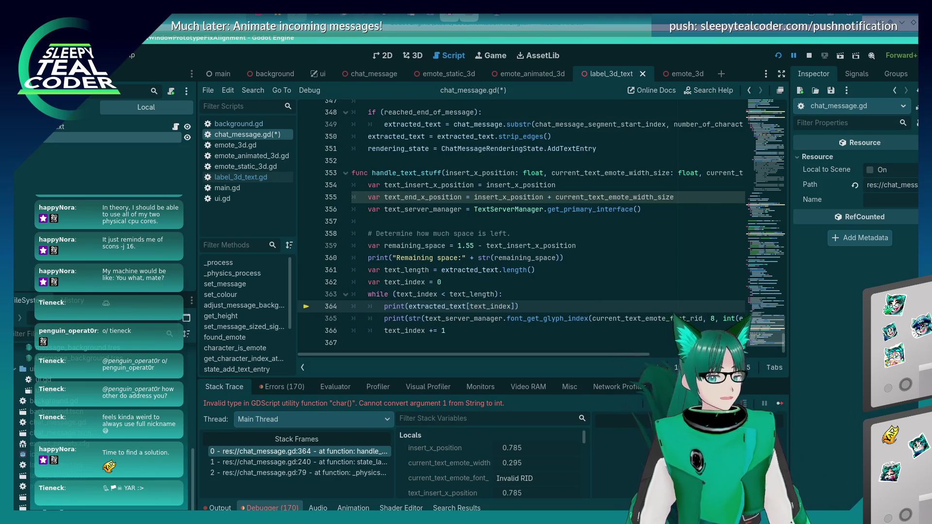
# Step: Resume the paused game and clear all its chat messages
pyautogui.click(780, 403)
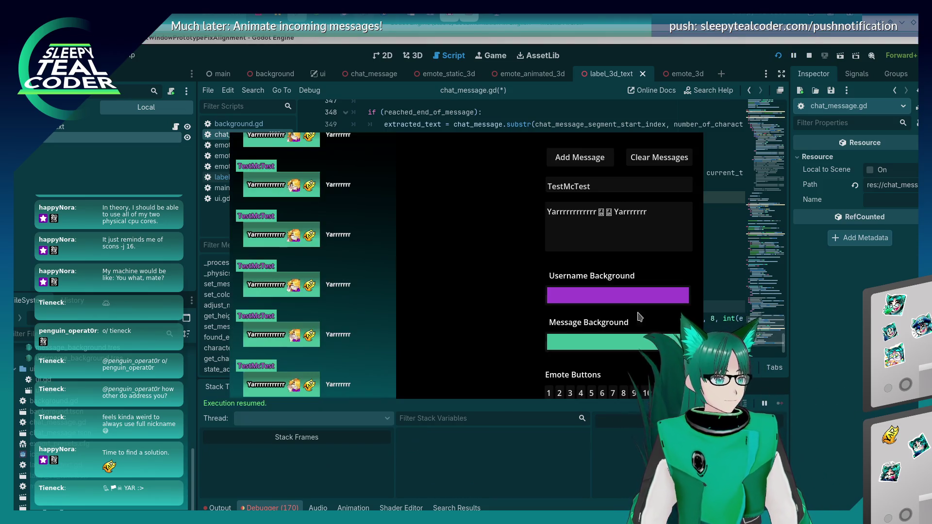
pyautogui.click(659, 157)
pyautogui.click(588, 160)
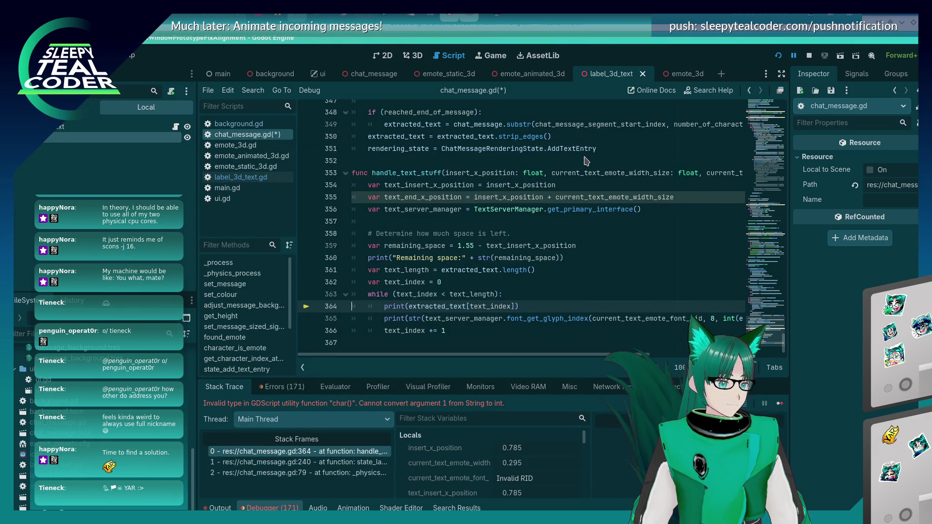
pyautogui.click(776, 401)
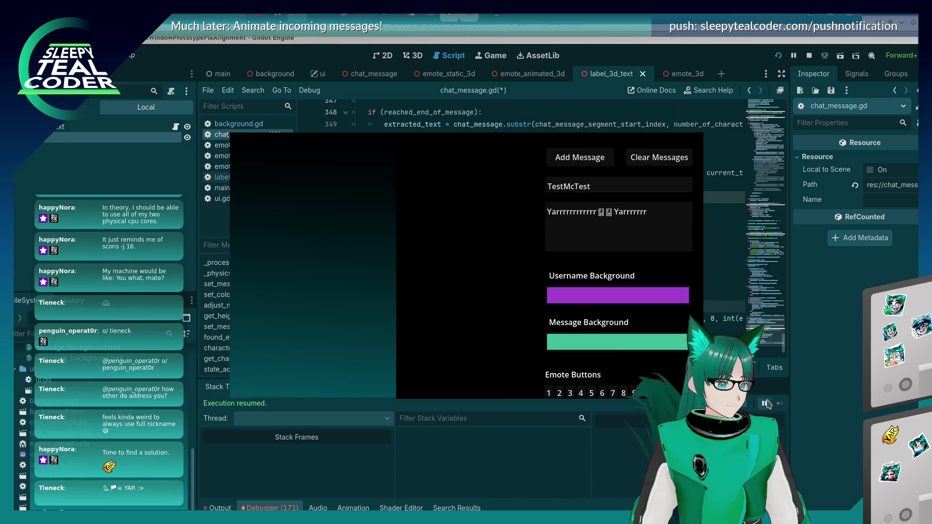
# Step: Save the edited script with Ctrl+S and add a test chat message in the game
pyautogui.hotkey('alt', 'Tab')
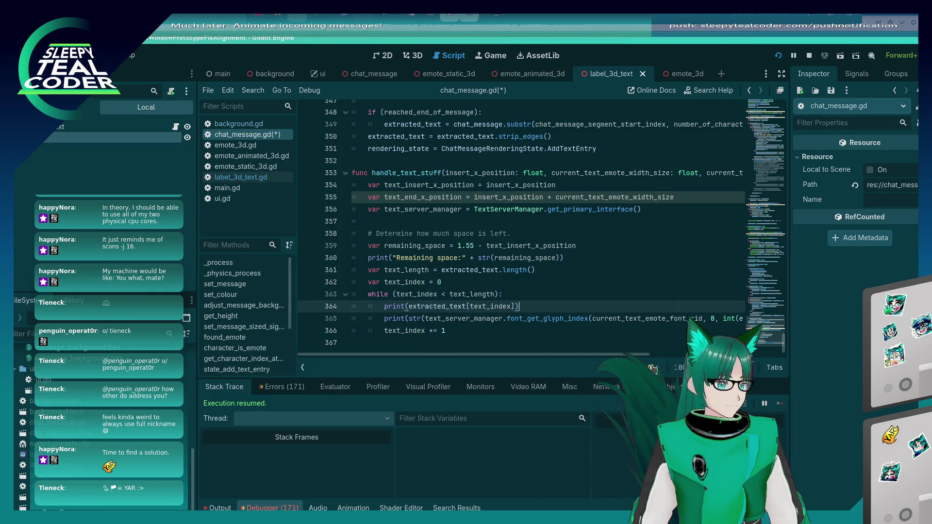
pyautogui.hotkey('ctrl', 's')
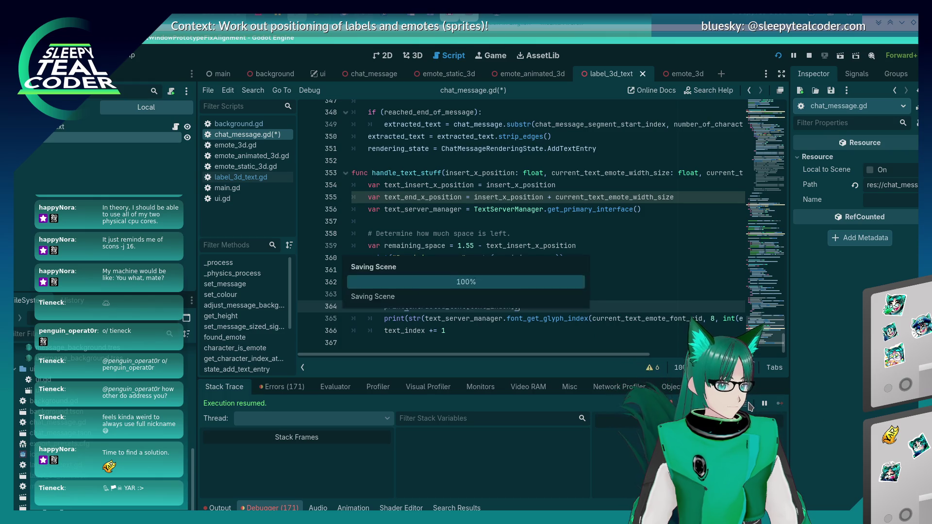
pyautogui.hotkey('alt', 'Tab')
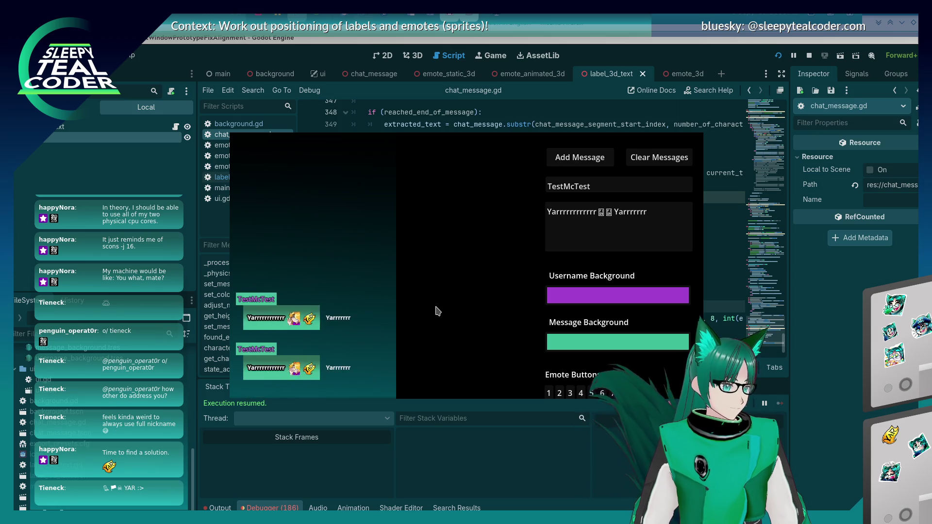
pyautogui.click(577, 157)
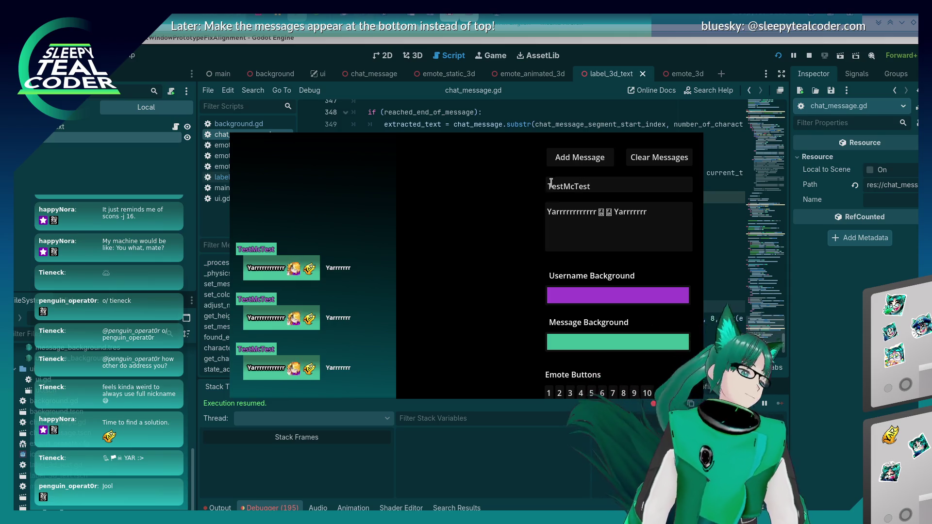
# Step: Check the Output log, which shows each message character followed by glyph index 0
pyautogui.click(710, 296)
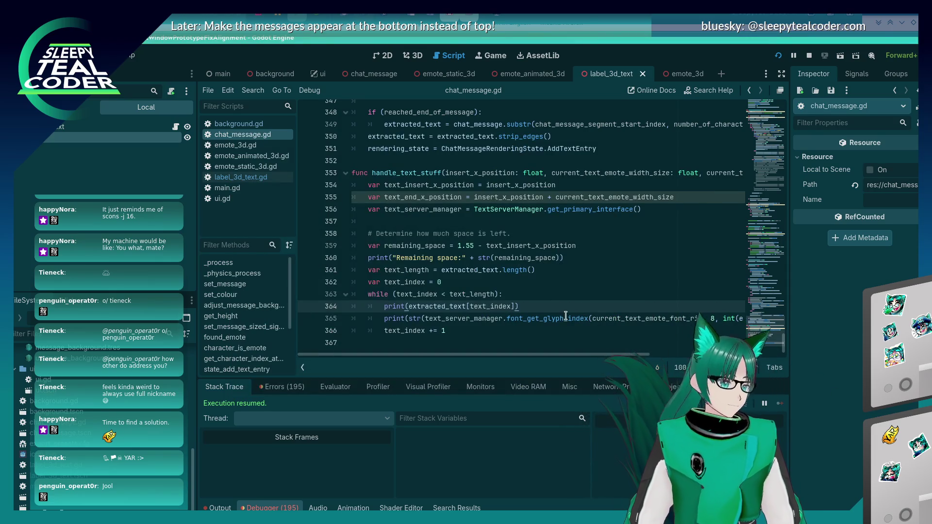
pyautogui.click(218, 508)
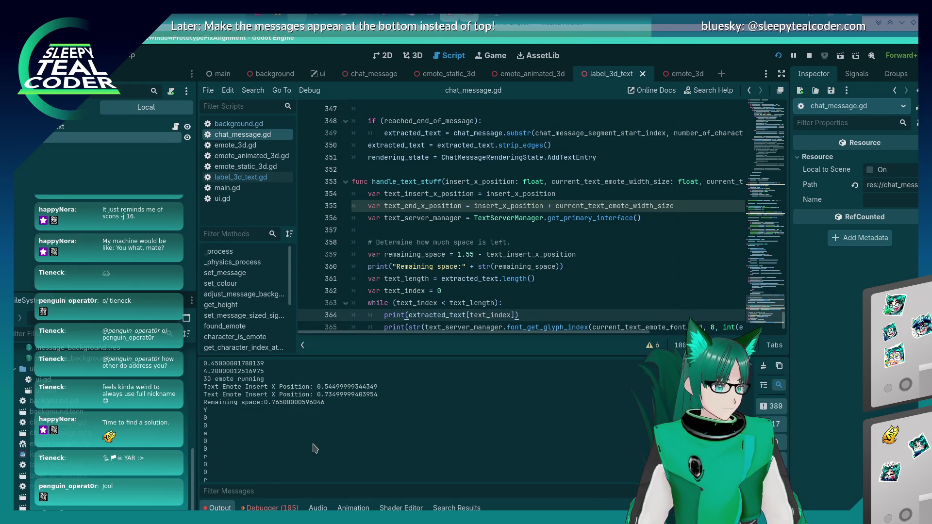
pyautogui.scroll(2, 523, 465)
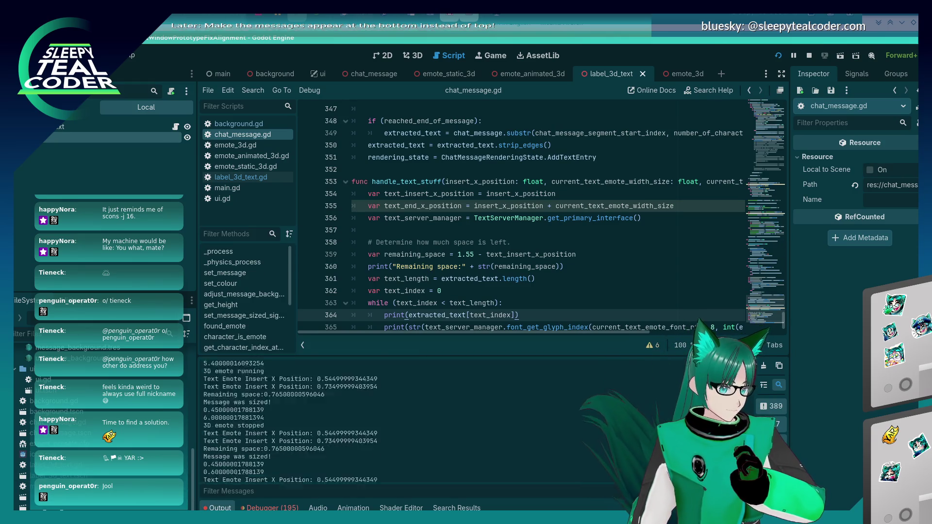
pyautogui.scroll(1, 523, 464)
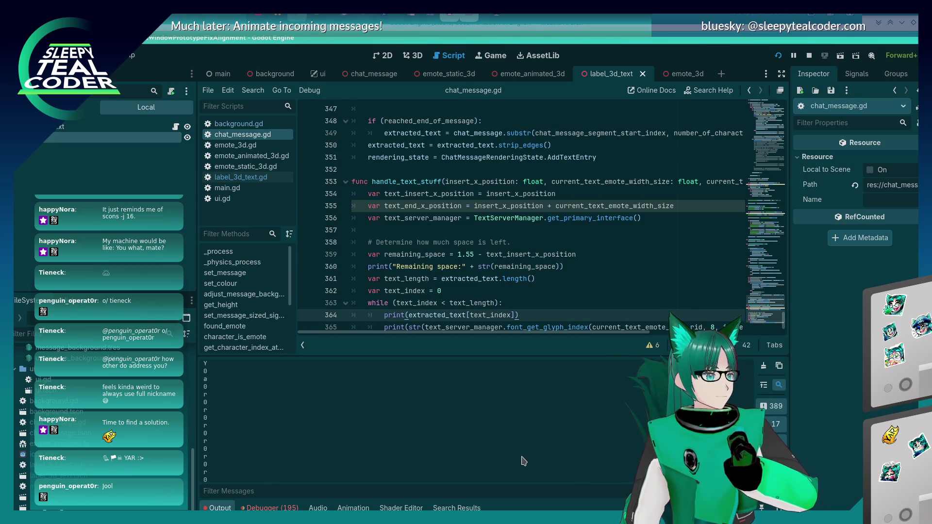
# Step: Bring the On screen notes.odt document in LibreOffice Writer to the front
pyautogui.hotkey('alt', 'Tab')
pyautogui.hotkey('alt', 'Tab')
pyautogui.hotkey('alt', 'Tab')
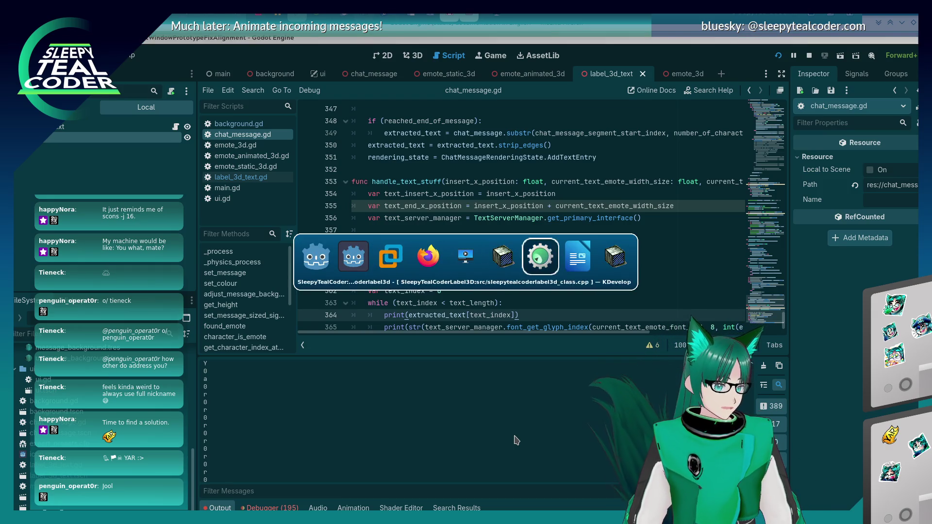
pyautogui.hotkey('alt', 'Tab')
pyautogui.scroll(-3, 456, 250)
pyautogui.scroll(2, 456, 249)
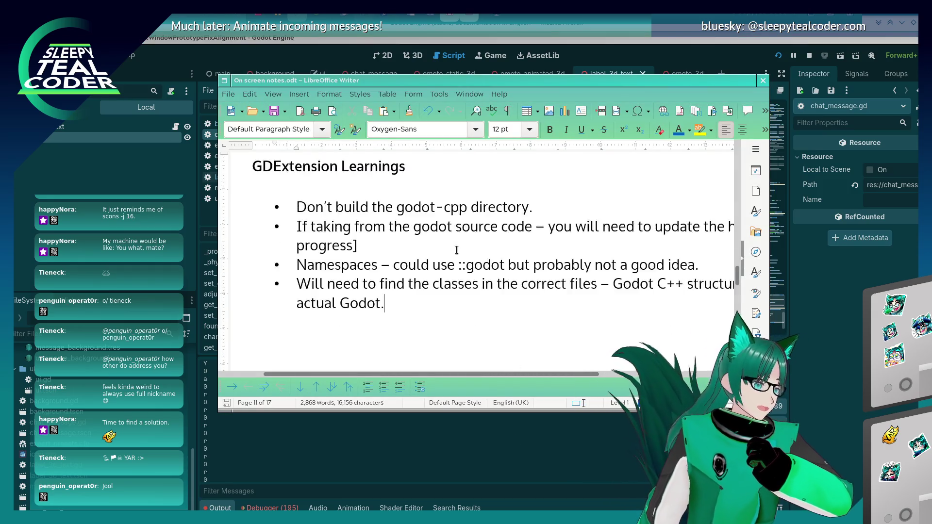
# Step: Finish the Label3D-via-GDExtension bullet so it ends 'with what I actually require.'
pyautogui.click(552, 211)
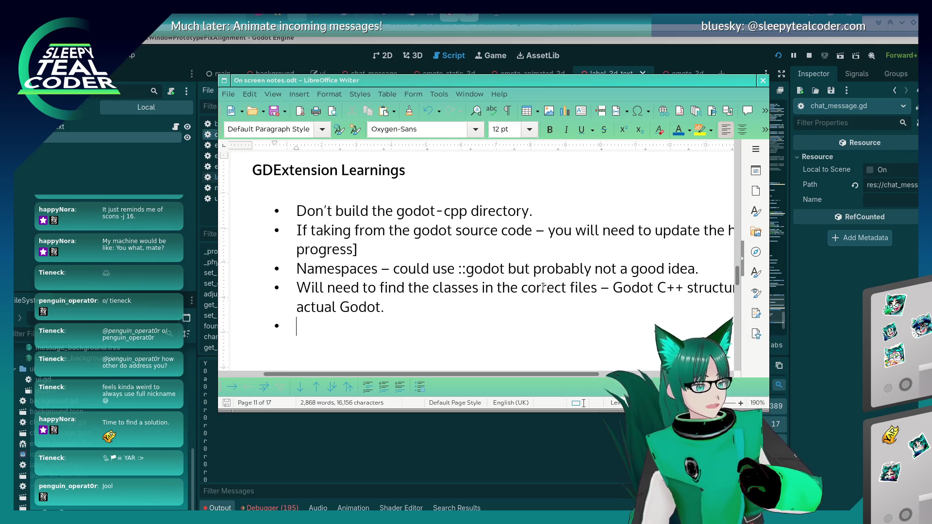
pyautogui.write('Adaptin')
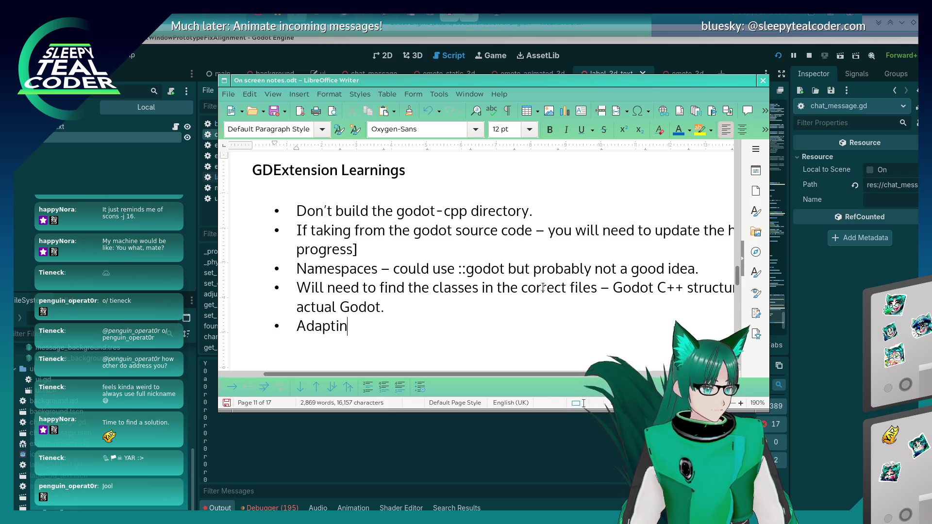
pyautogui.write('g 3D L')
pyautogui.press('BackSpace')
pyautogui.press('BackSpace')
pyautogui.press('BackSpace')
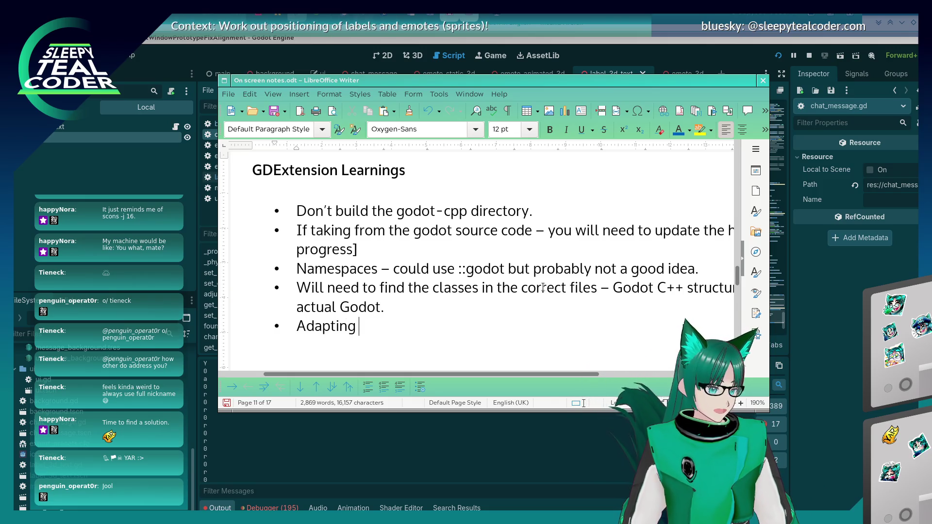
pyautogui.write('Label3D into ')
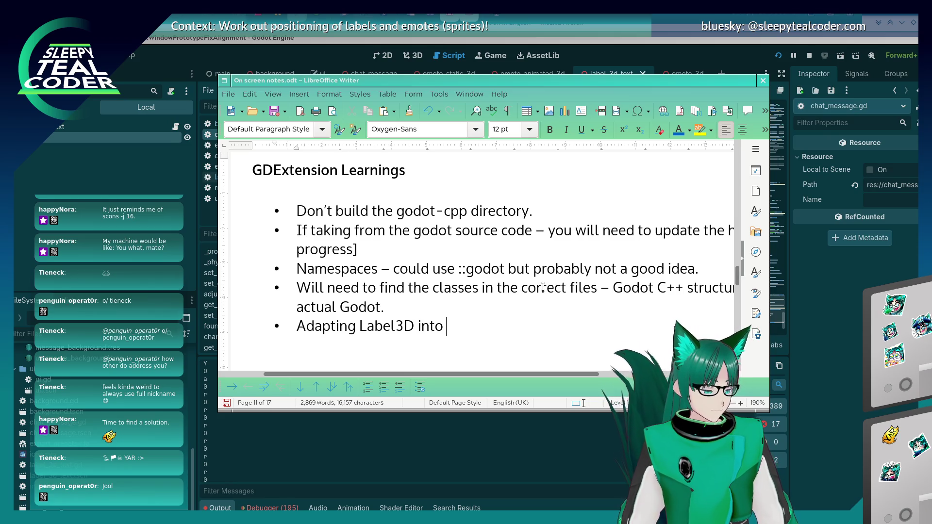
pyautogui.write('a')
pyautogui.write('via a GD')
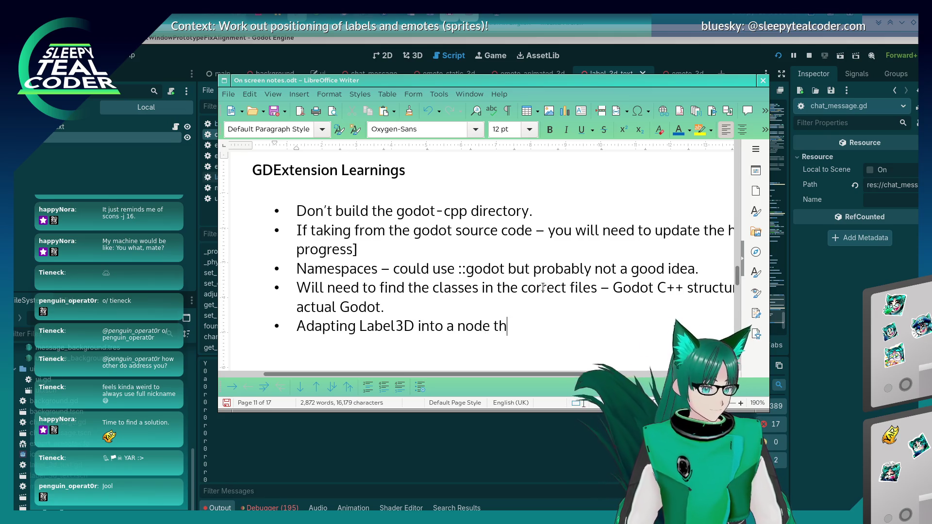
pyautogui.write('e')
pyautogui.press('BackSpace')
pyautogui.press('BackSpace')
pyautogui.write('DExt')
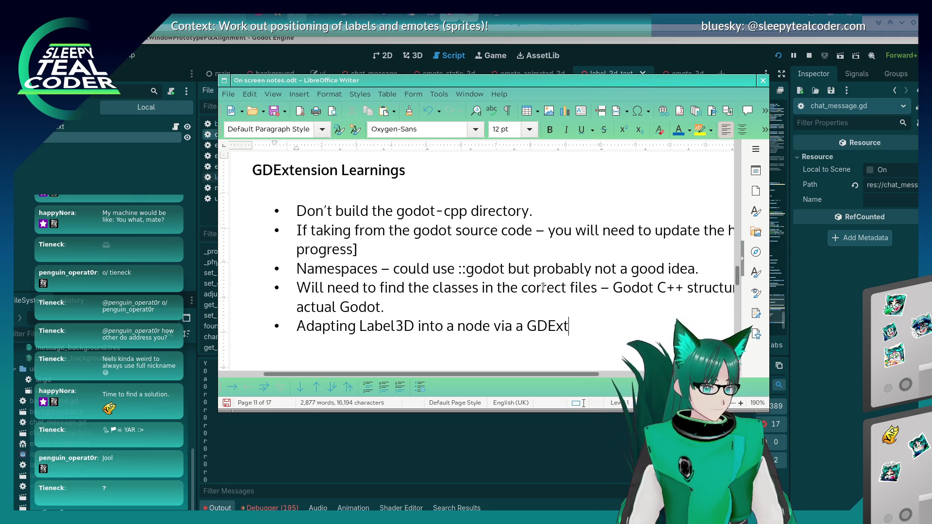
pyautogui.write('ension is a')
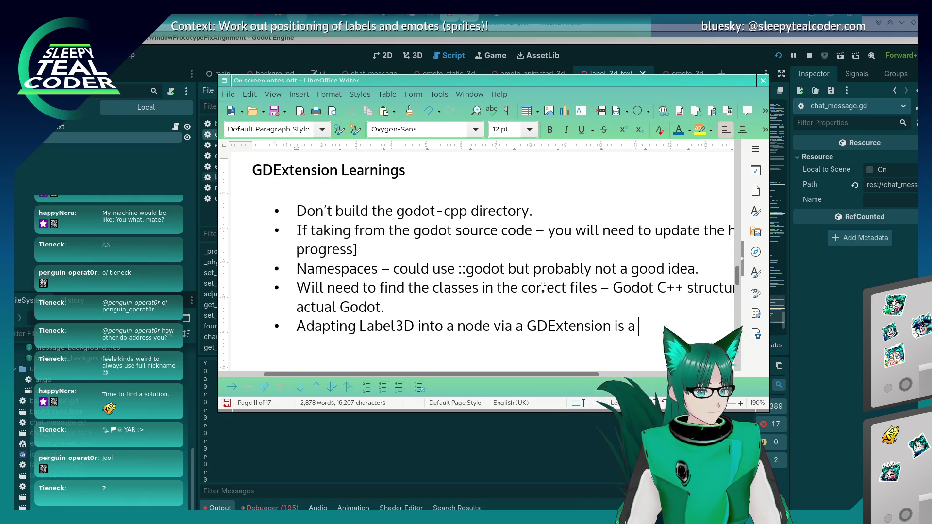
pyautogui.write(' problem - maybe ')
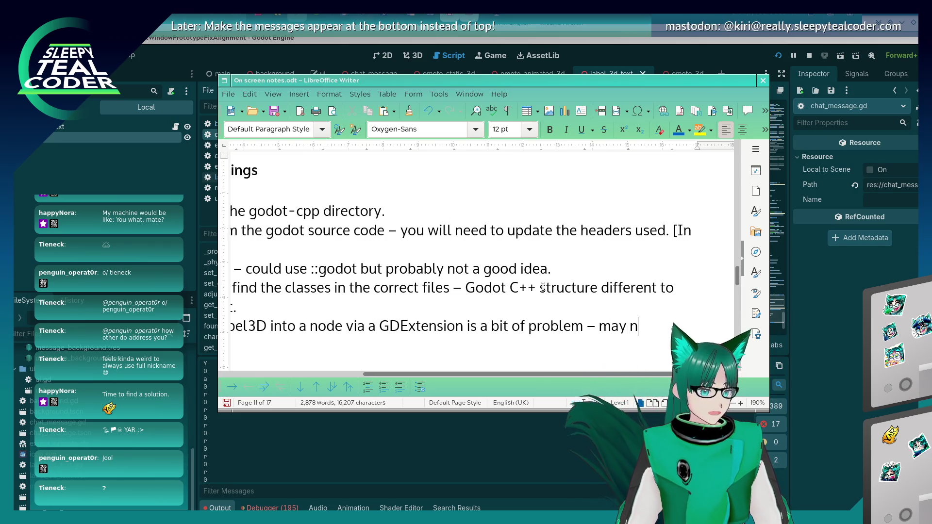
pyautogui.write('eate ')
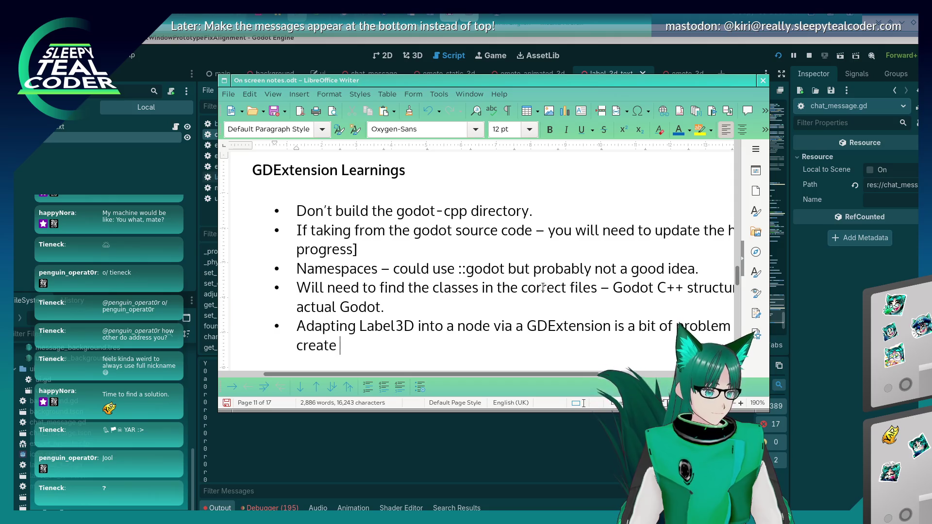
pyautogui.write('a new fre')
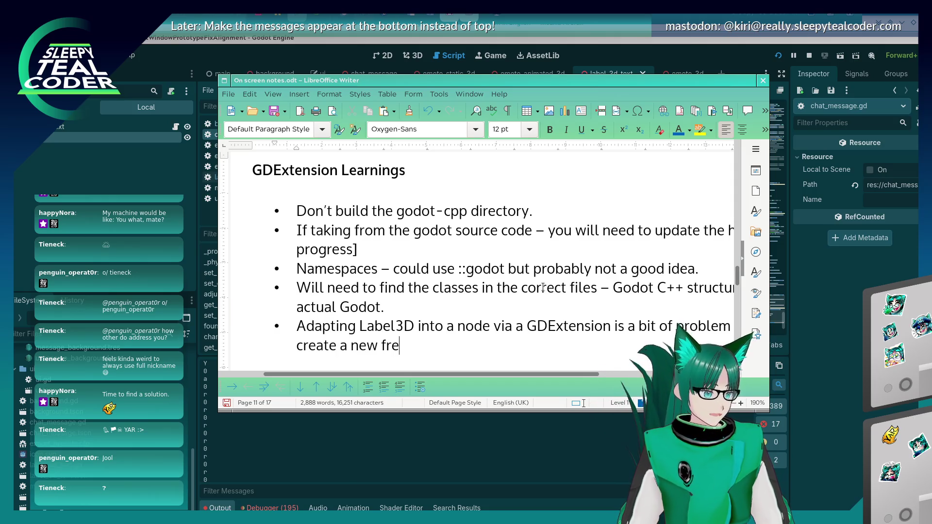
pyautogui.write('sh GDExtension which')
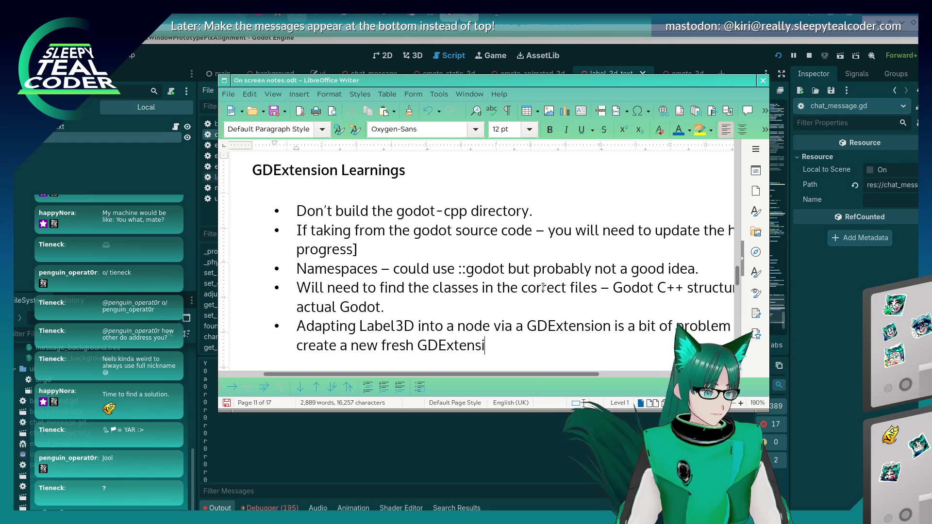
pyautogui.press('BackSpace')
pyautogui.press('BackSpace')
pyautogui.press('BackSpace')
pyautogui.write('it')
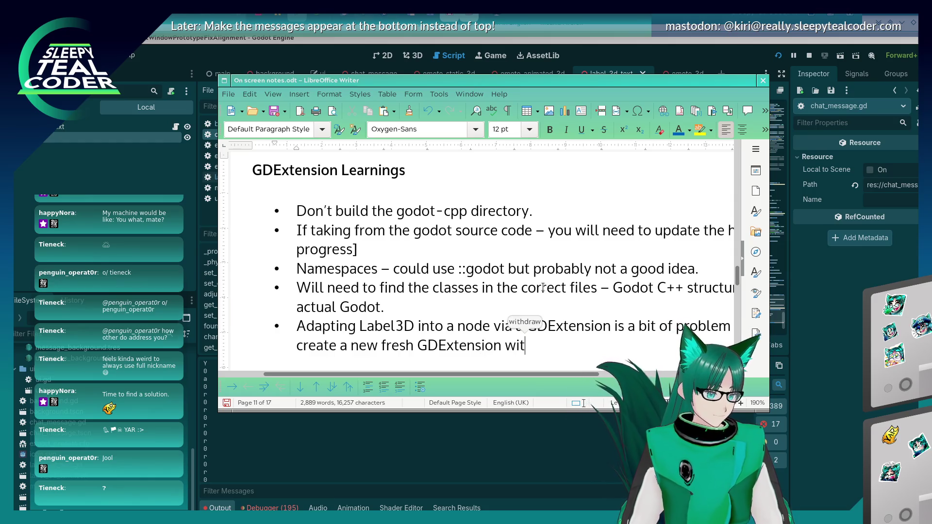
pyautogui.write('h what I actually requi')
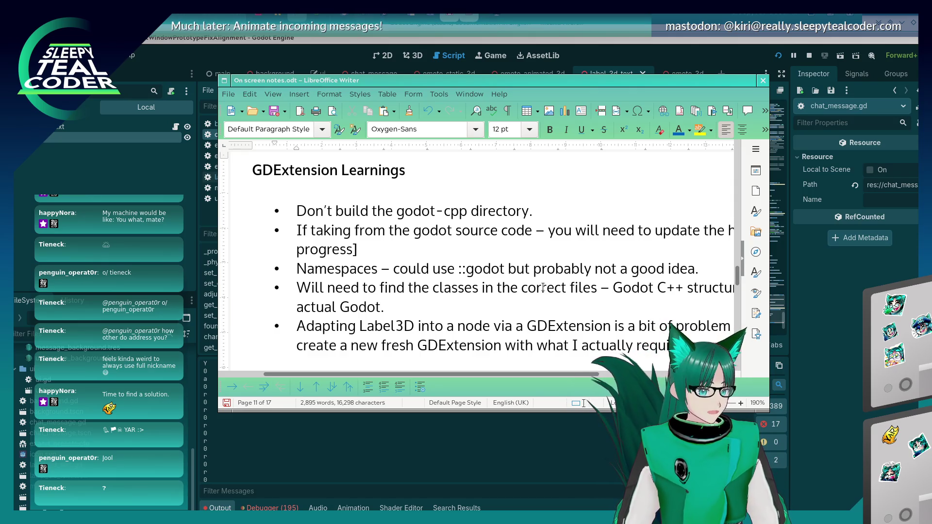
pyautogui.press('Return')
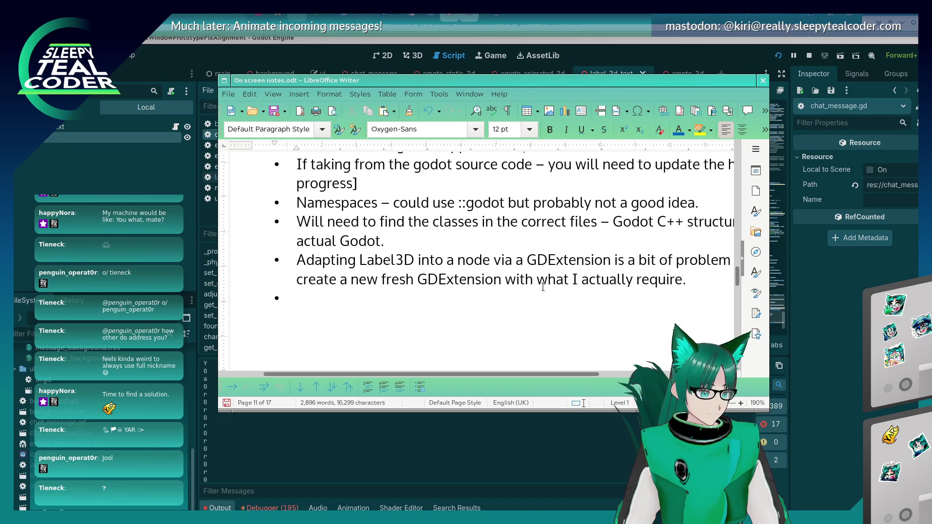
# Step: Add a bullet: 'Note the mixture of 0.0, 0.0f and 0.f in the Label3D header file.'
pyautogui.write('Note the mix')
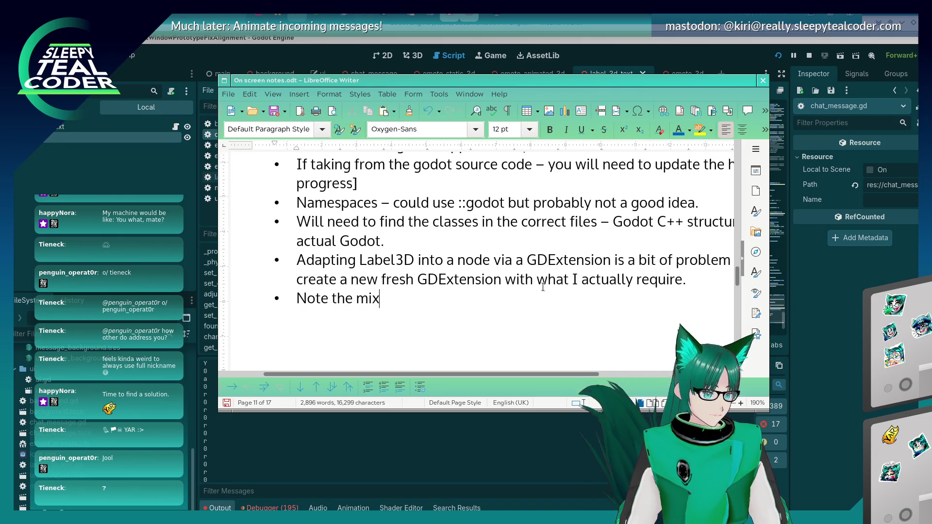
pyautogui.write('ture of 0.0, ')
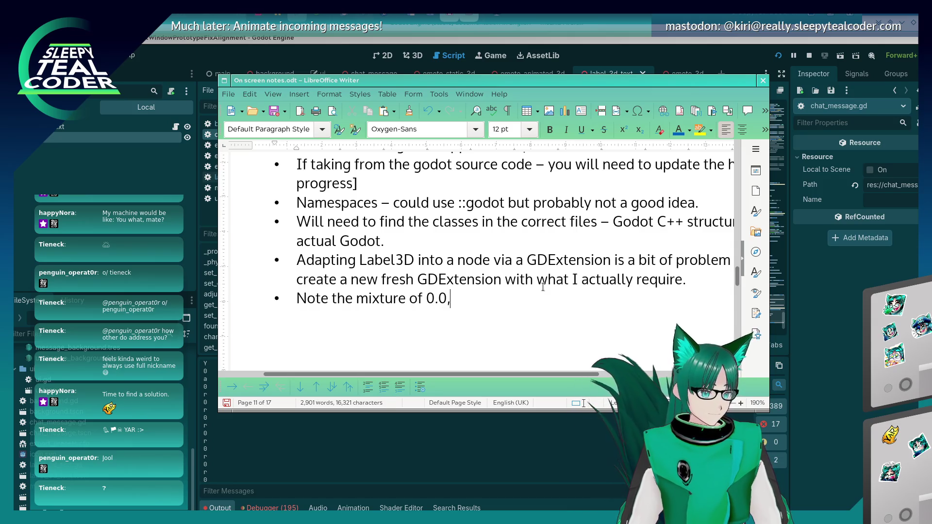
pyautogui.write('0.0f and 0.')
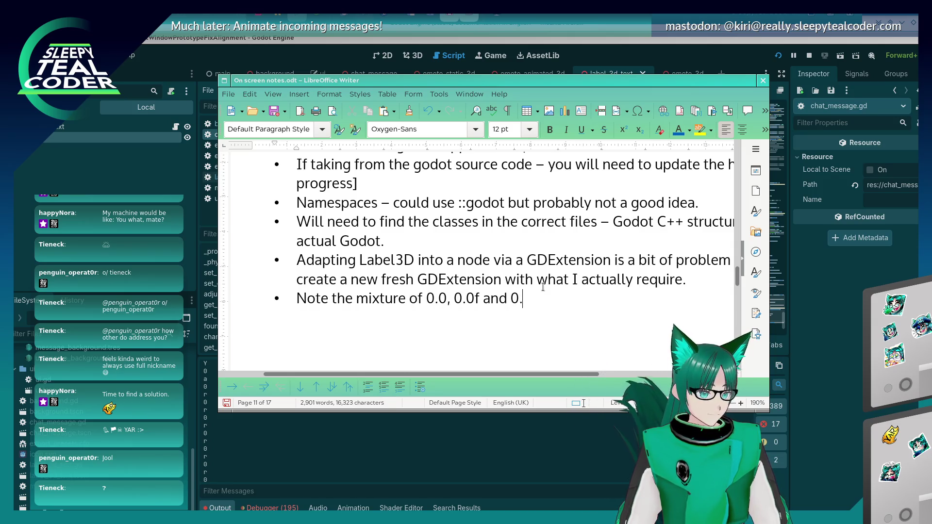
pyautogui.write('f in the head')
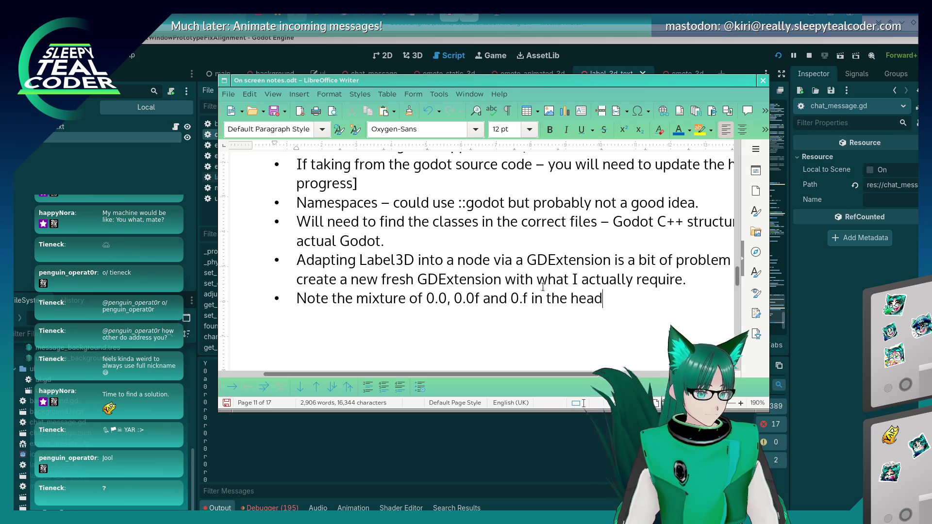
pyautogui.press('BackSpace')
pyautogui.press('BackSpace')
pyautogui.press('BackSpace')
pyautogui.press('BackSpace')
pyautogui.write('L')
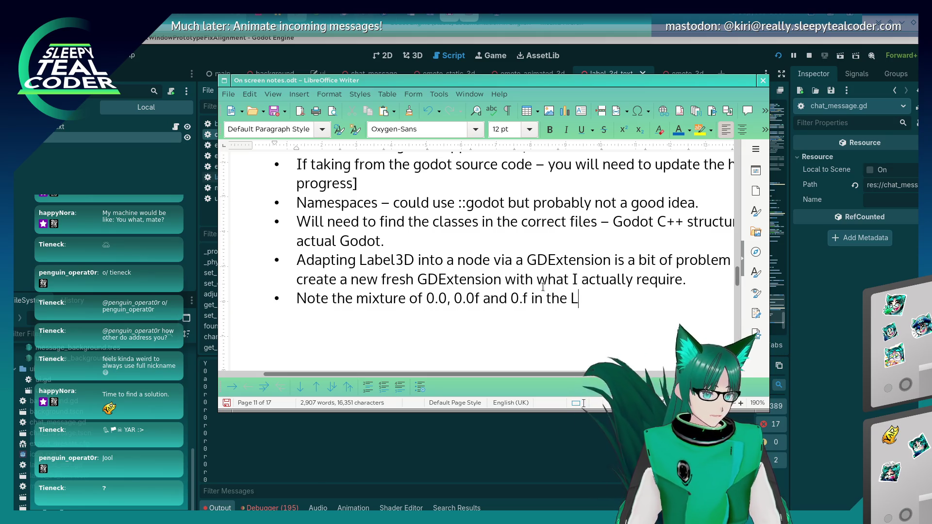
pyautogui.write('abel3D hea')
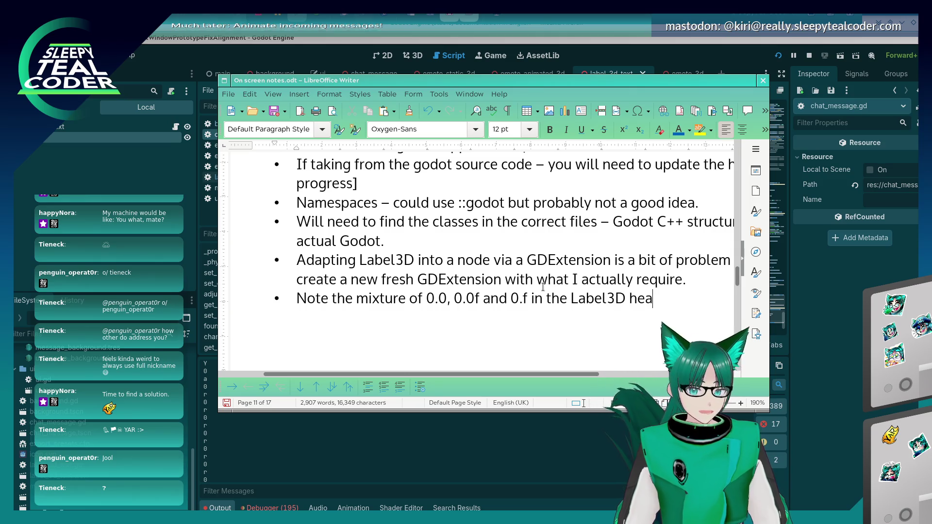
pyautogui.write('der file.')
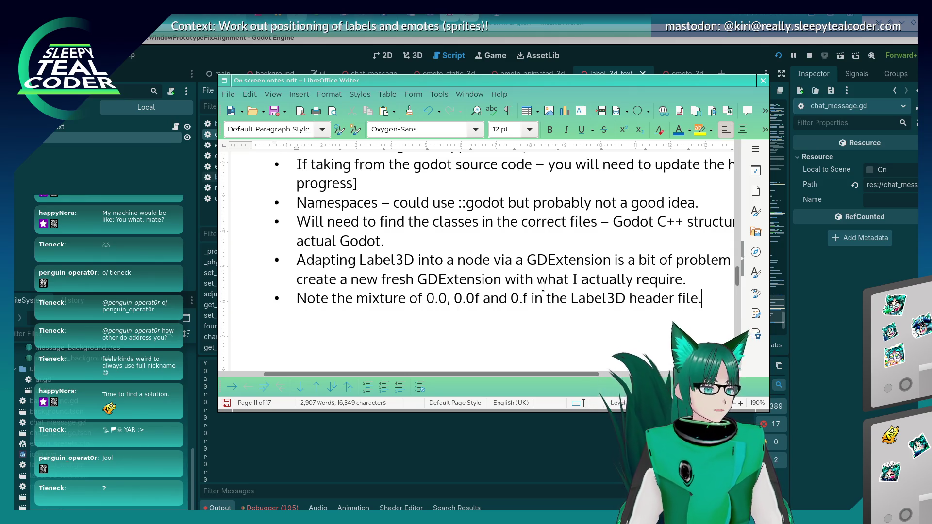
pyautogui.press('Return')
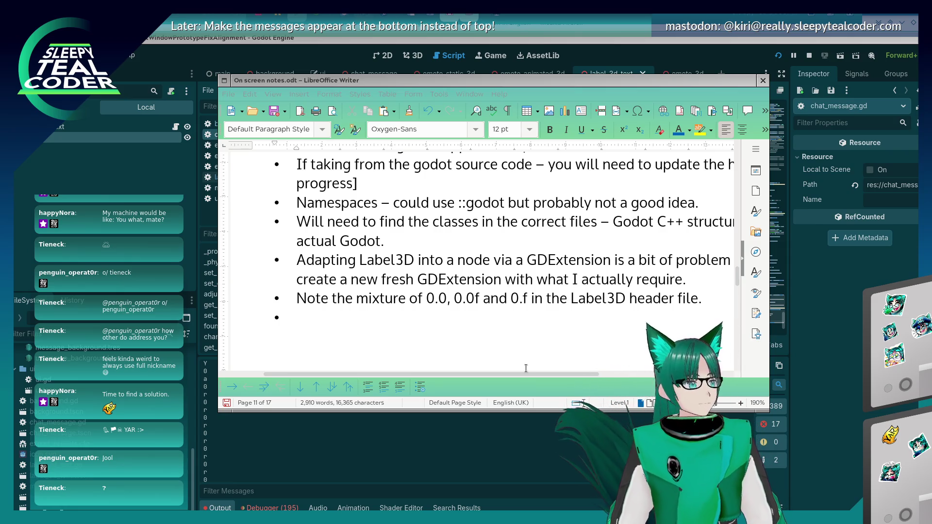
# Step: Remove the bullet from the empty line below the Label3D header-file note
pyautogui.click(618, 322)
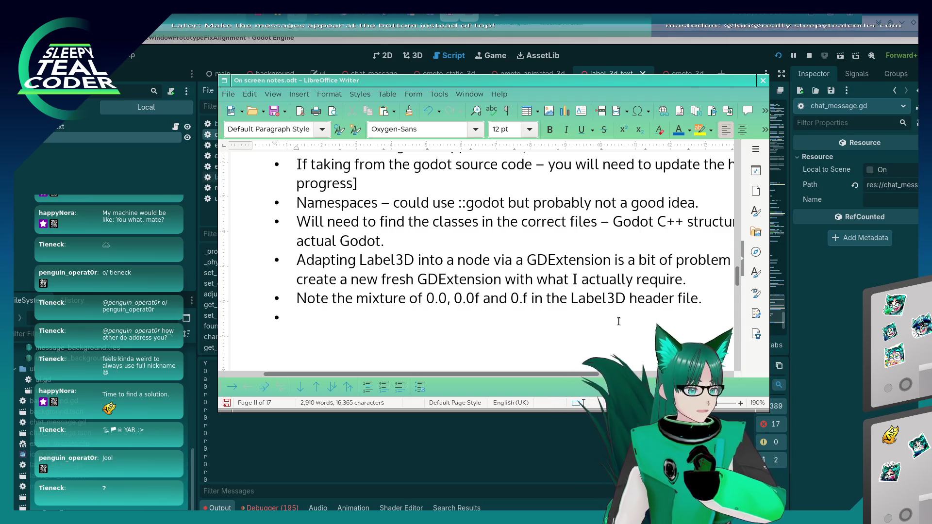
pyautogui.press('BackSpace')
pyautogui.press('BackSpace')
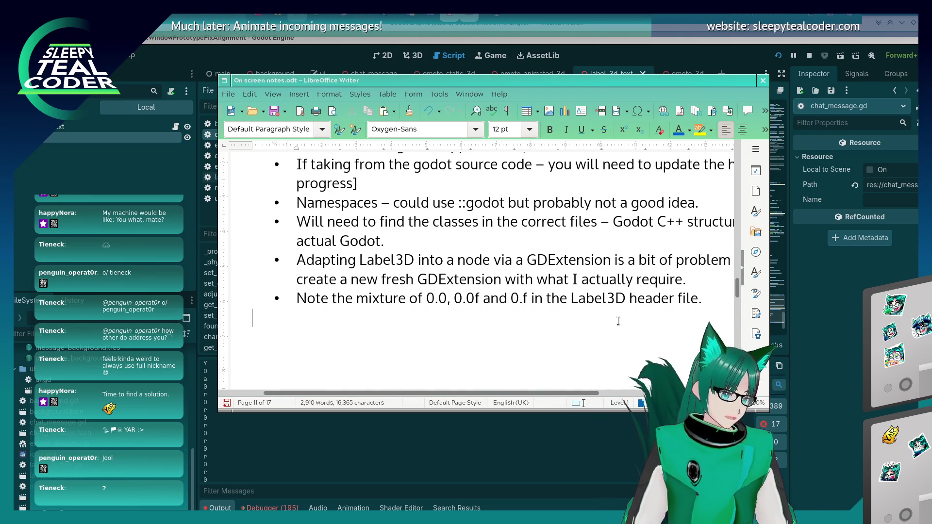
# Step: Start a new top-level bullet on page 9 after the 'Not implemented this yet.' note
pyautogui.scroll(10, 437, 214)
pyautogui.scroll(10, 400, 287)
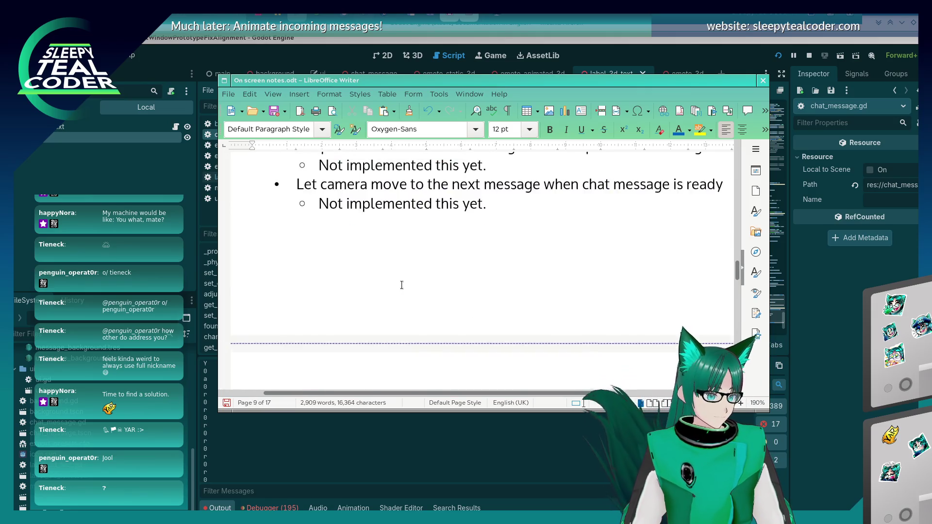
pyautogui.scroll(-1, 536, 258)
pyautogui.click(537, 257)
pyautogui.press('Return')
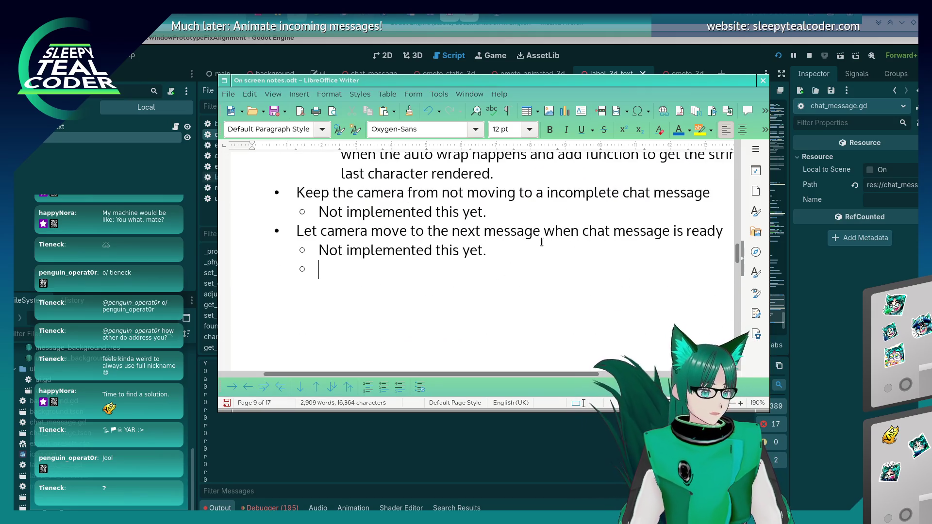
pyautogui.press('BackSpace')
pyautogui.hotkey('ctrl', 'z')
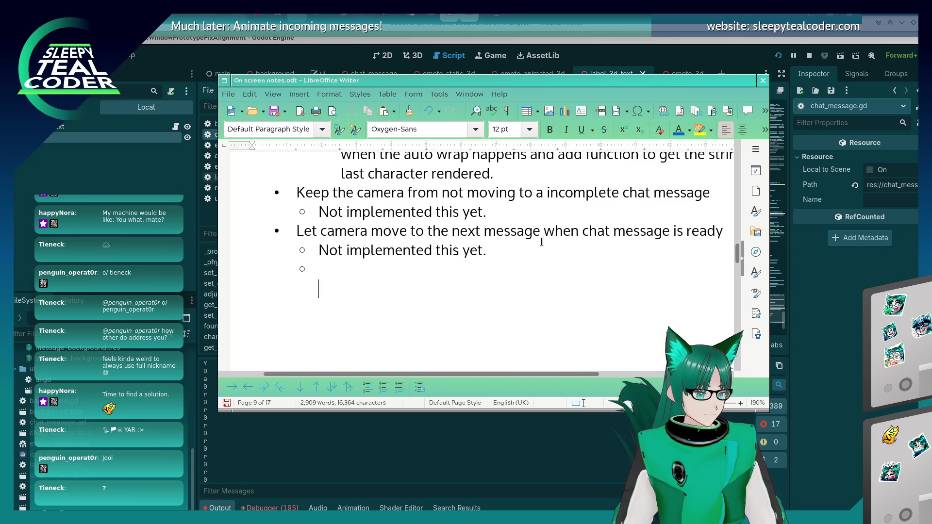
pyautogui.hotkey('shift', 'Tab')
# Step: Add the bullet 'Work out way of getting the correct glyph numbers because they are currently zero.'
pyautogui.write('Work ')
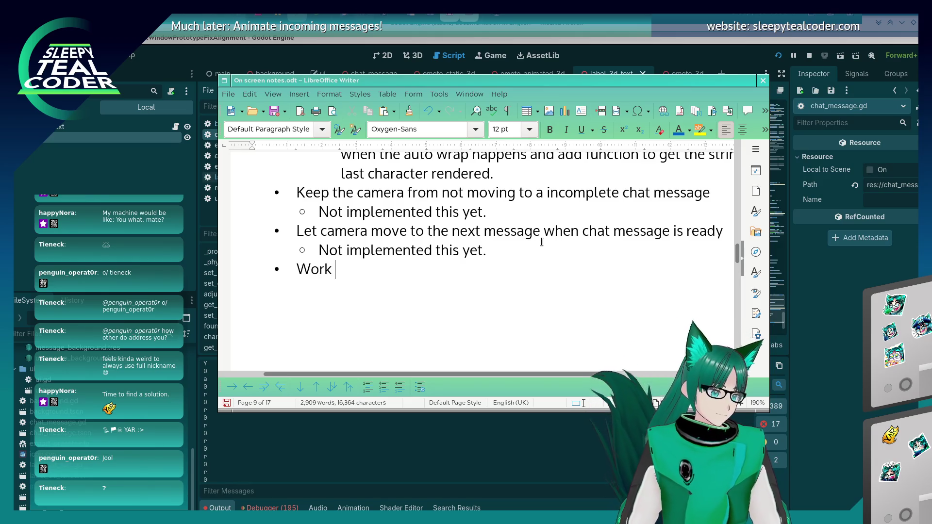
pyautogui.write('out way of g')
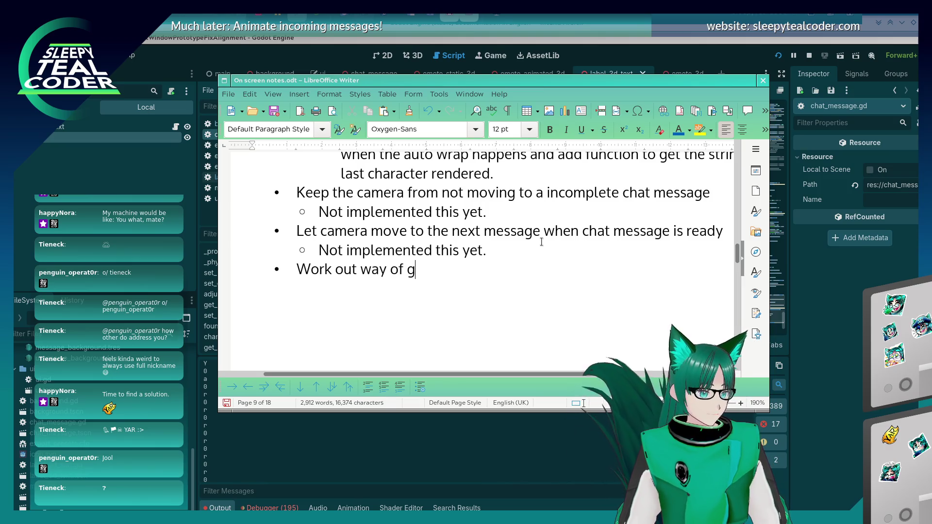
pyautogui.write('etting the correct ')
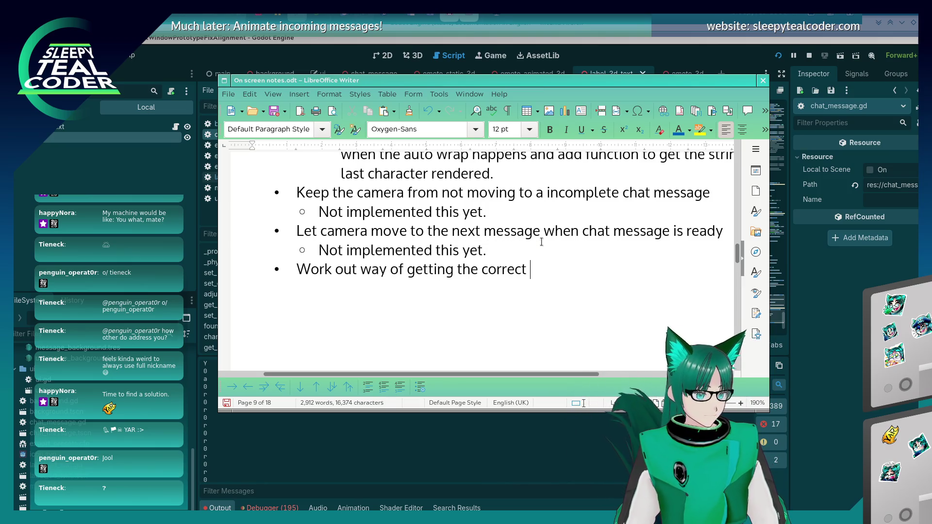
pyautogui.write('gly')
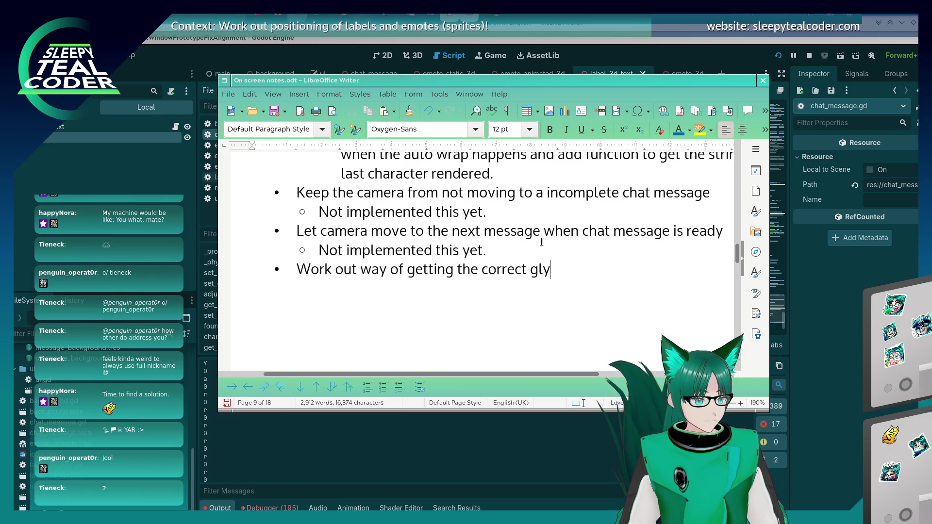
pyautogui.write('pgh n')
pyautogui.press('BackSpace')
pyautogui.press('BackSpace')
pyautogui.press('BackSpace')
pyautogui.write('h')
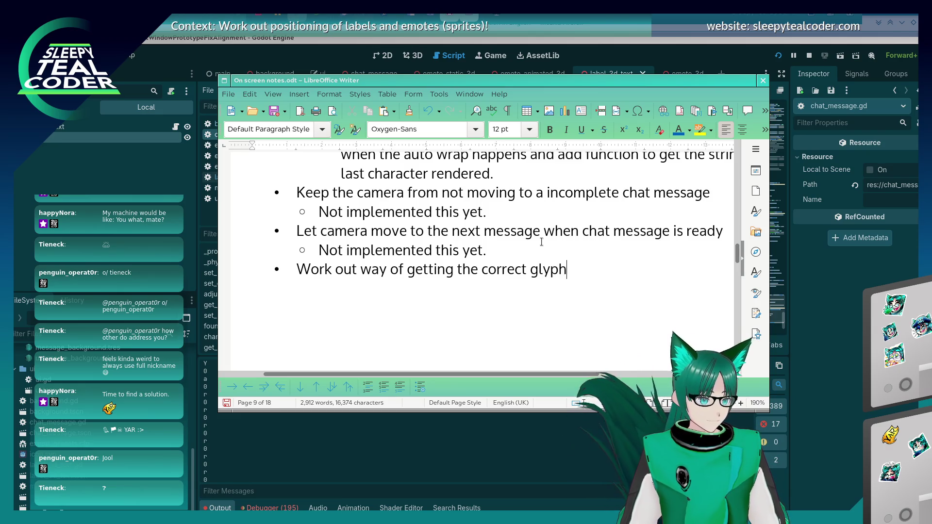
pyautogui.write(' numbers because t')
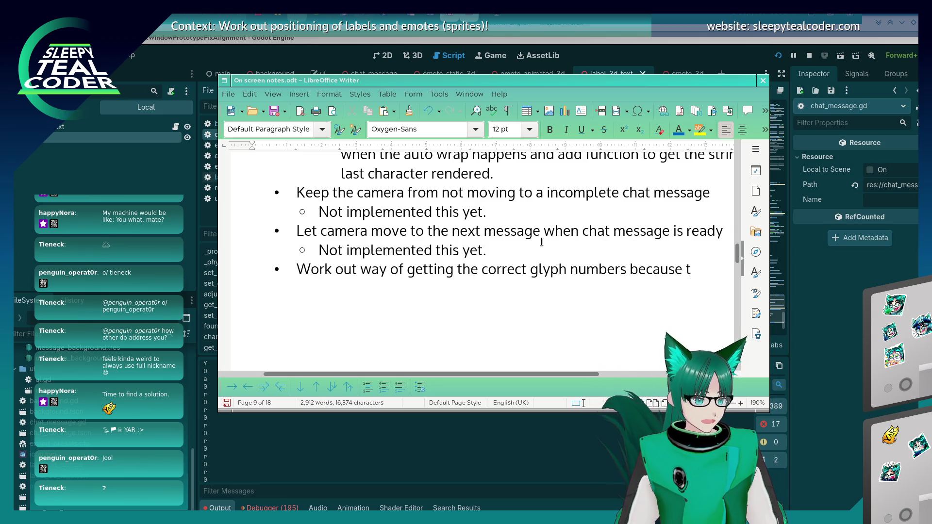
pyautogui.write('hey are currently zero.')
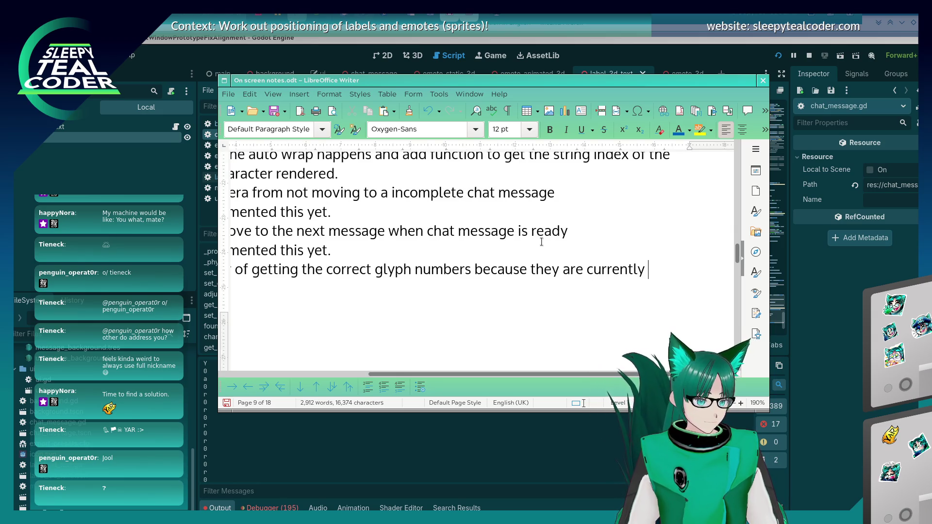
pyautogui.press('Return')
# Step: Add the bullet 'Need to do some proper String → char → int conversion thing.'
pyautogui.write('Need ')
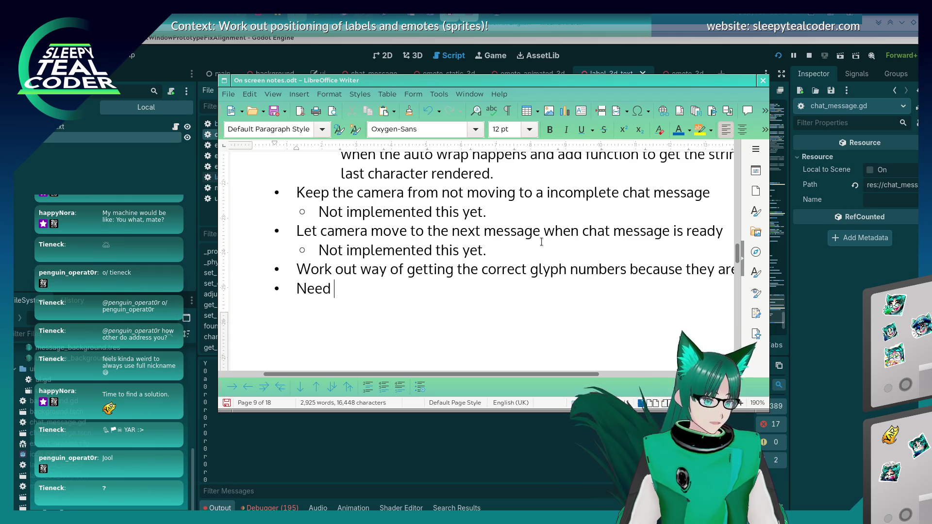
pyautogui.write('to do some proper ')
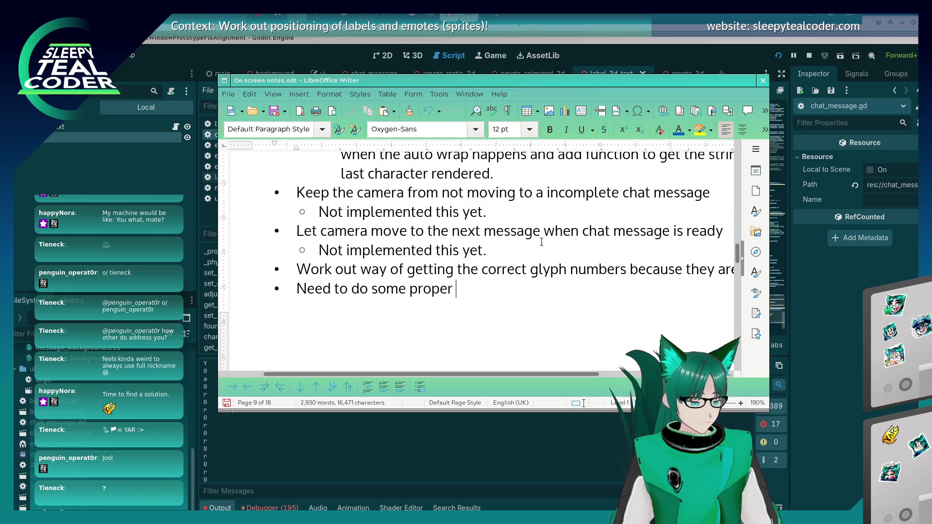
pyautogui.write('String → c')
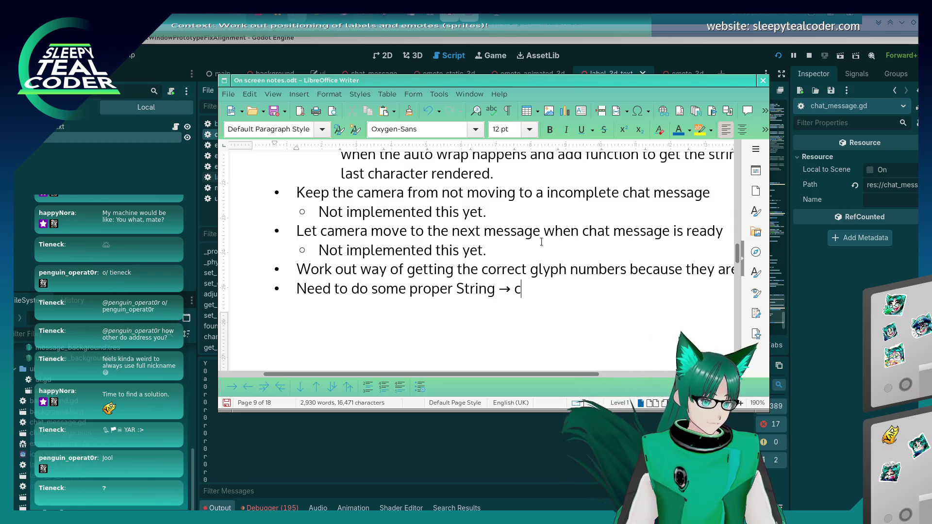
pyautogui.write('har → int ')
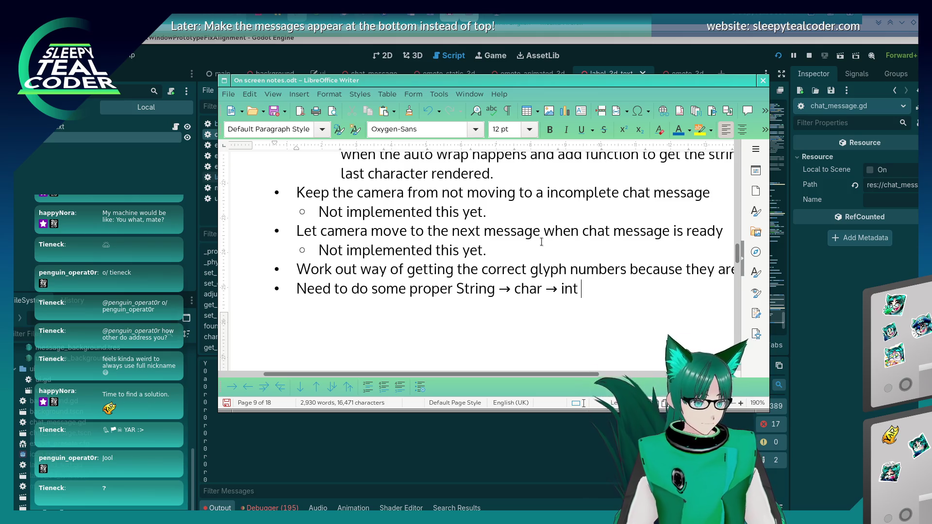
pyautogui.write('cthing.')
pyautogui.press('Left')
pyautogui.press('Left')
pyautogui.press('Left')
pyautogui.write('conversion')
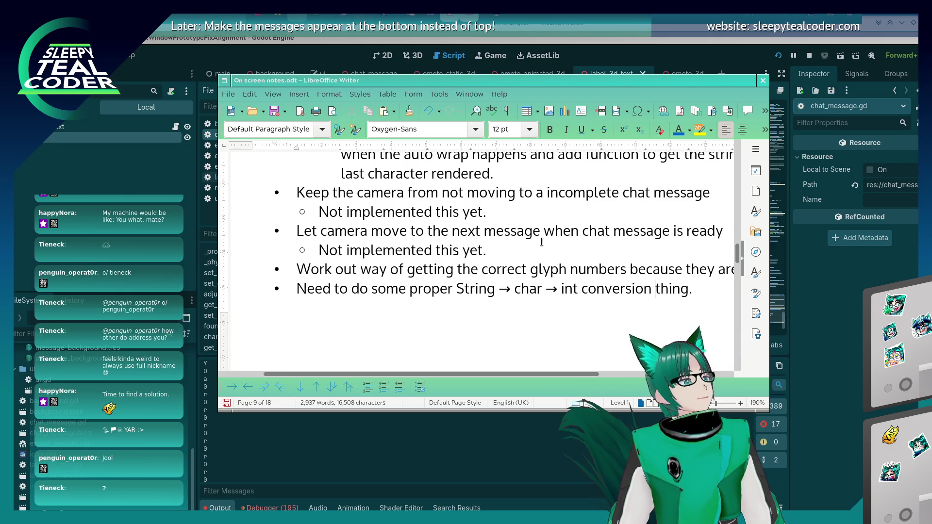
pyautogui.press('End')
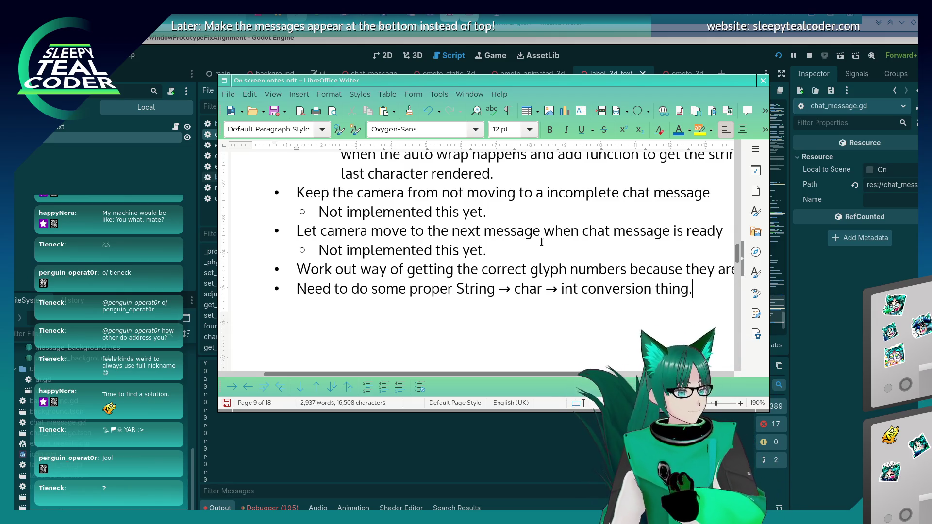
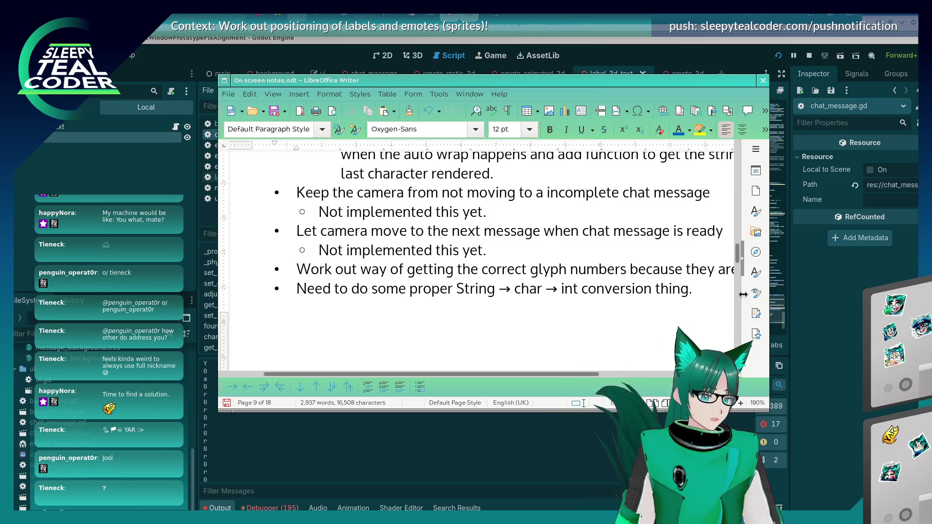
# Step: Start page 10 with the bullet 'Also work out spacing and positioning using the remaining space (possible fun with meters and pixels, oh no!)' and save
pyautogui.hotkey('ctrl', 'Return')
pyautogui.write('A')
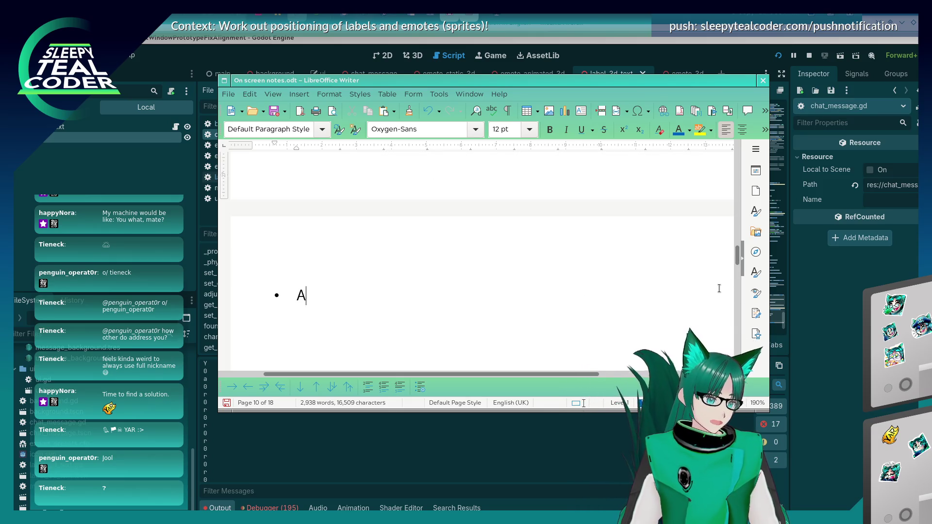
pyautogui.write('lso work out ')
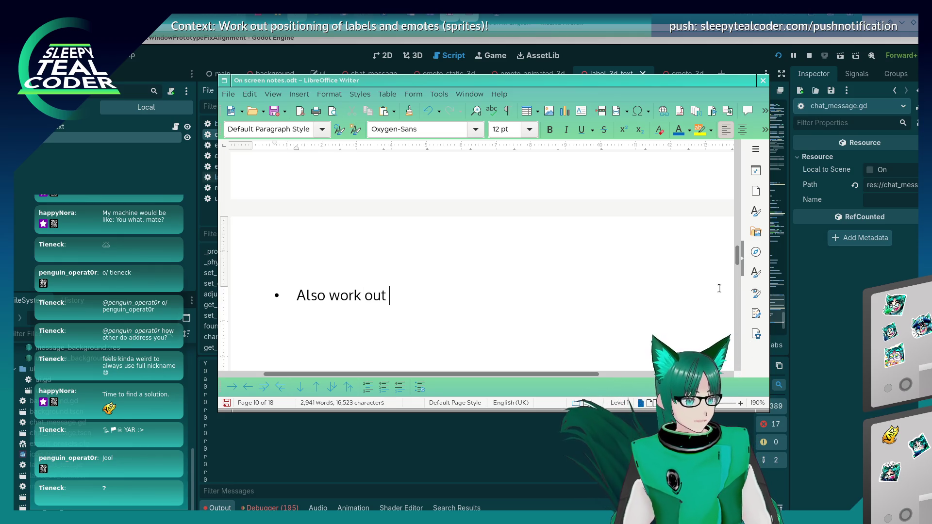
pyautogui.write('spacing, and')
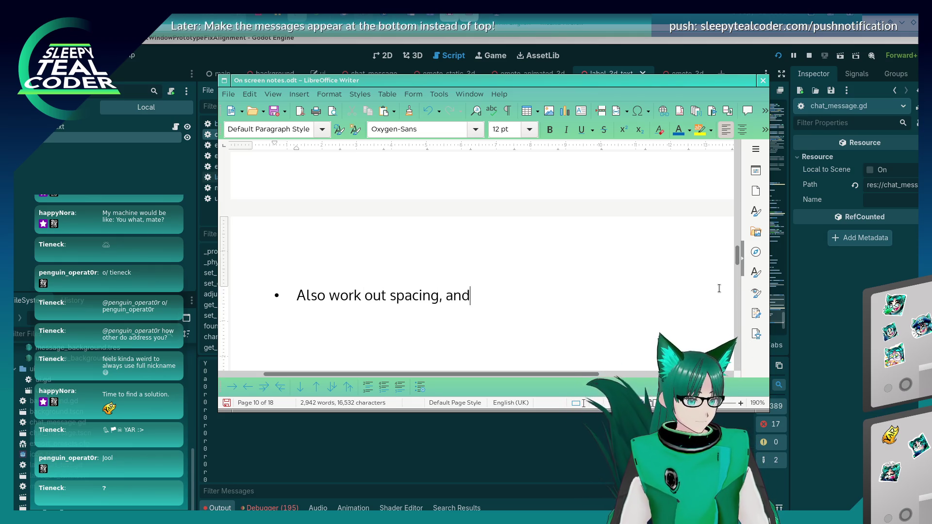
pyautogui.press('BackSpace')
pyautogui.press('BackSpace')
pyautogui.press('BackSpace')
pyautogui.press('BackSpace')
pyautogui.press('BackSpace')
pyautogui.write('and pos')
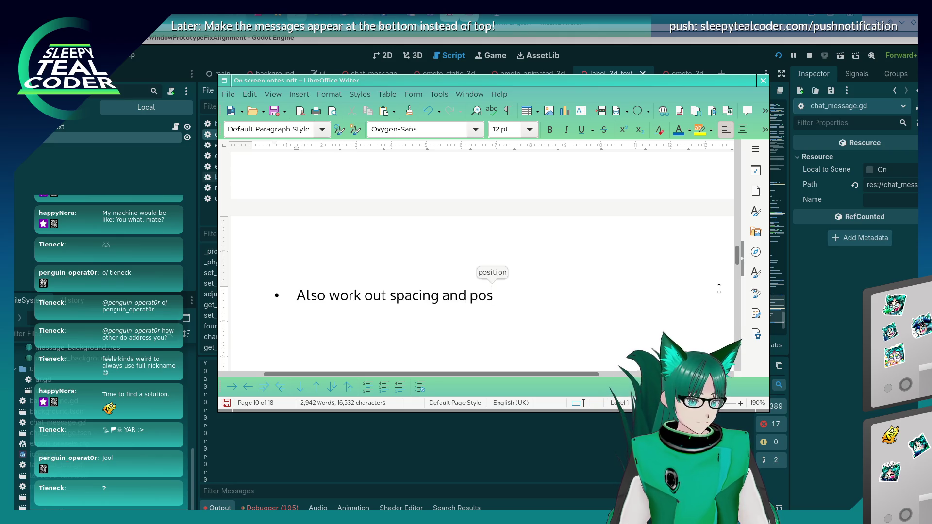
pyautogui.write('itioning use t')
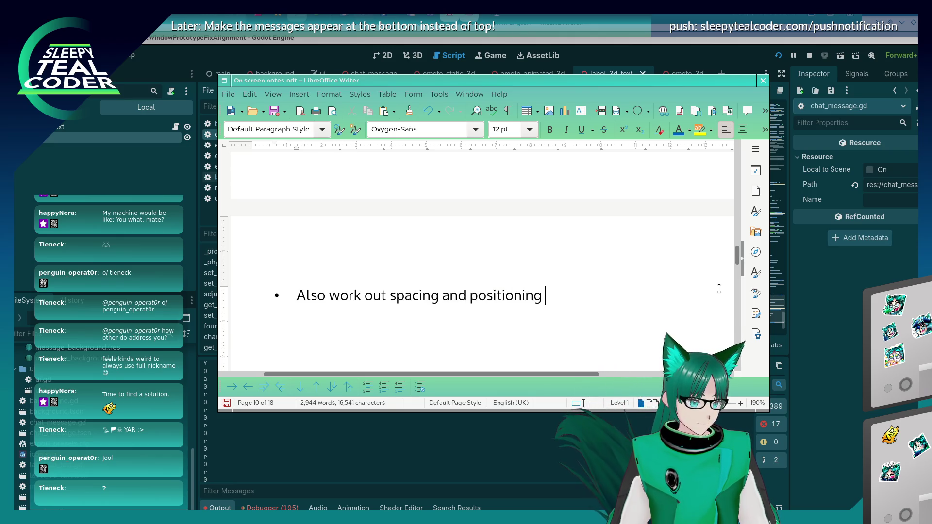
pyautogui.press('BackSpace')
pyautogui.press('BackSpace')
pyautogui.press('BackSpace')
pyautogui.write('ing the remain sp')
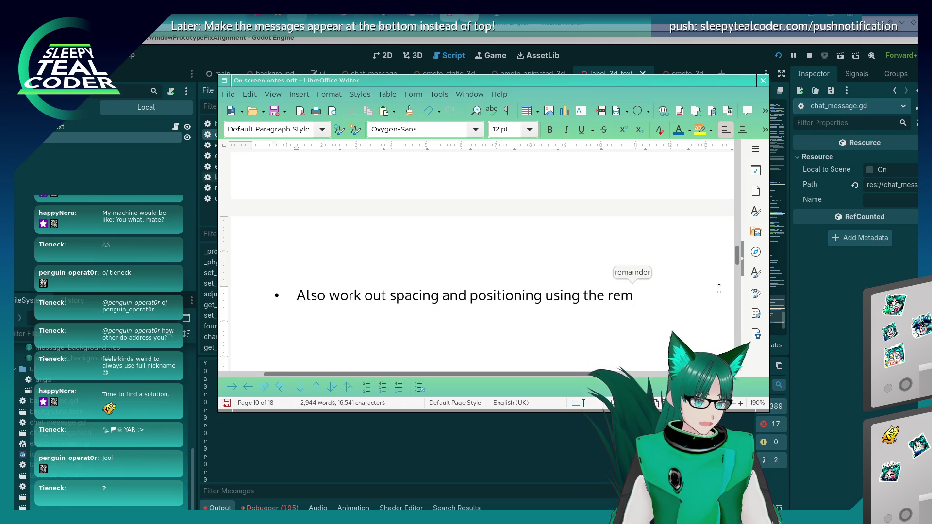
pyautogui.press('BackSpace')
pyautogui.press('BackSpace')
pyautogui.press('BackSpace')
pyautogui.write('ing space (')
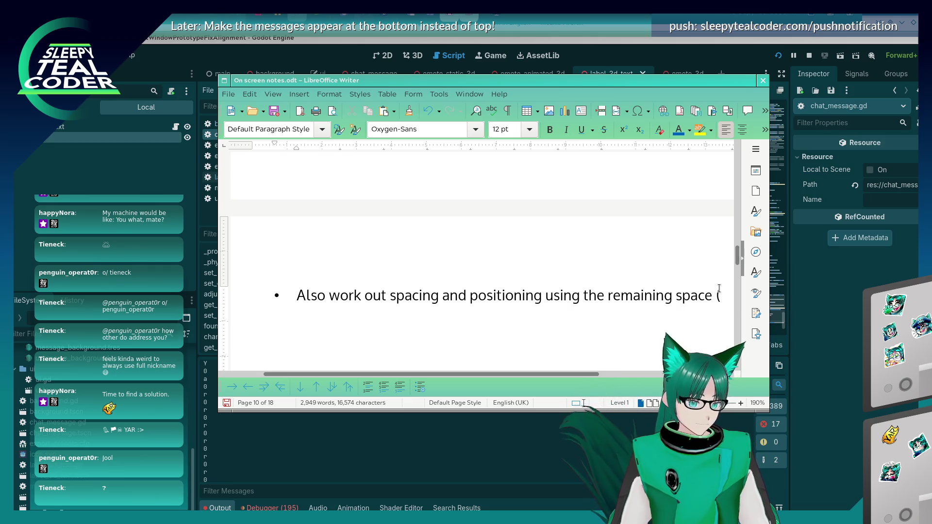
pyautogui.write('possible fun ')
pyautogui.write('with meters and')
pyautogui.write(' pixels, oh ')
pyautogui.write('no!)')
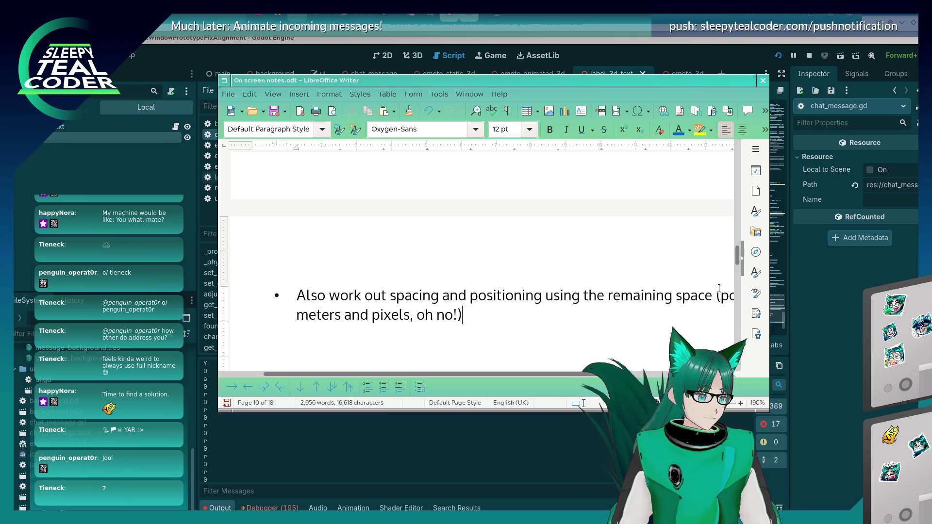
pyautogui.hotkey('ctrl', 's')
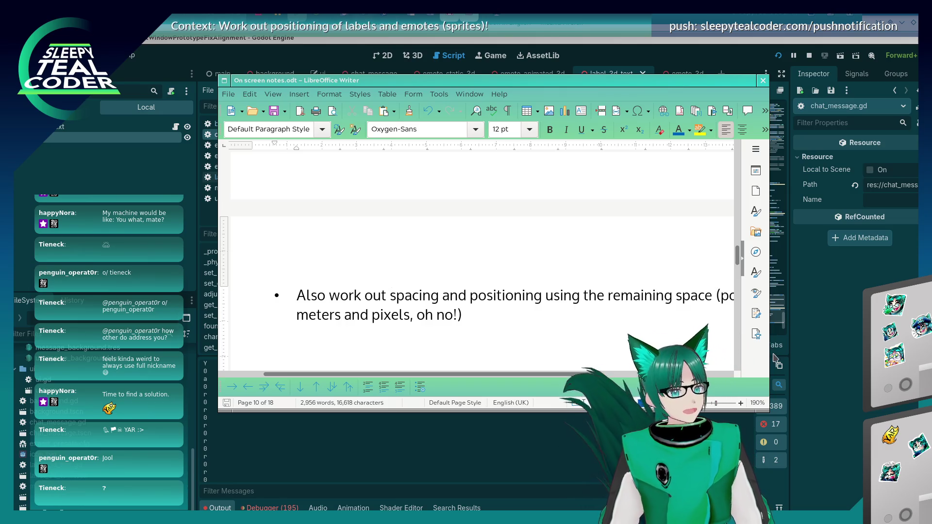
# Step: Wrap extracted_text[text_index] on line 364 in char() and save chat_message.gd
pyautogui.click(807, 332)
pyautogui.scroll(-2, 532, 284)
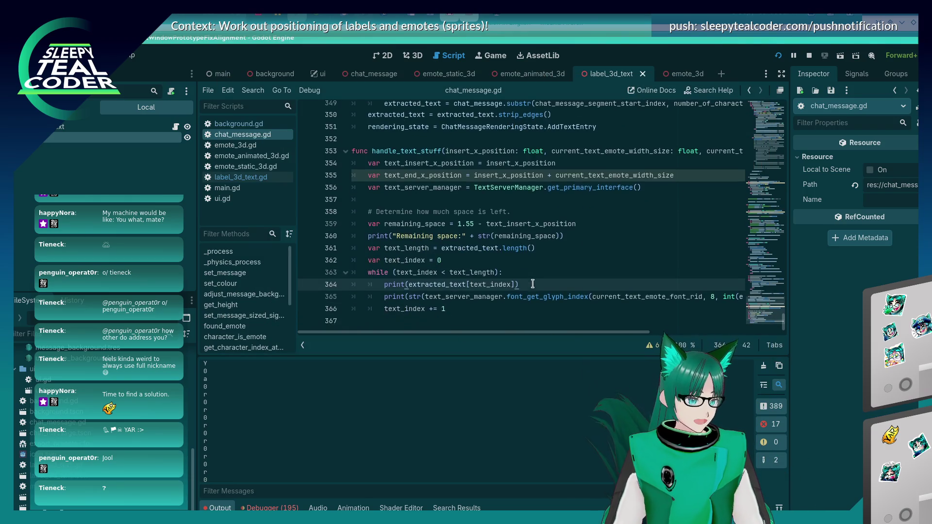
pyautogui.click(421, 286)
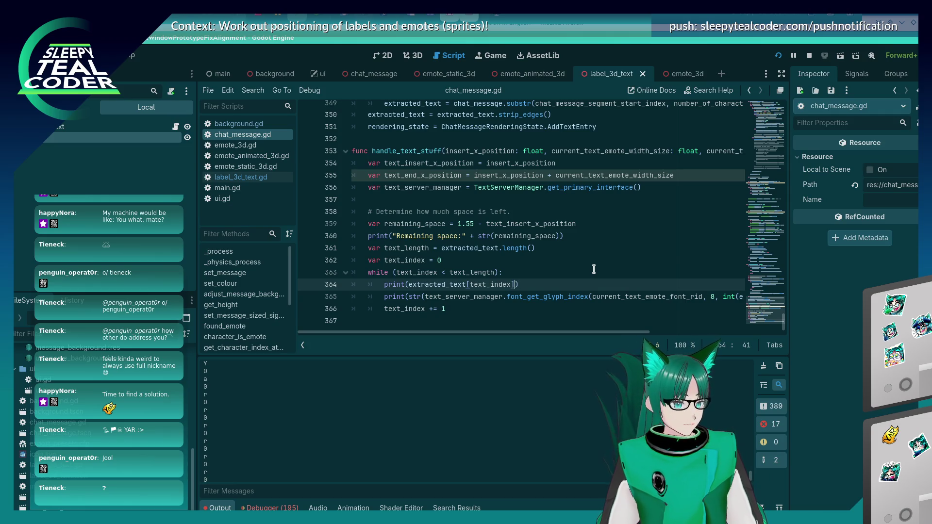
pyautogui.press('Left')
pyautogui.press('Left')
pyautogui.press('Left')
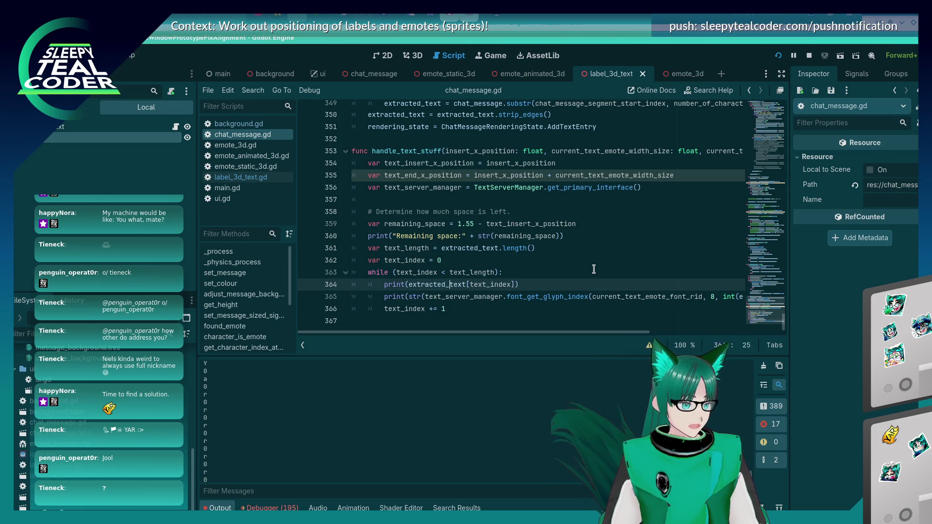
pyautogui.press('Left')
pyautogui.press('Left')
pyautogui.press('Left')
pyautogui.write('char')
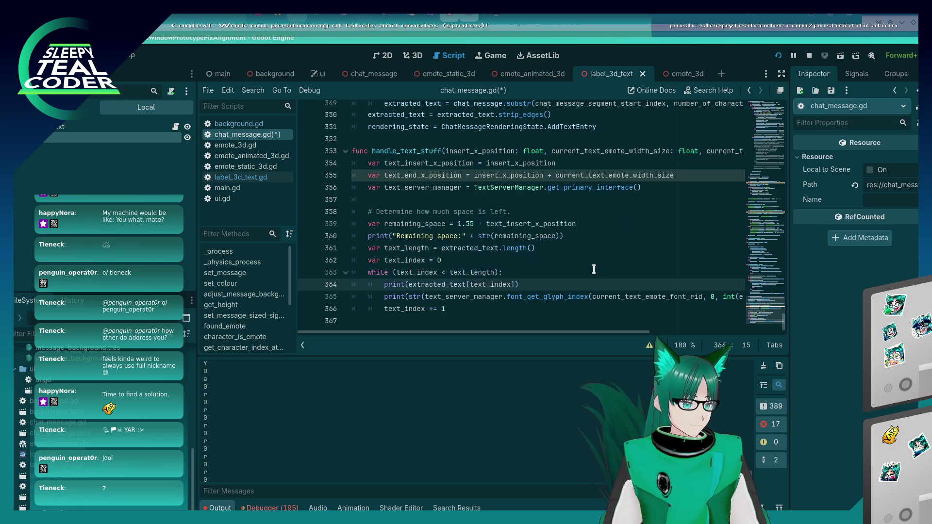
pyautogui.write('(char')
pyautogui.press('End')
pyautogui.write(')')
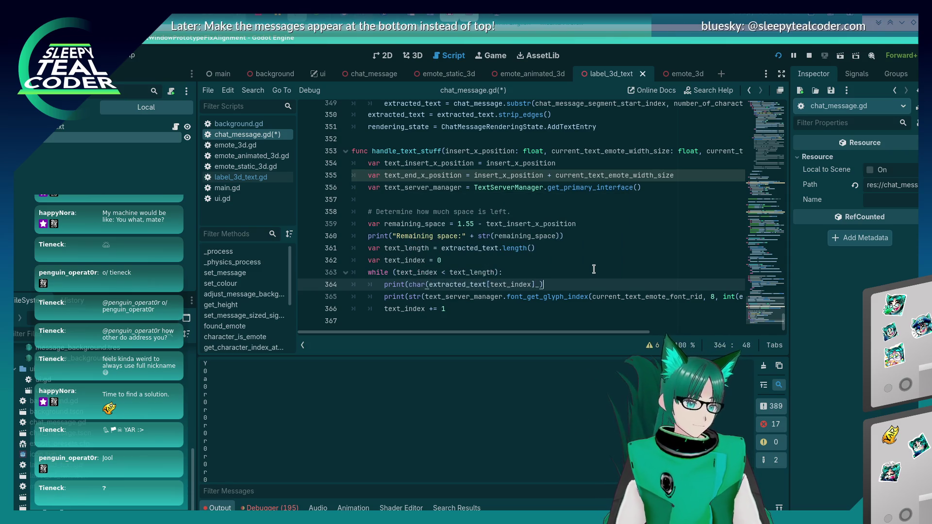
pyautogui.hotkey('ctrl', 's')
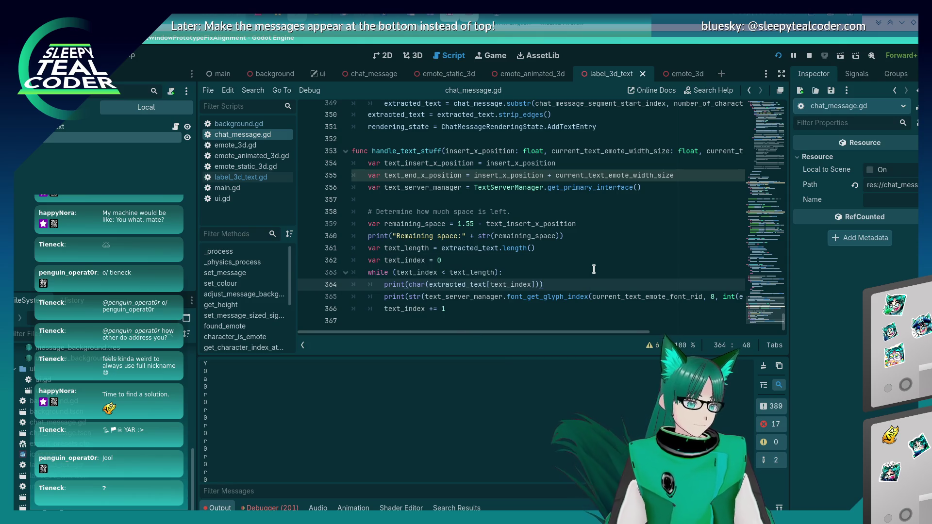
pyautogui.click(629, 20)
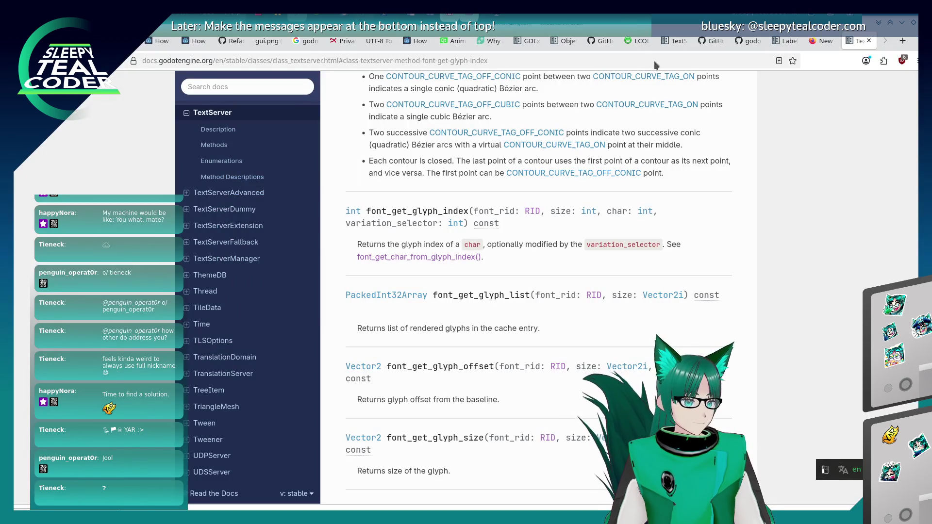
pyautogui.click(628, 60)
pyautogui.click(890, 249)
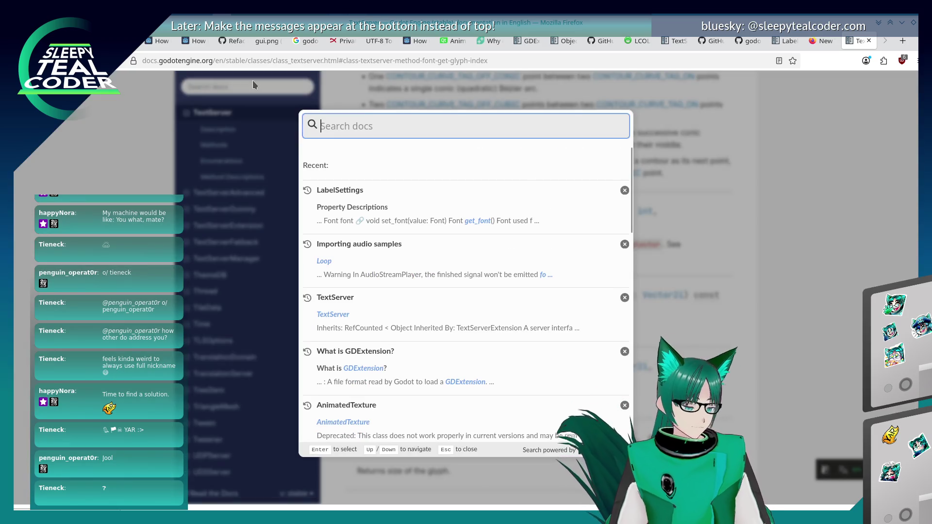
pyautogui.write('char')
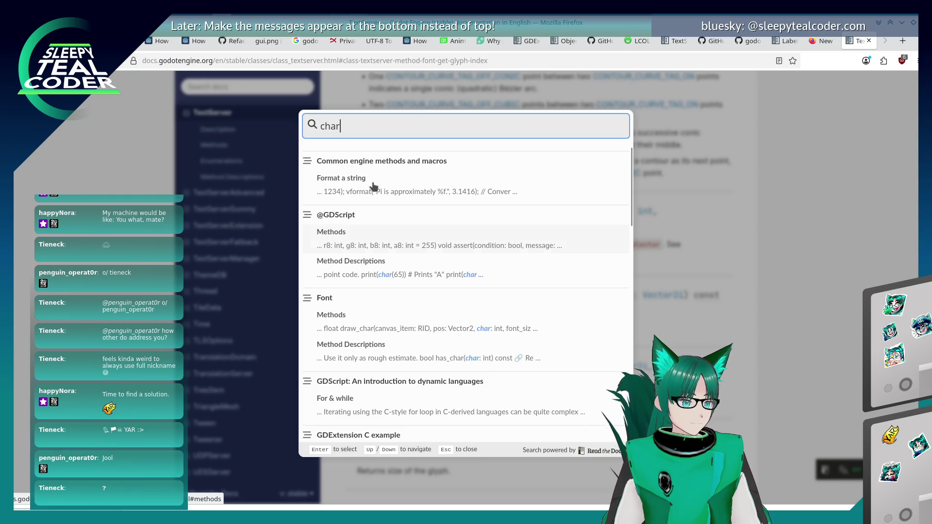
pyautogui.click(368, 273)
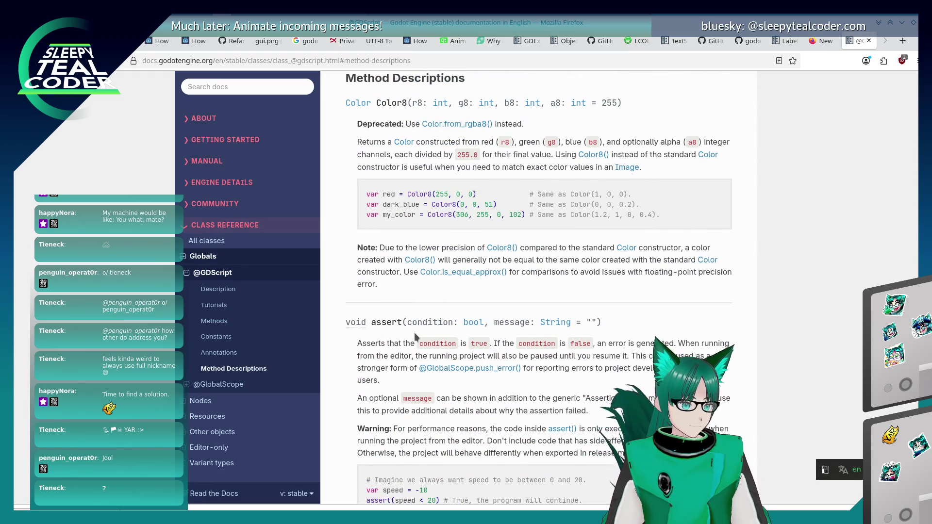
pyautogui.scroll(-5, 414, 333)
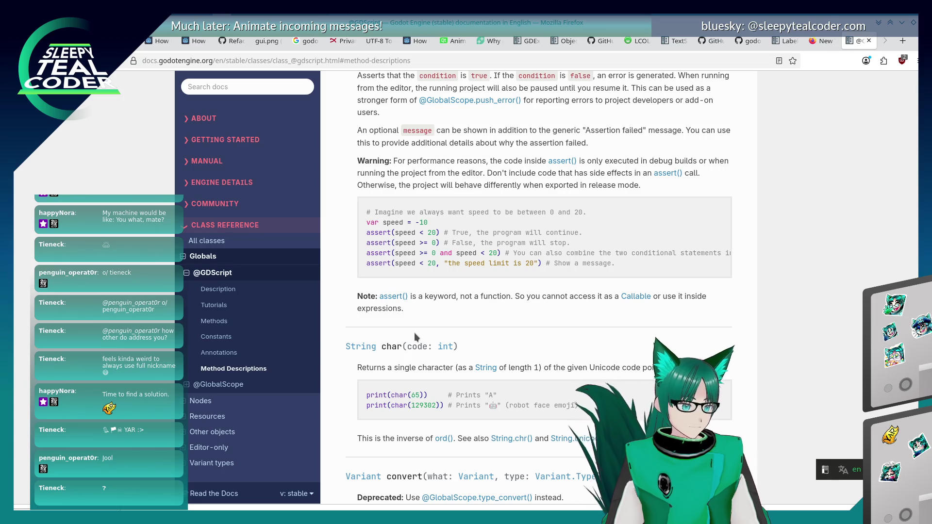
pyautogui.scroll(-5, 414, 335)
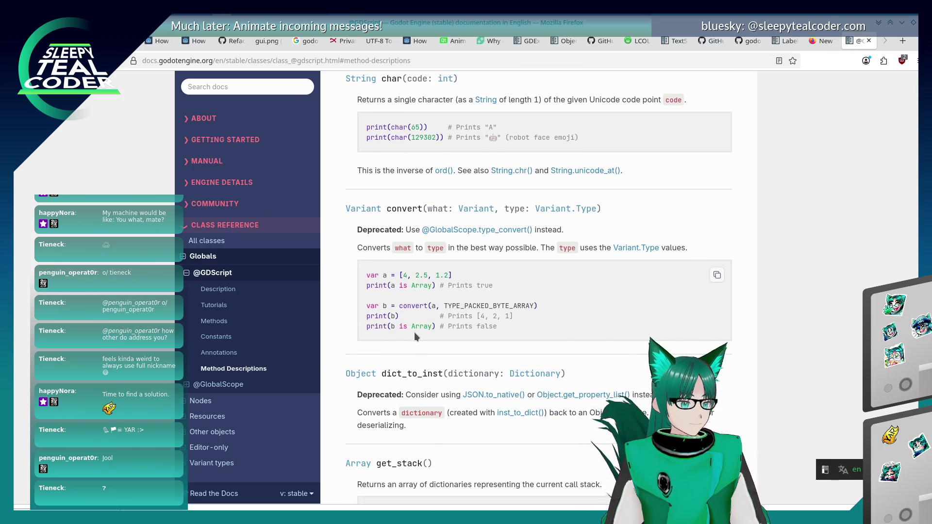
pyautogui.scroll(-5, 415, 336)
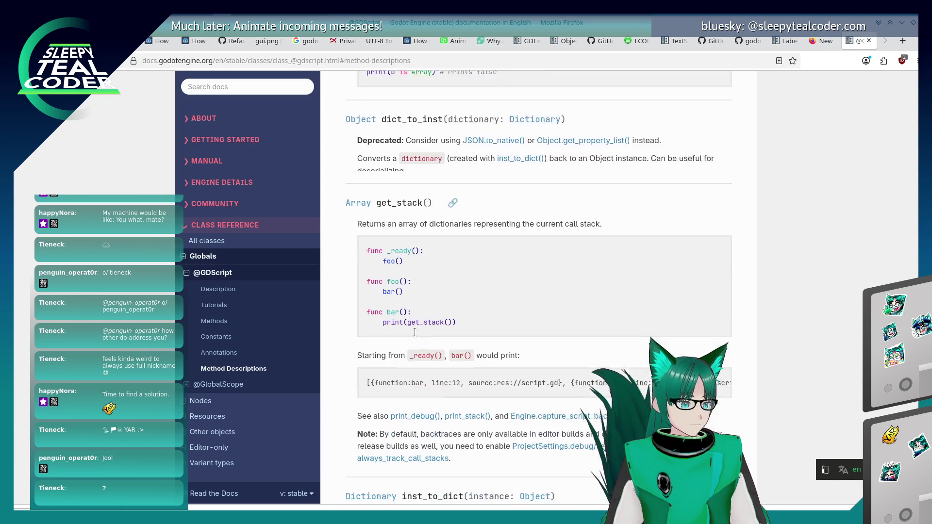
pyautogui.scroll(3, 414, 336)
pyautogui.scroll(13, 415, 335)
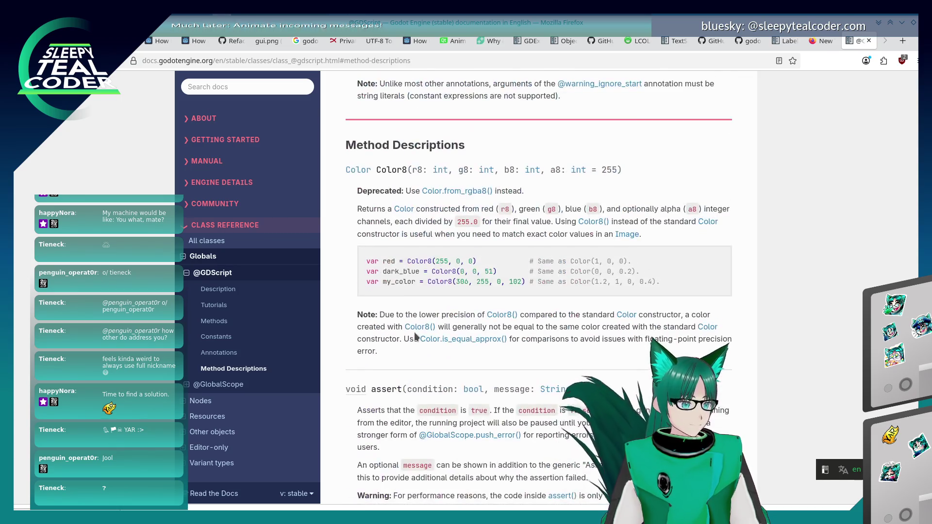
pyautogui.write('char')
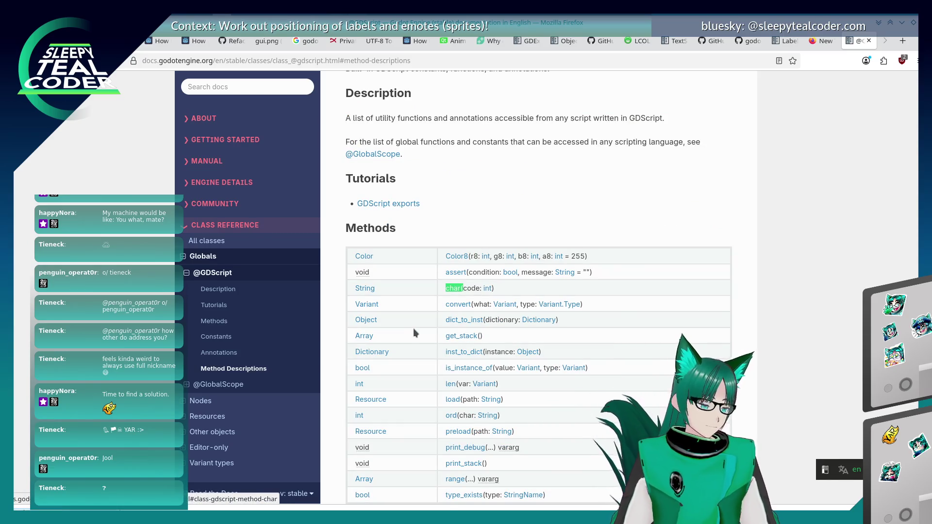
pyautogui.press('Return')
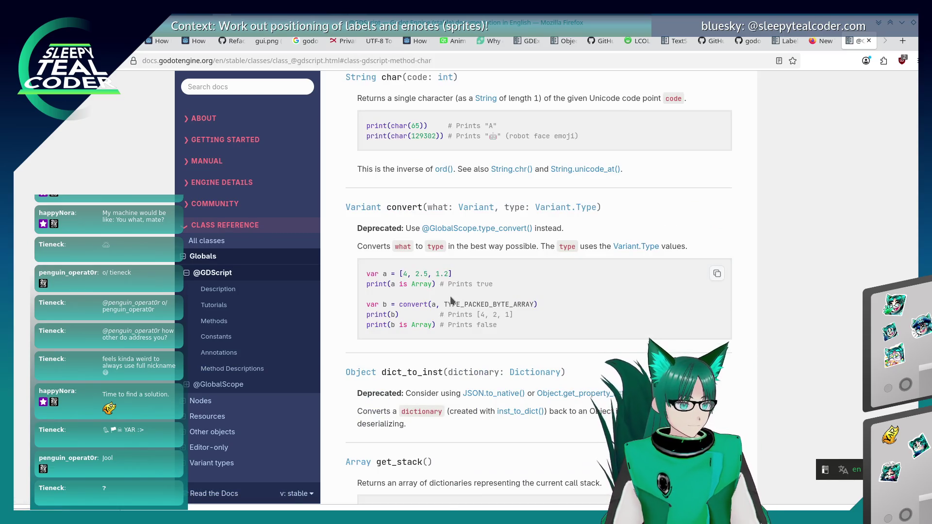
pyautogui.scroll(3, 440, 342)
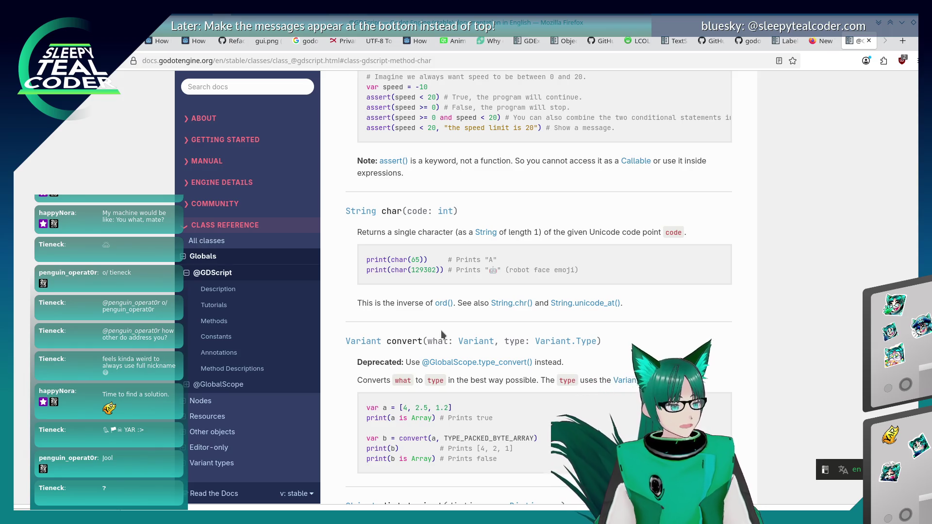
pyautogui.hotkey('alt', 'Tab')
pyautogui.hotkey('alt', 'Tab')
pyautogui.hotkey('alt', 'Tab')
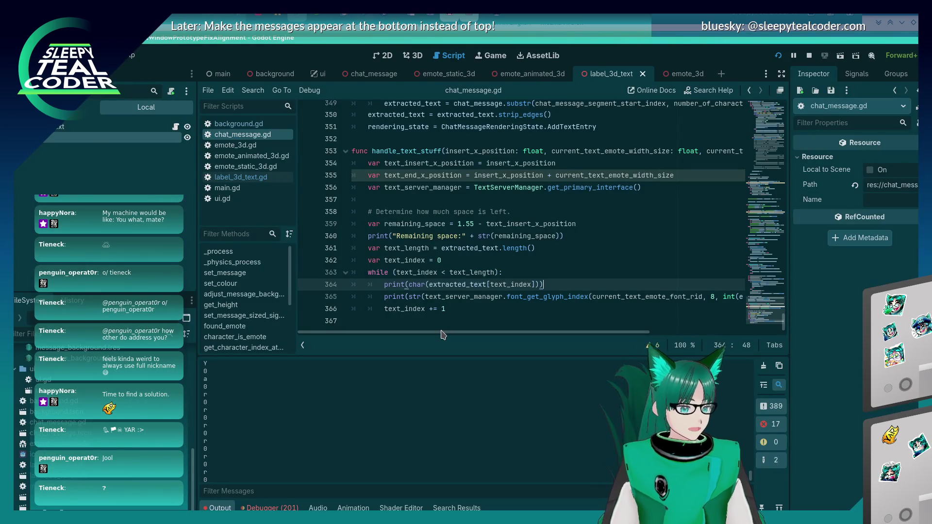
# Step: Replace char on line 364 with String.num(), then String.chr(), via autocomplete, removing each
pyautogui.click(429, 285)
pyautogui.press('BackSpace')
pyautogui.press('BackSpace')
pyautogui.press('BackSpace')
pyautogui.press('BackSpace')
pyautogui.press('BackSpace')
pyautogui.write('Str')
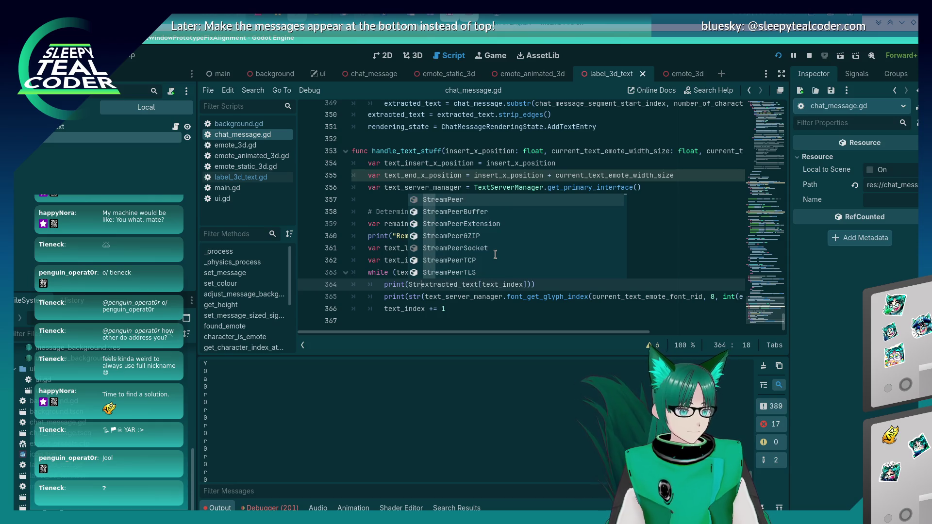
pyautogui.write('ingF')
pyautogui.press('BackSpace')
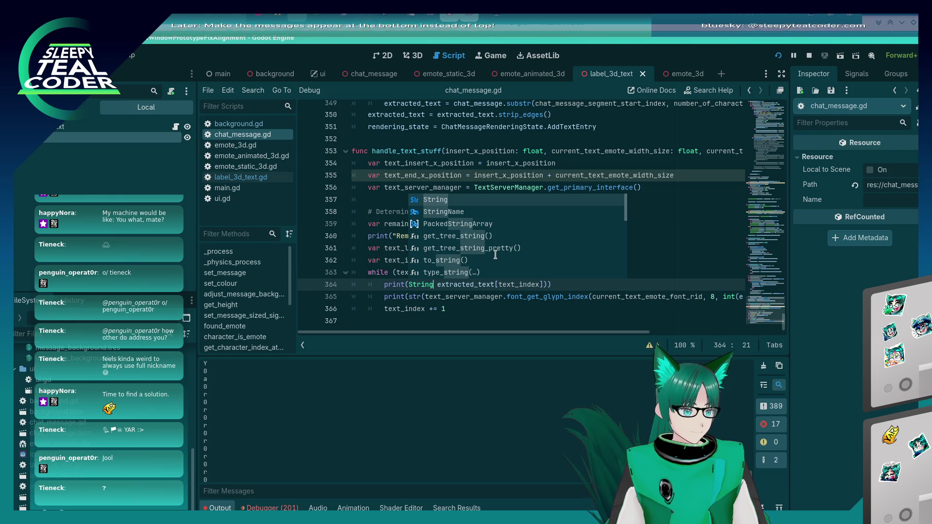
pyautogui.write('.')
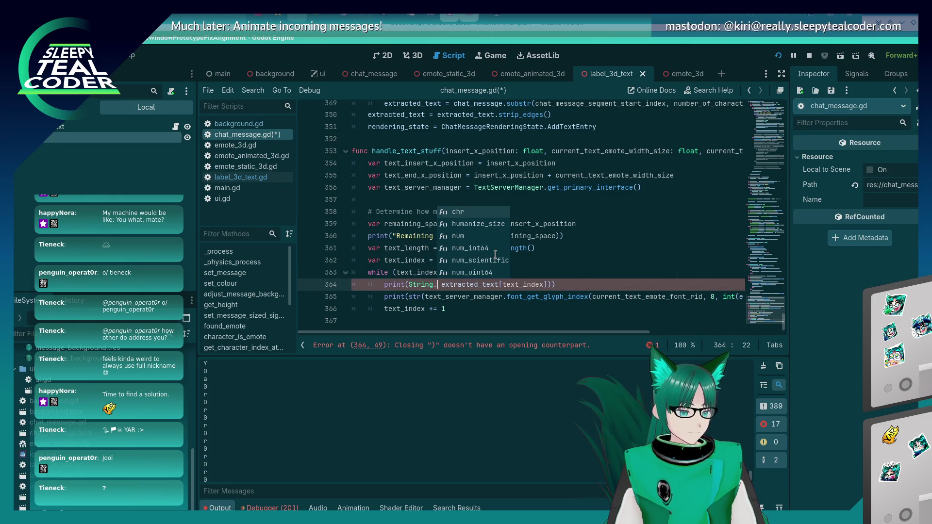
pyautogui.press('Down')
pyautogui.press('Down')
pyautogui.press('Return')
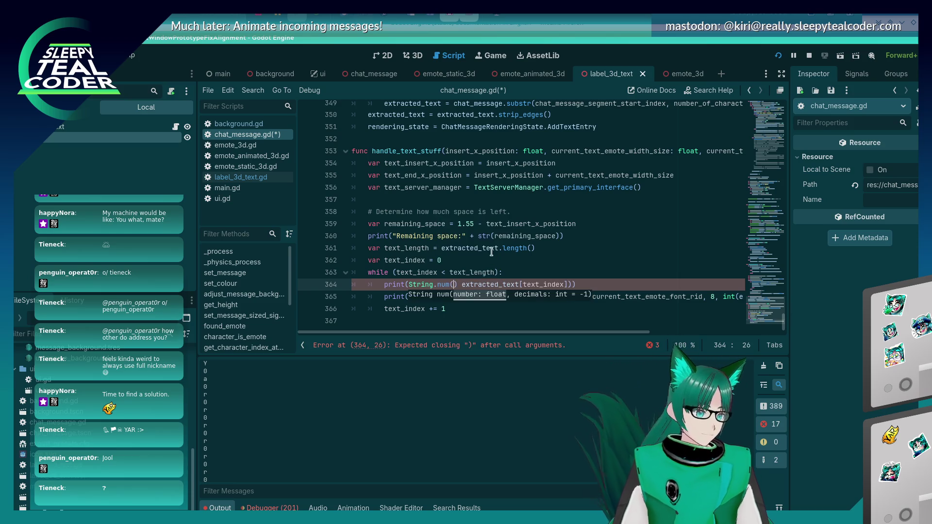
pyautogui.moveTo(441, 285)
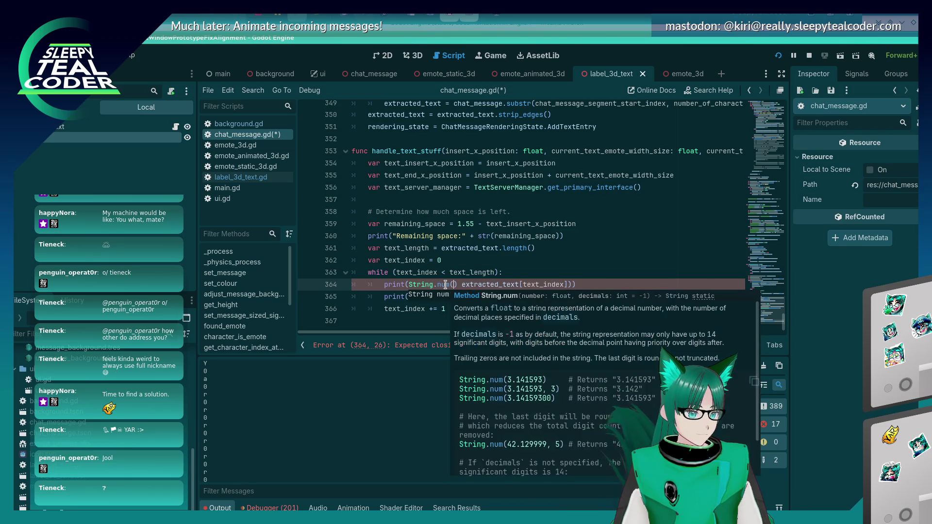
pyautogui.press('BackSpace')
pyautogui.press('BackSpace')
pyautogui.press('BackSpace')
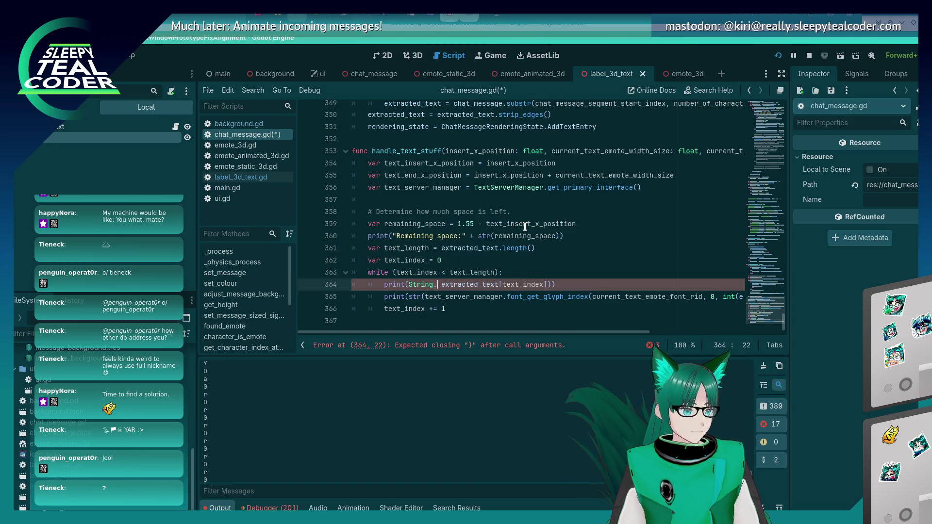
pyautogui.write('chr(')
pyautogui.press('Return')
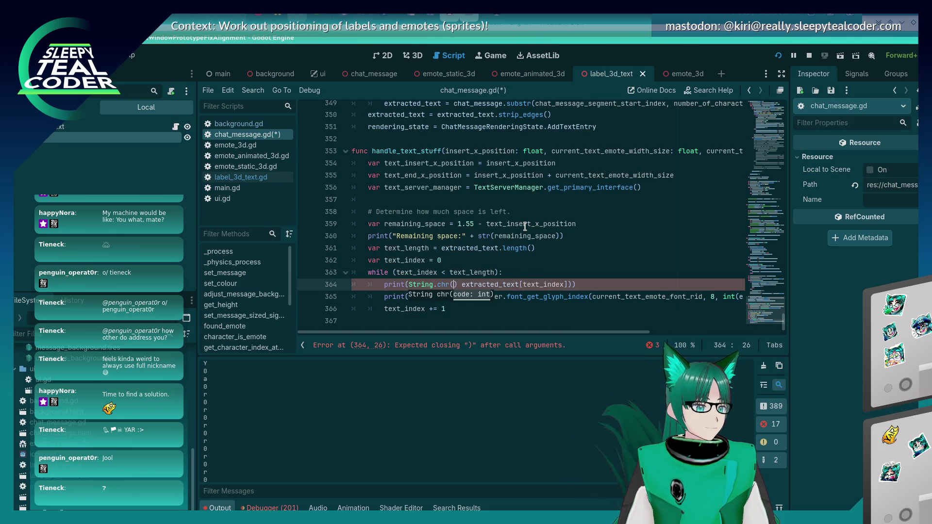
pyautogui.press('BackSpace')
pyautogui.press('BackSpace')
pyautogui.press('BackSpace')
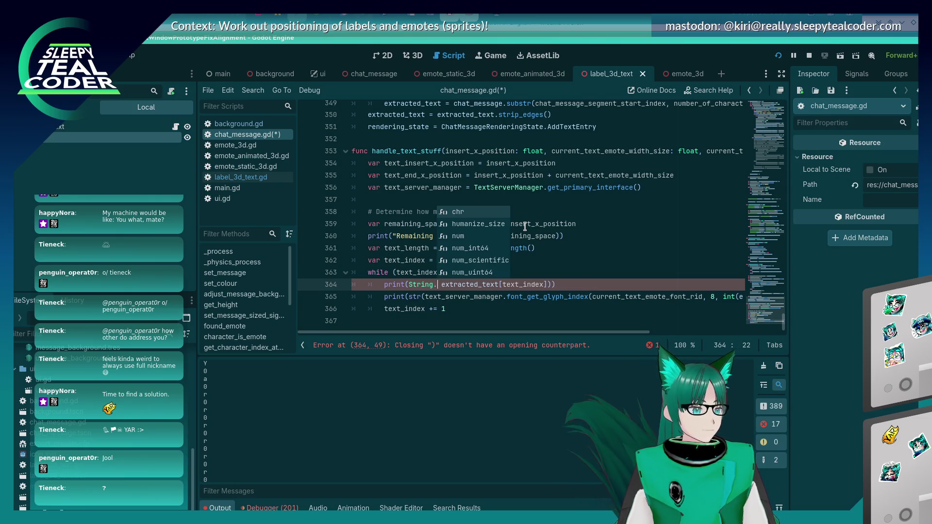
# Step: Clear String. and try Int, then char(), in line 364's print call
pyautogui.press('BackSpace')
pyautogui.press('BackSpace')
pyautogui.press('BackSpace')
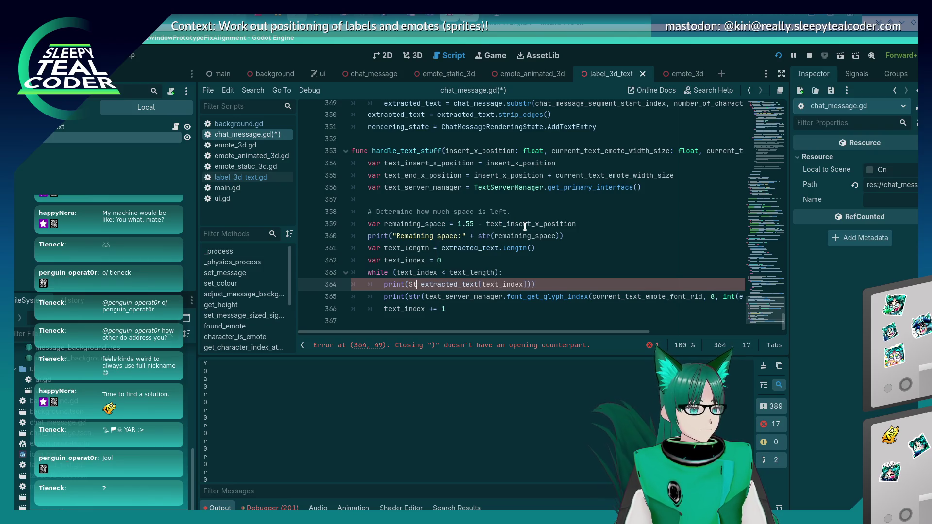
pyautogui.write('Int')
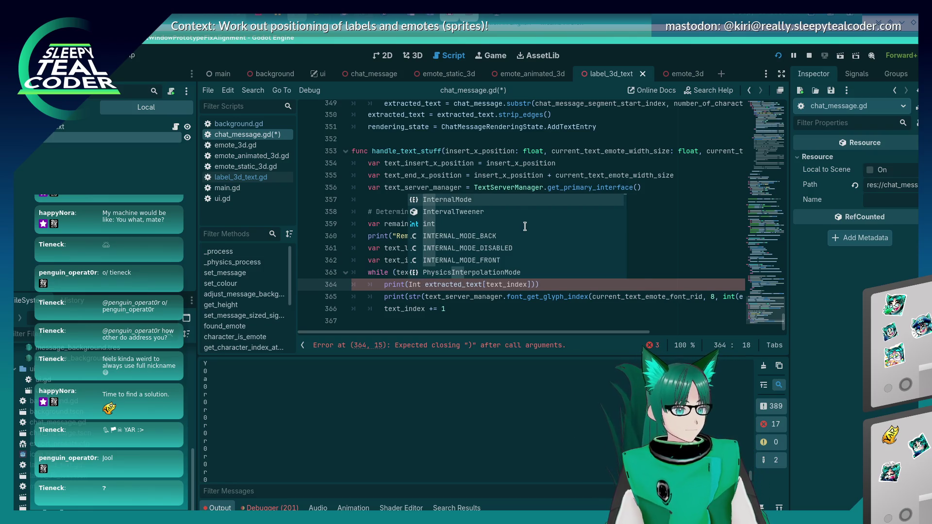
pyautogui.press('Escape')
pyautogui.press('BackSpace')
pyautogui.press('BackSpace')
pyautogui.press('BackSpace')
pyautogui.write('Cha')
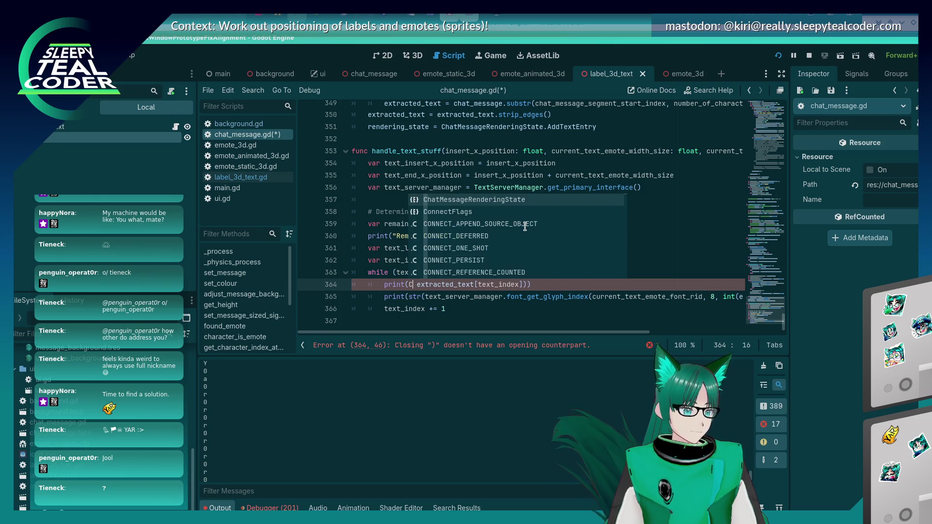
pyautogui.write('r')
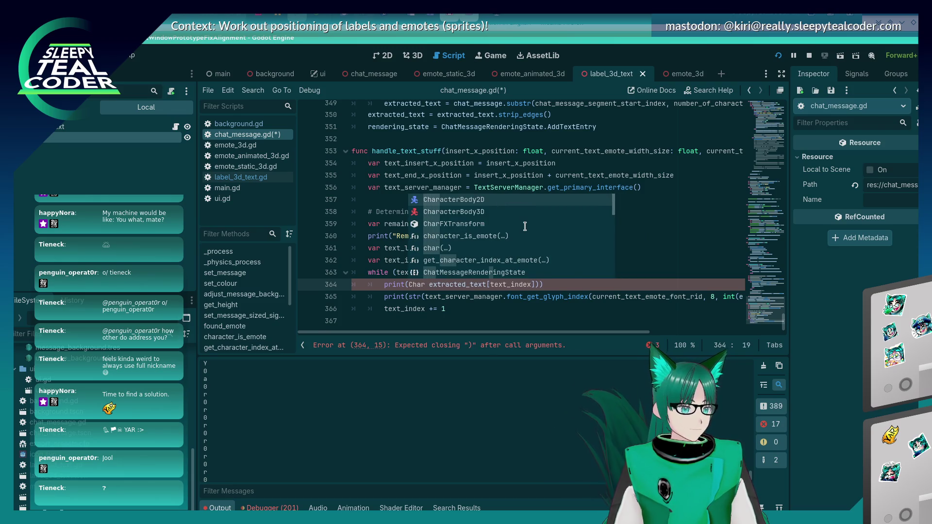
pyautogui.press('Down')
pyautogui.press('Down')
pyautogui.press('Down')
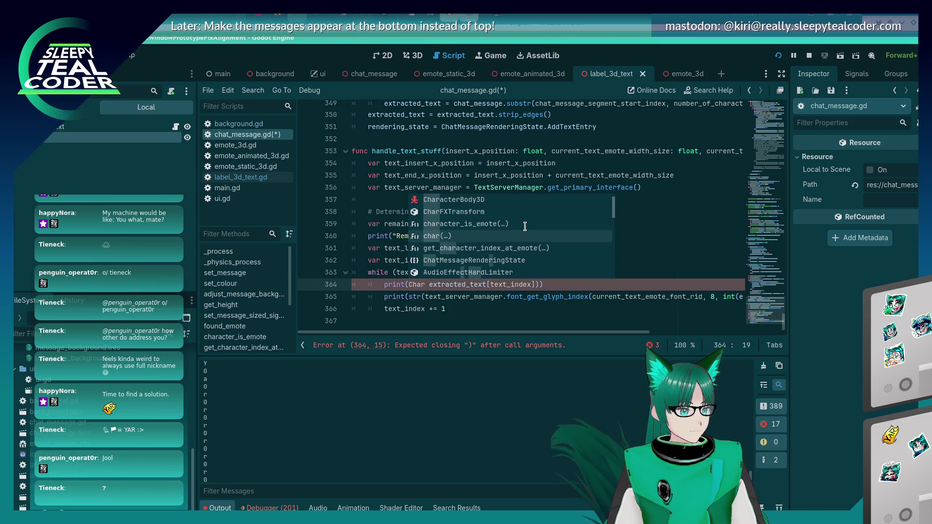
pyautogui.press('Return')
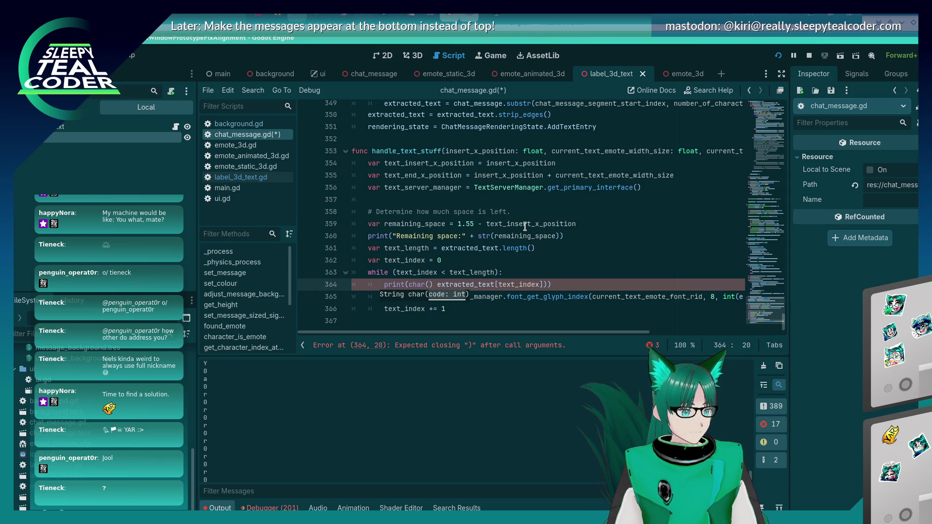
pyautogui.press('BackSpace')
pyautogui.press('BackSpace')
pyautogui.press('BackSpace')
pyautogui.press('Delete')
pyautogui.press('Delete')
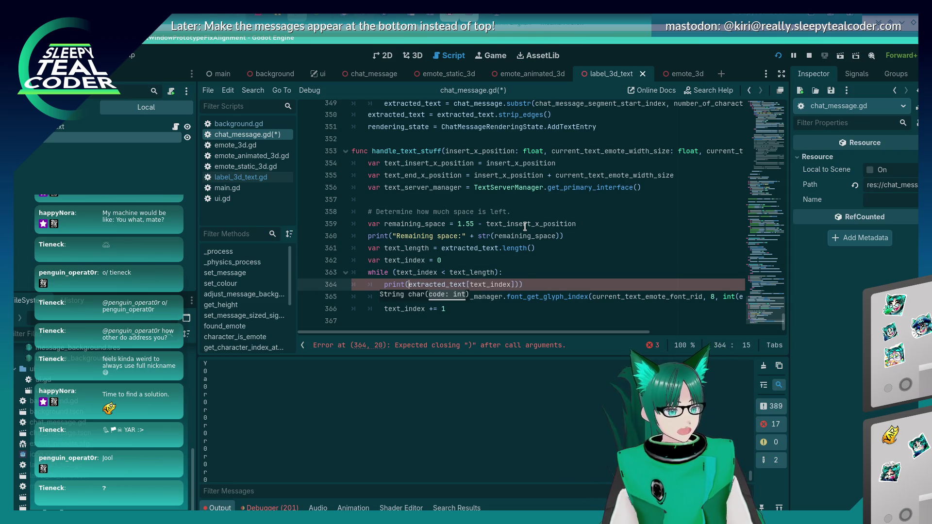
# Step: Add a dot after line 364's closing bracket, then undo it
pyautogui.press('End')
pyautogui.press('Left')
pyautogui.press('Left')
pyautogui.write('.')
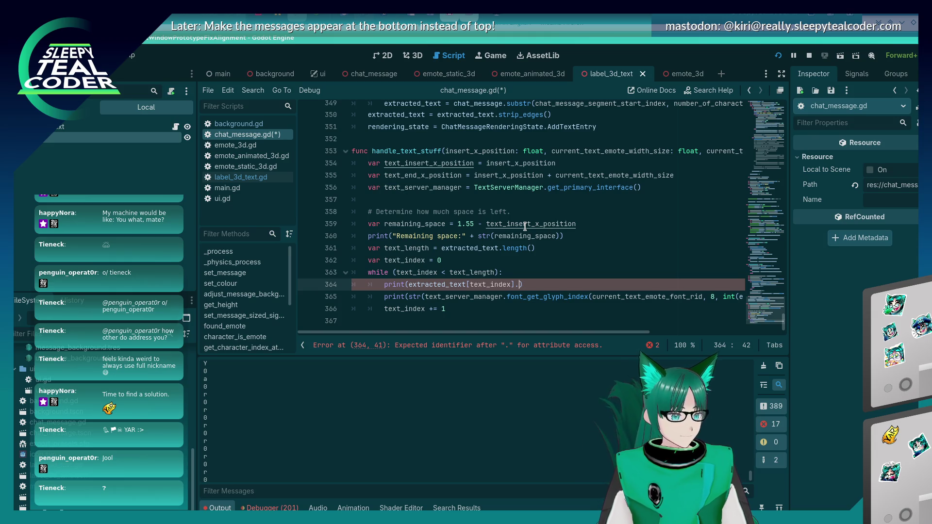
pyautogui.hotkey('shift', 'Down')
pyautogui.hotkey('ctrl', 'z')
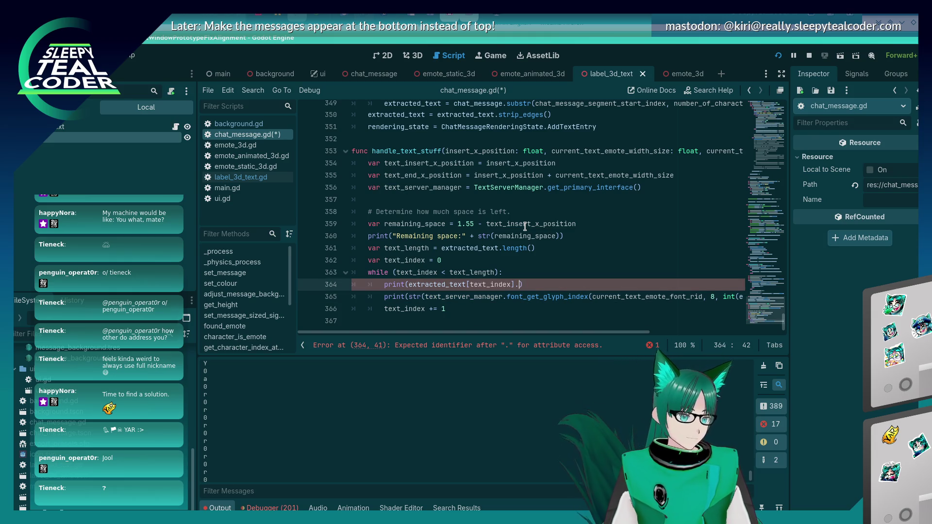
pyautogui.hotkey('alt', 'Tab')
pyautogui.hotkey('alt', 'Tab')
pyautogui.hotkey('alt', 'Tab')
pyautogui.hotkey('alt', 'Tab')
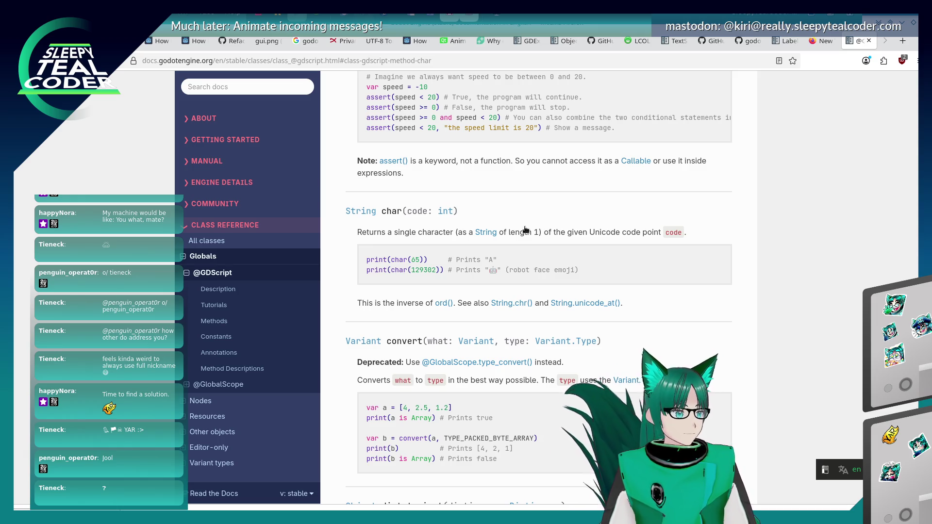
# Step: Search Google for 'Godot, string character to int' in a new tab
pyautogui.hotkey('ctrl', 't')
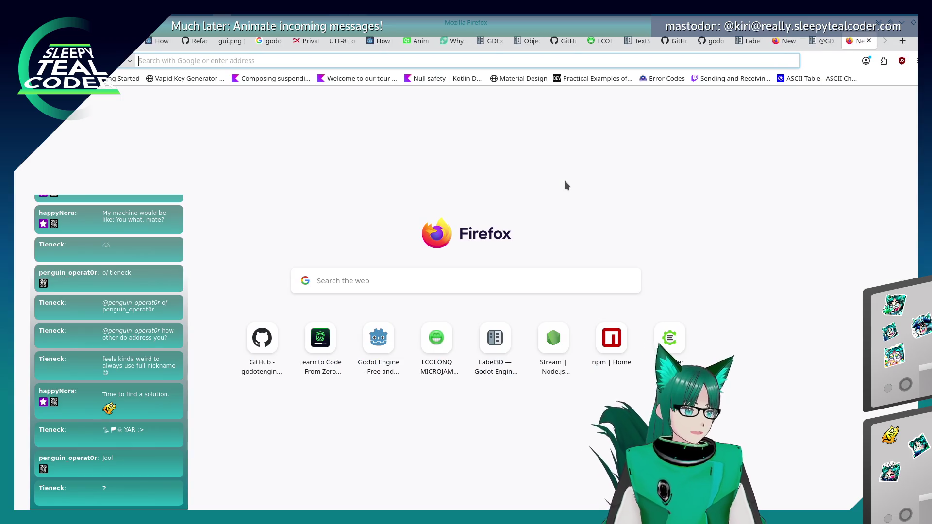
pyautogui.write('Godot, sti')
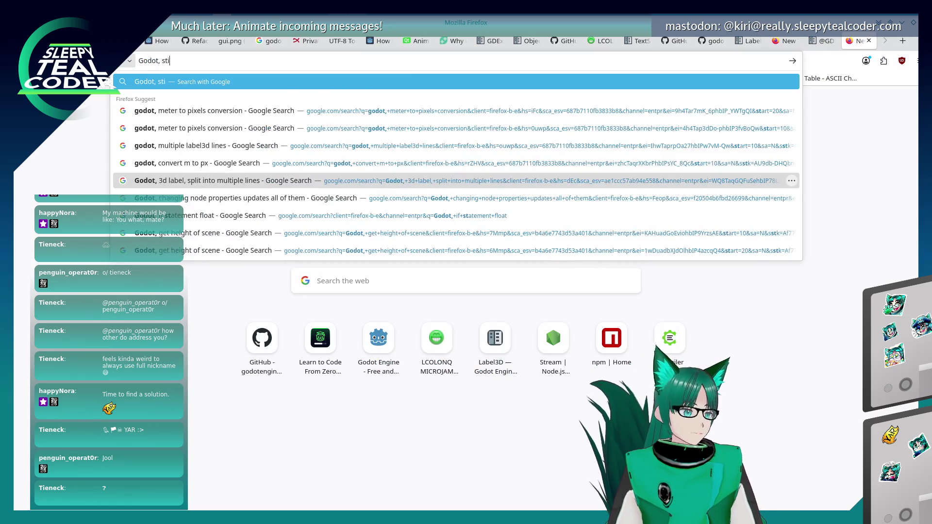
pyautogui.press('BackSpace')
pyautogui.write('ring to int')
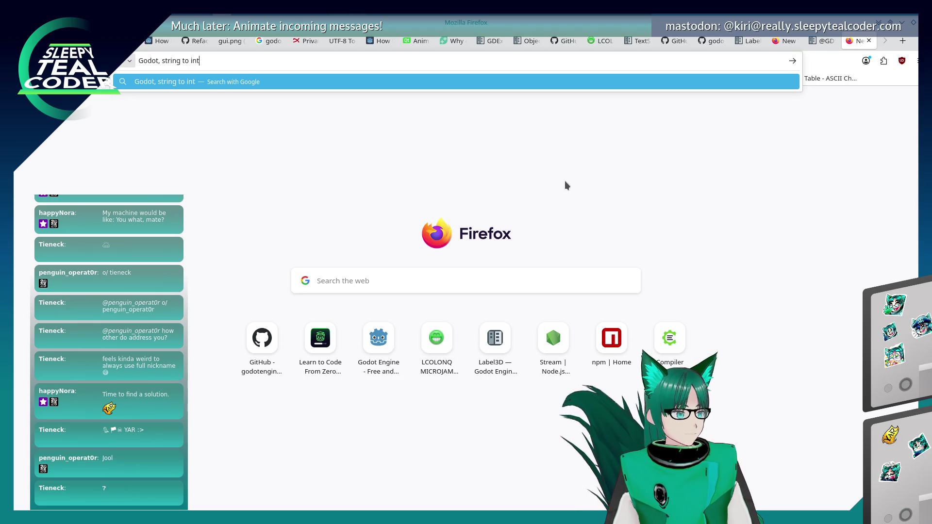
pyautogui.press('BackSpace')
pyautogui.press('BackSpace')
pyautogui.press('BackSpace')
pyautogui.write('character to int')
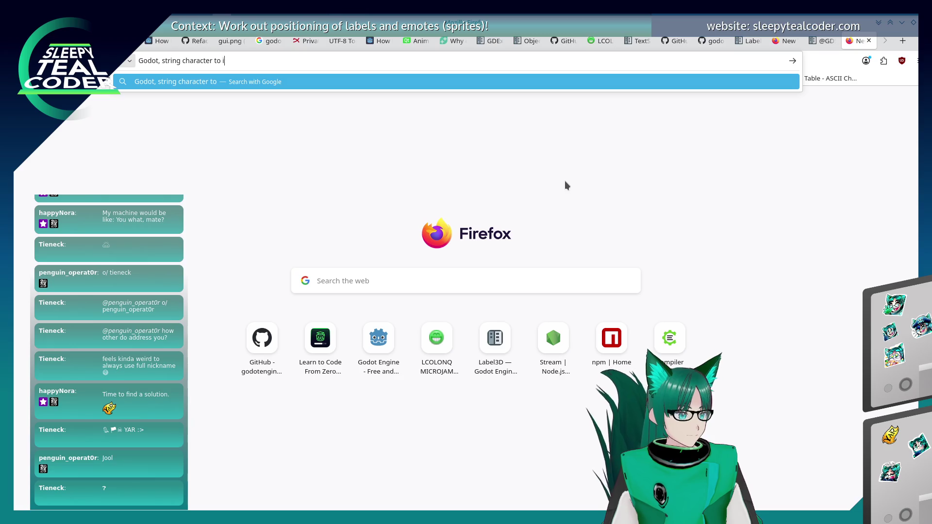
pyautogui.press('Return')
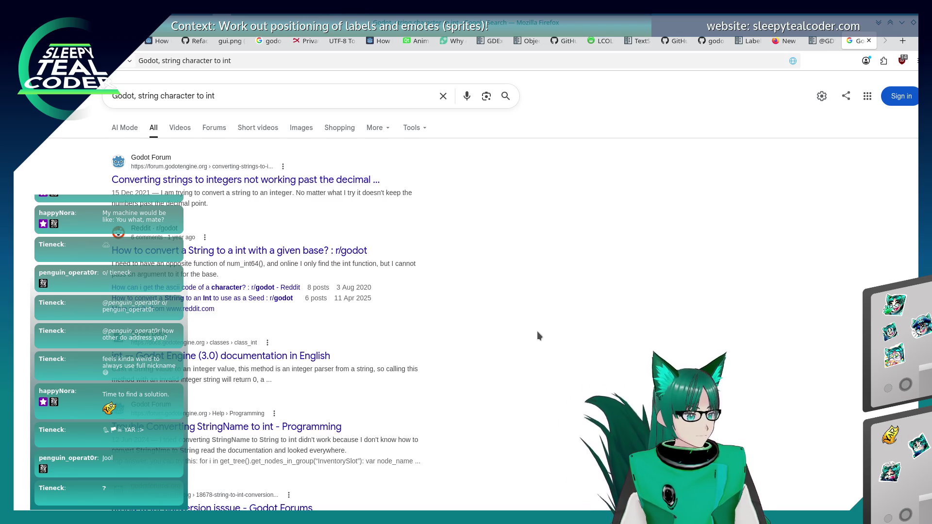
# Step: Refine the search to 'Godot, character to int' and open the single-character String literal proposal
pyautogui.scroll(-3, 537, 332)
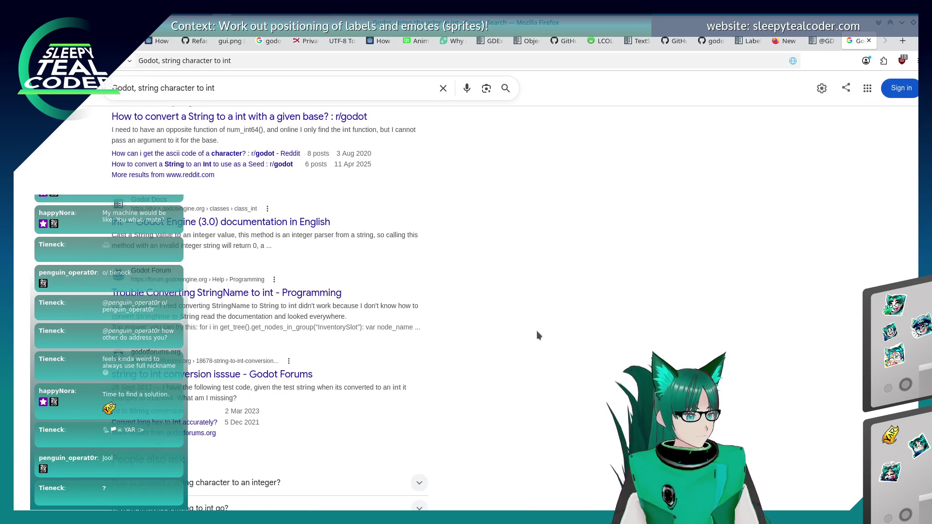
pyautogui.scroll(3, 536, 335)
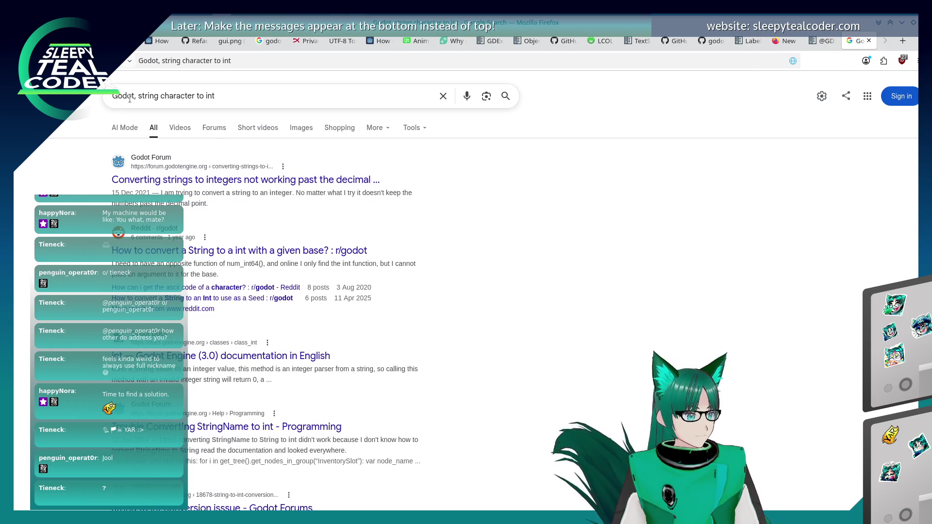
pyautogui.moveTo(138, 96); pyautogui.dragTo(162, 95)
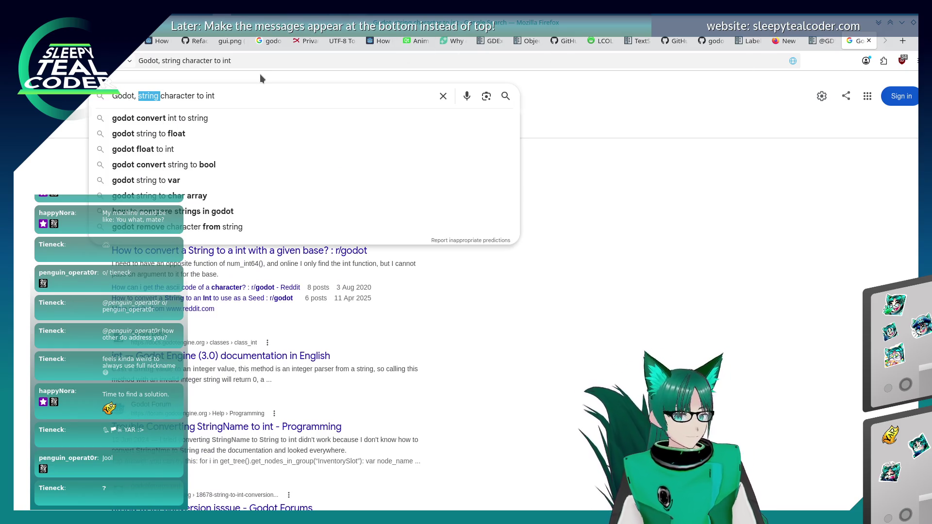
pyautogui.press('BackSpace')
pyautogui.press('Return')
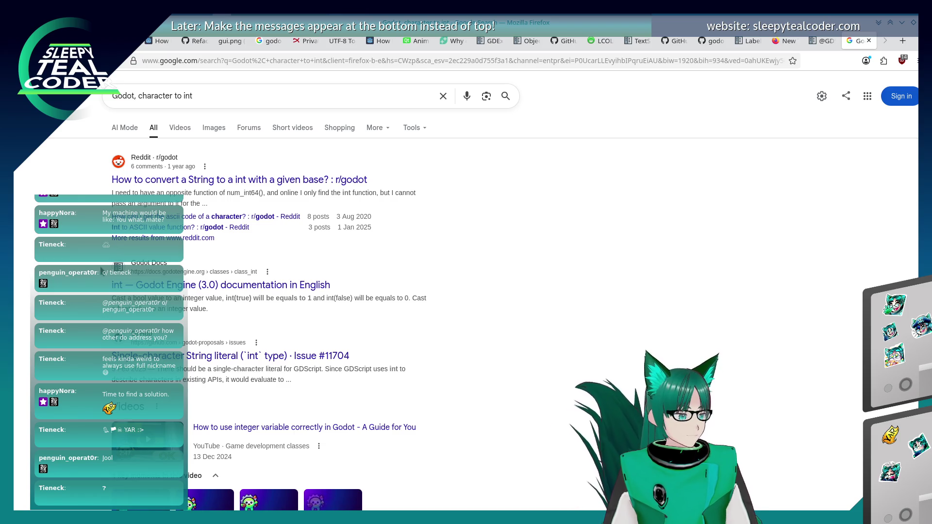
pyautogui.scroll(-3, 102, 271)
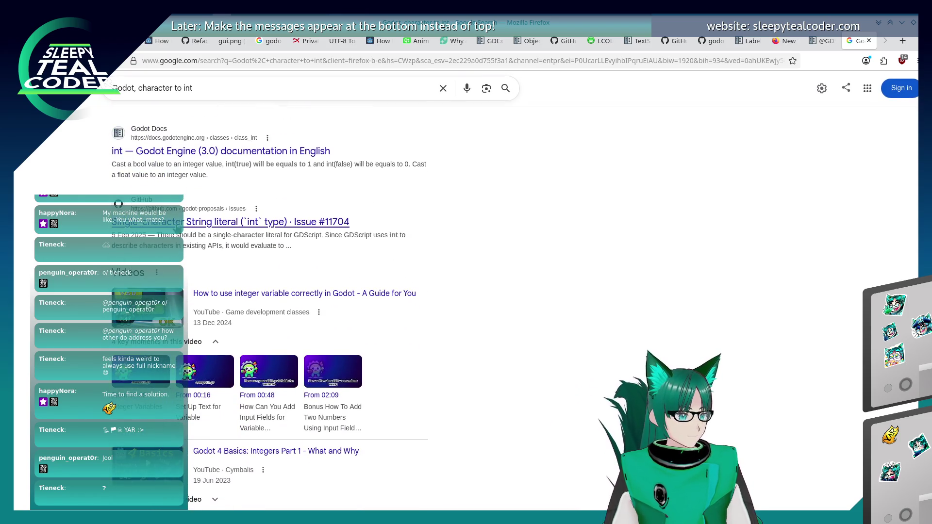
pyautogui.click(116, 222)
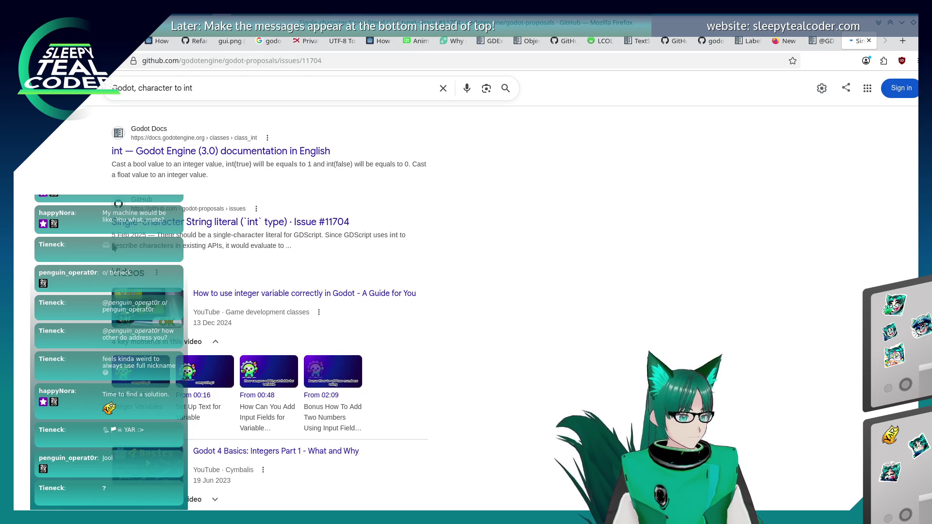
# Step: Read through issue #11704's comments and follow the linked 'GDScript: Re-add ord() function' PR
pyautogui.scroll(-15, 113, 247)
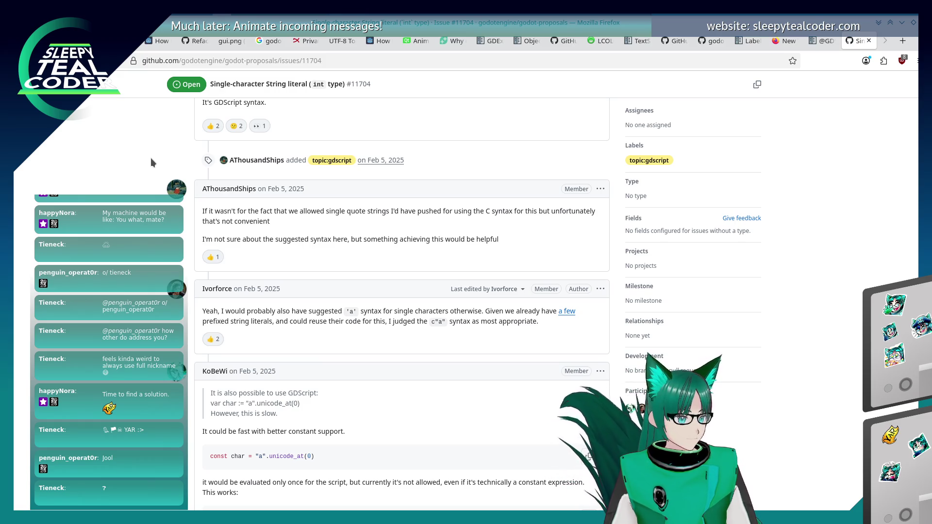
pyautogui.scroll(-5, 151, 161)
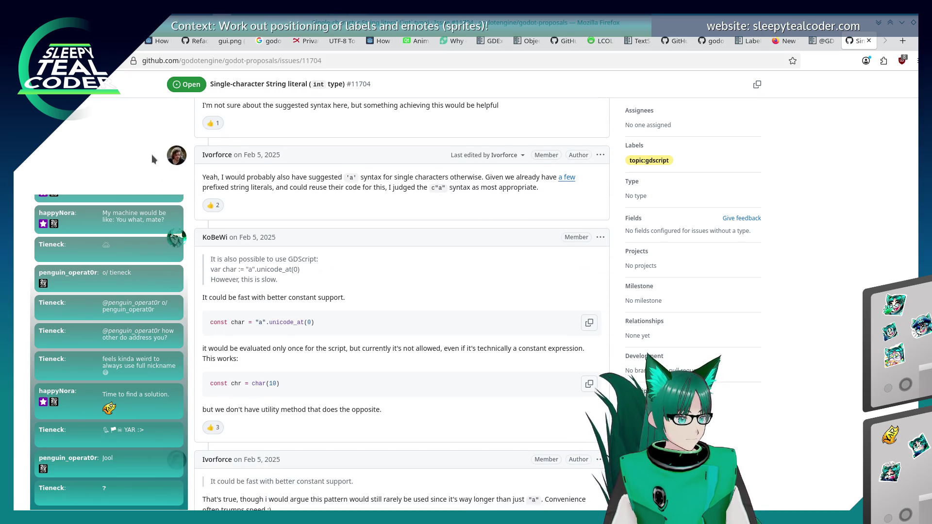
pyautogui.scroll(-3, 151, 154)
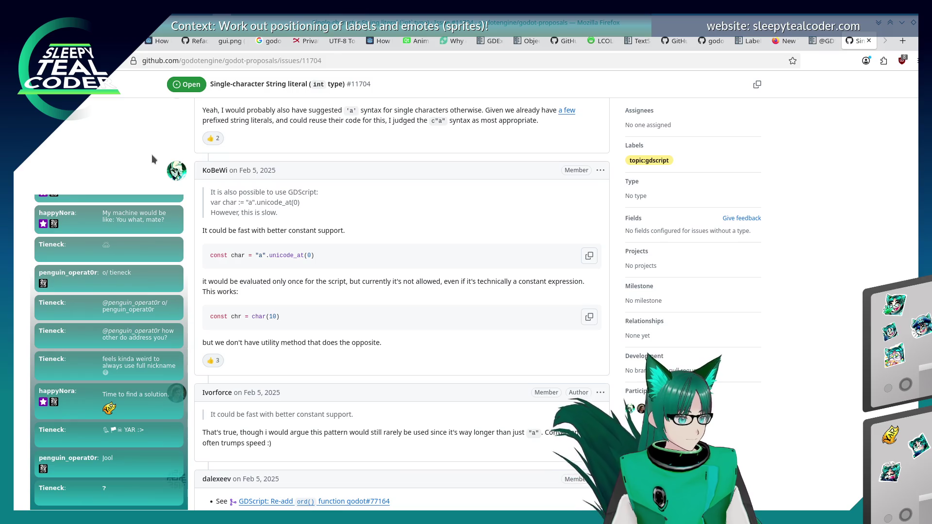
pyautogui.scroll(-15, 151, 154)
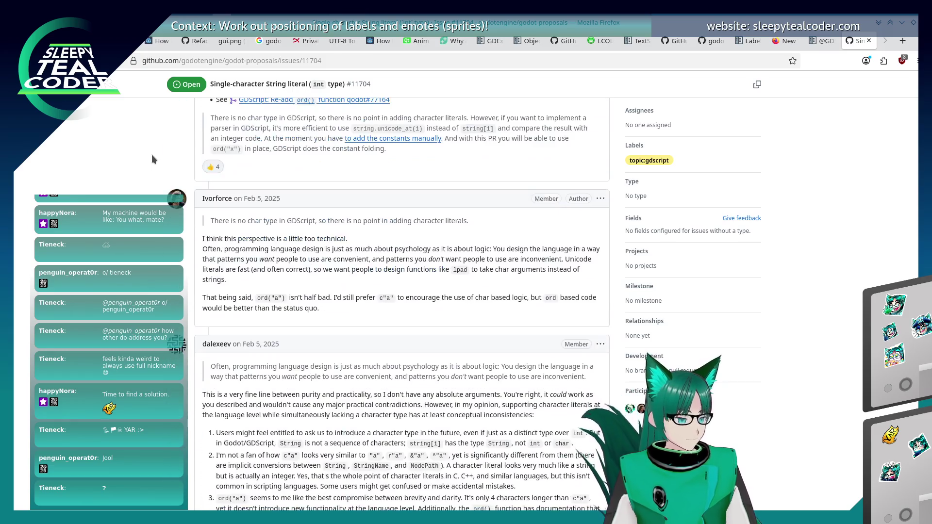
pyautogui.scroll(-3, 151, 156)
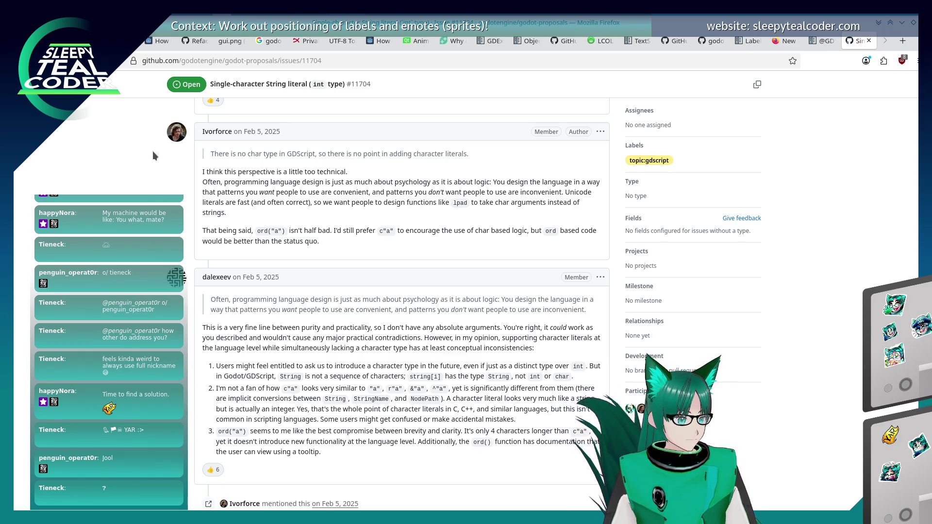
pyautogui.scroll(-10, 152, 155)
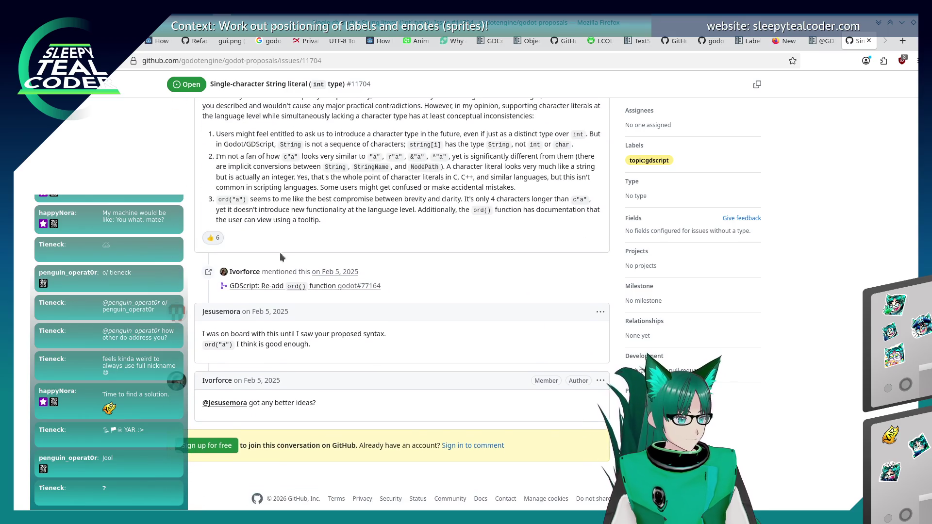
pyautogui.click(311, 290)
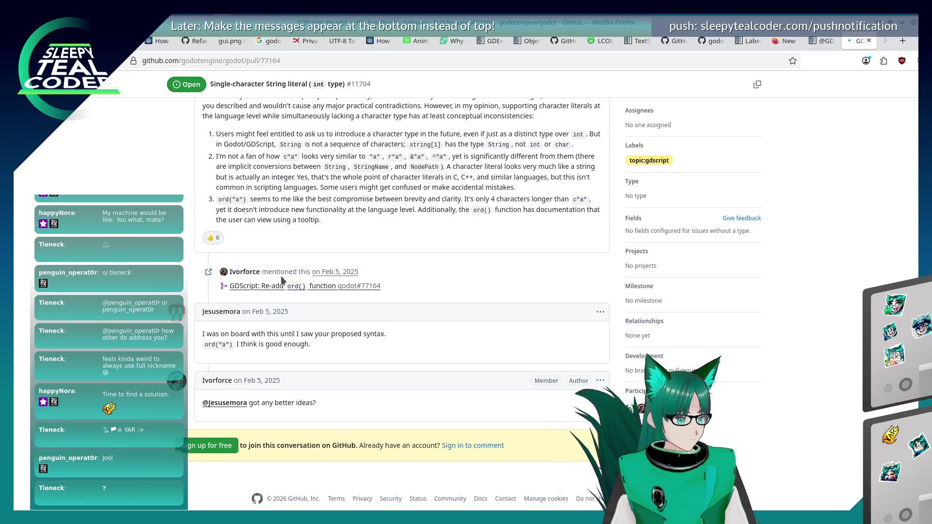
# Step: Read through pull request #77164's description and comments
pyautogui.scroll(-1, 168, 303)
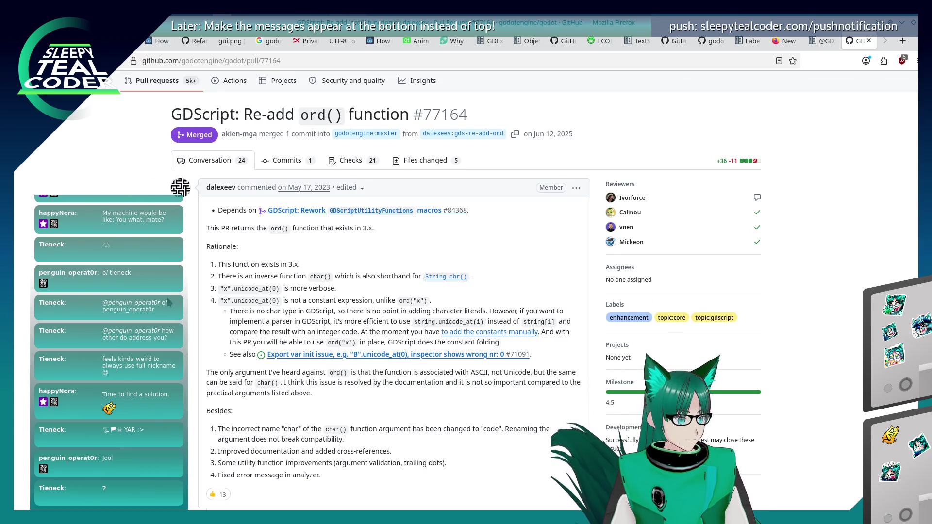
pyautogui.scroll(1, 168, 303)
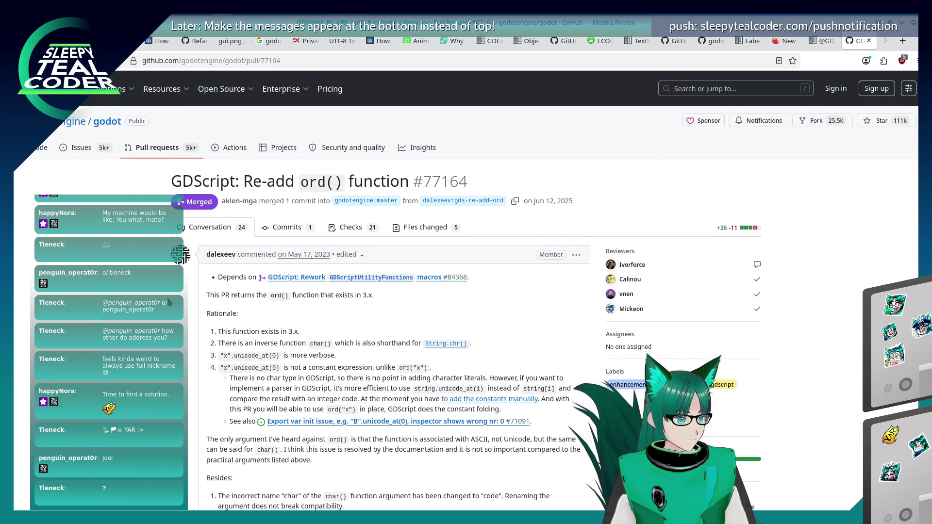
pyautogui.scroll(-6, 169, 302)
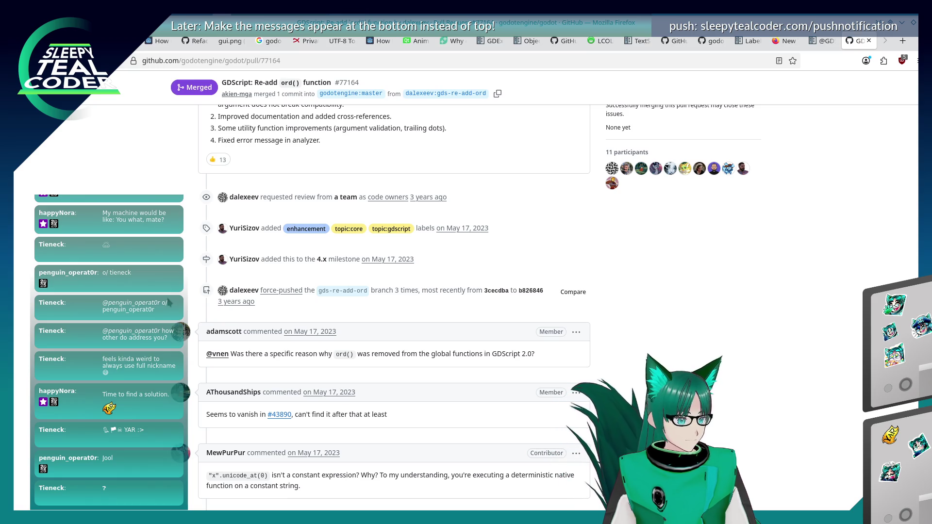
pyautogui.scroll(-3, 168, 302)
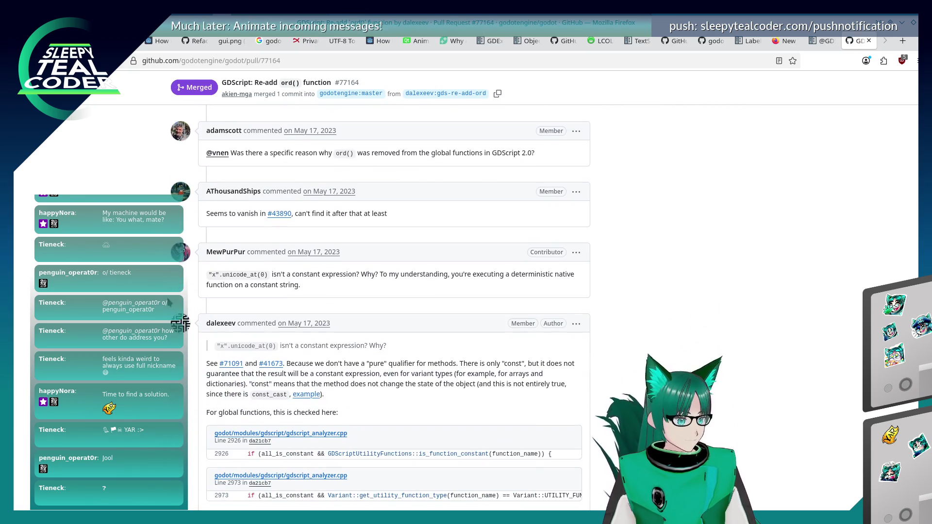
pyautogui.scroll(10, 168, 303)
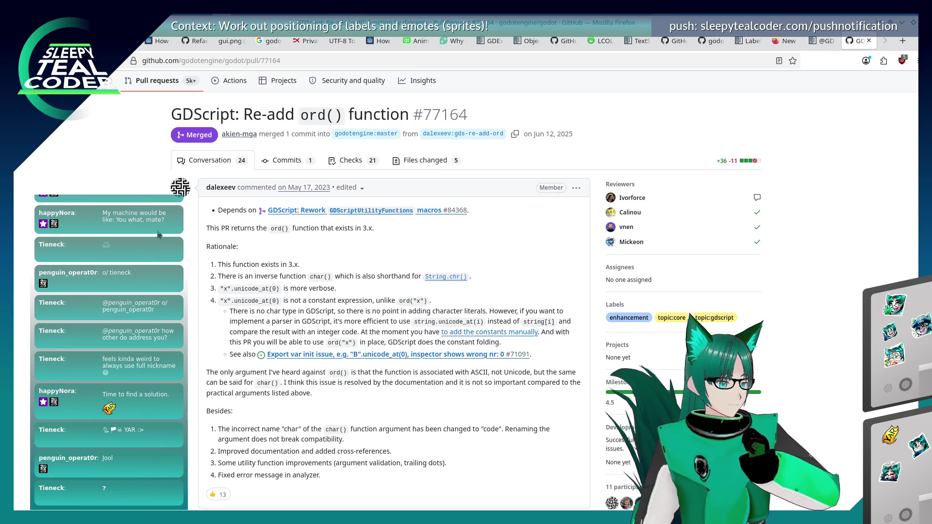
pyautogui.hotkey('alt', 'Tab')
pyautogui.hotkey('alt', 'Tab')
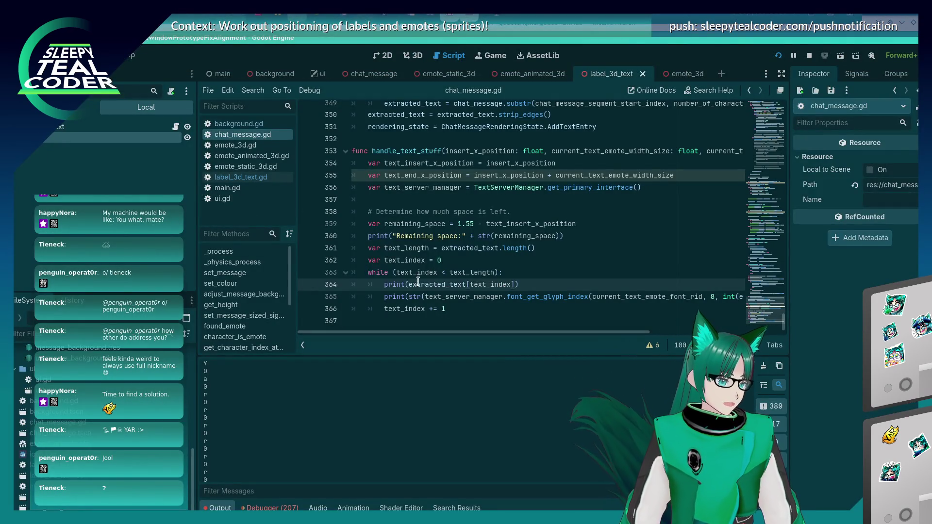
# Step: Add a 'code(' line inside the while loop, then return to the ord() PR
pyautogui.click(533, 274)
pyautogui.press('Return')
pyautogui.write('co')
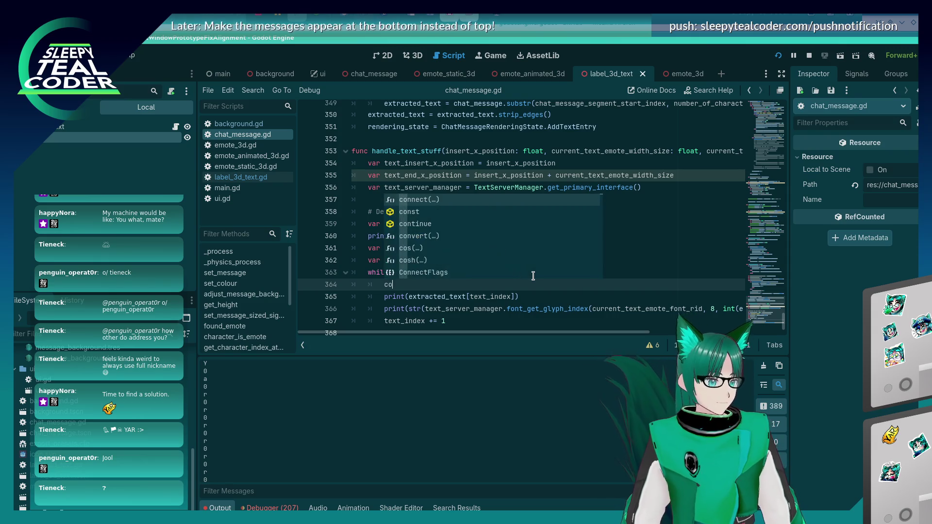
pyautogui.write('de(')
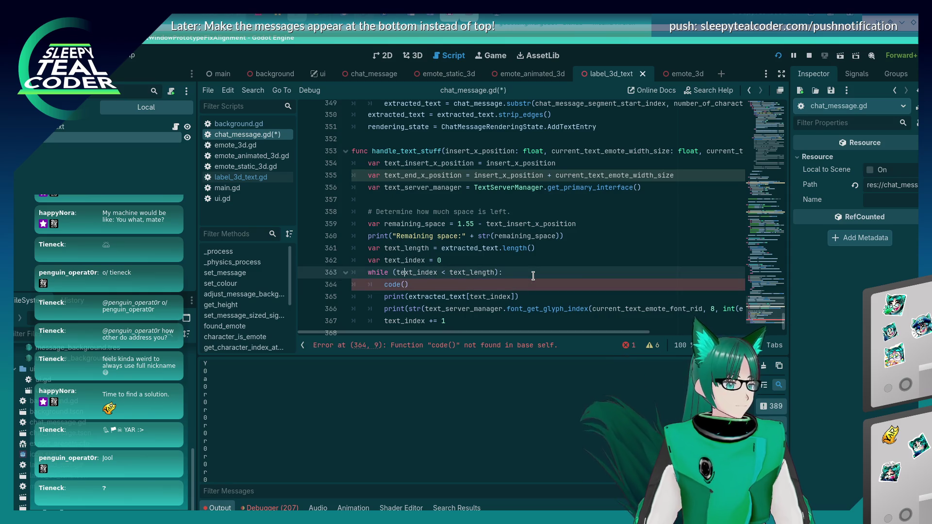
pyautogui.hotkey('alt', 'Tab')
pyautogui.press('Tab')
pyautogui.press('Tab')
pyautogui.press('Tab')
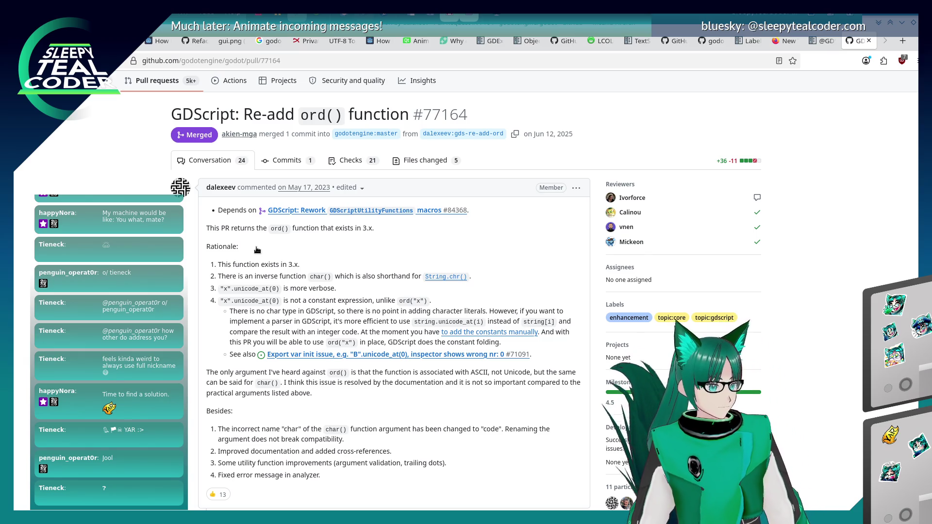
# Step: Put a unicode_at(text_index) call on line 364, copying text_index from line 365
pyautogui.hotkey('alt', 'Tab')
pyautogui.press('Up')
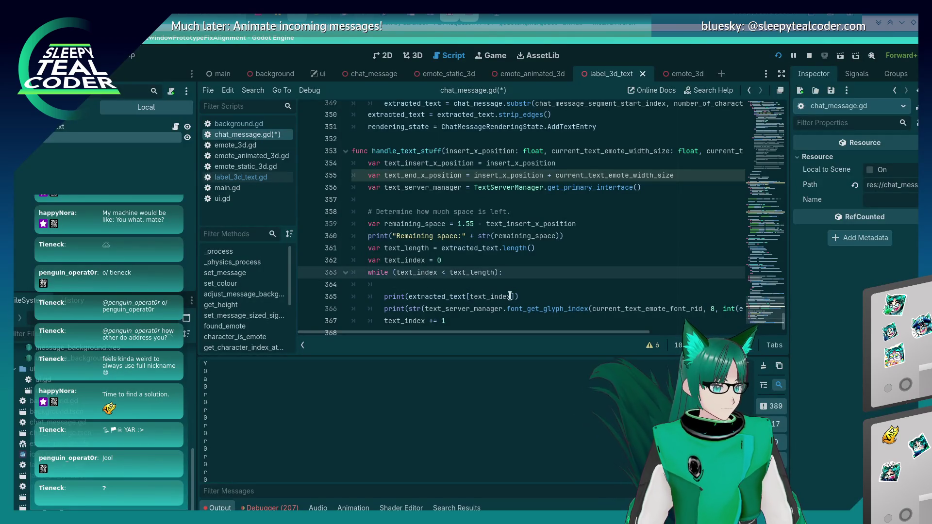
pyautogui.click(510, 295)
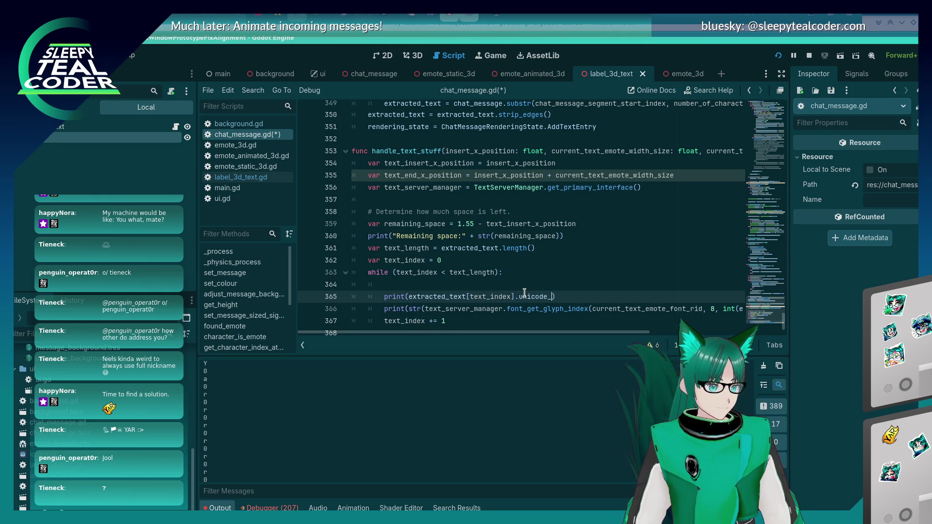
pyautogui.press('BackSpace')
pyautogui.press('BackSpace')
pyautogui.press('BackSpace')
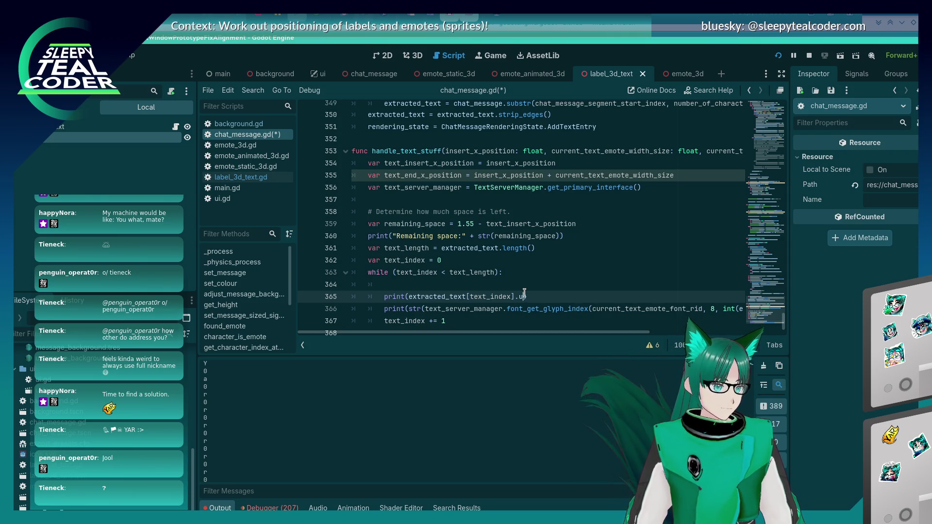
pyautogui.press('Up')
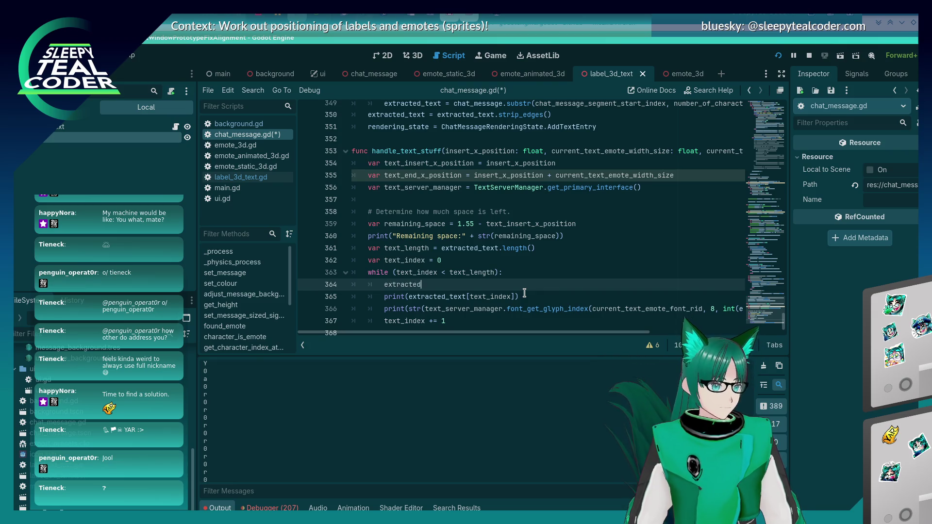
pyautogui.write('_text.unicode')
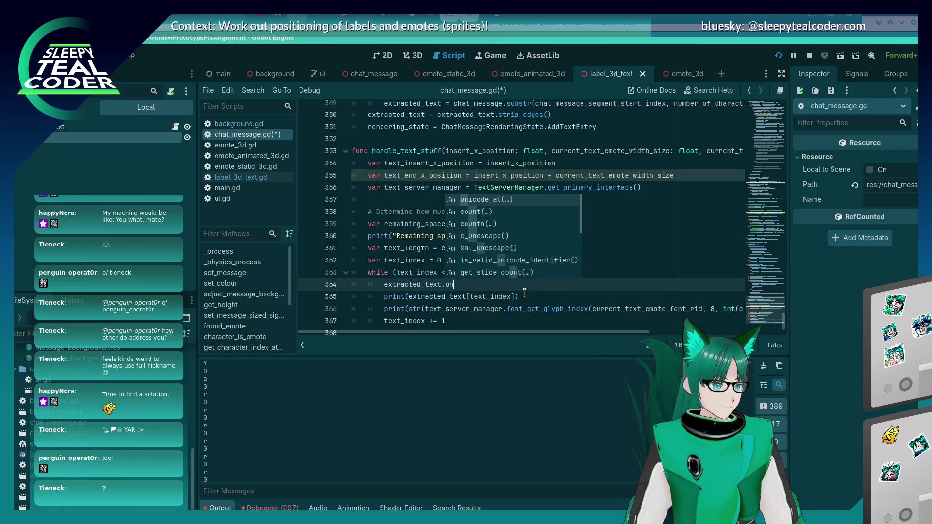
pyautogui.press('Return')
pyautogui.press('Down')
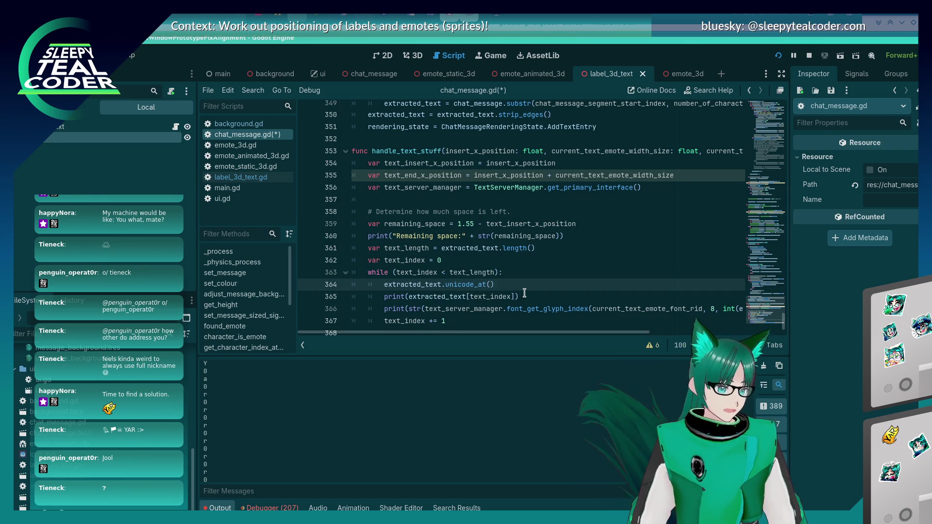
pyautogui.hotkey('ctrl', 'shift', 'Right')
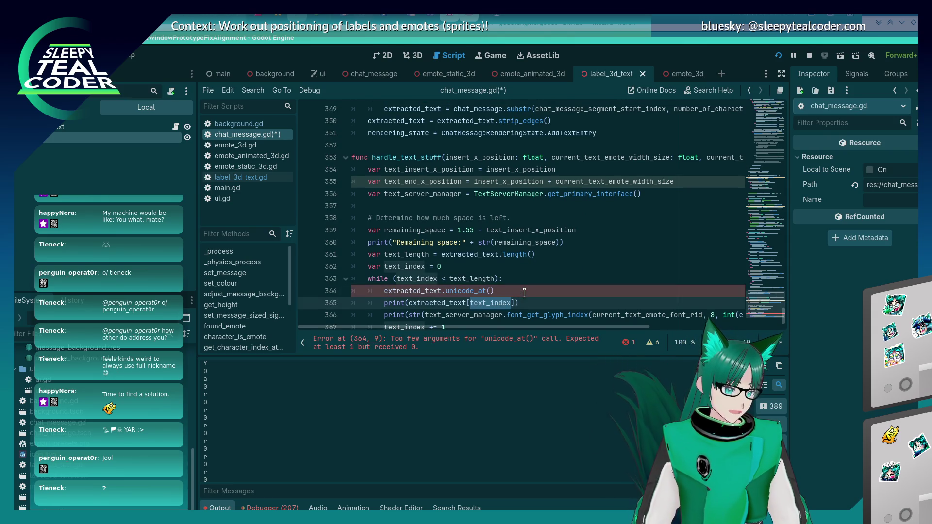
pyautogui.hotkey('ctrl', 'c')
pyautogui.press('Up')
pyautogui.press('Left')
pyautogui.hotkey('ctrl', 'v')
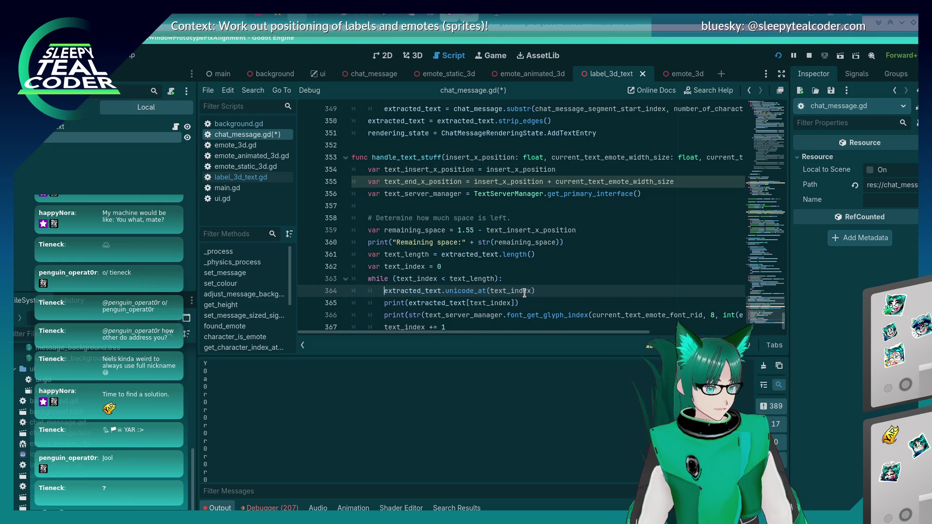
# Step: Comment out line 365's character print, wrap line 364 in print(str(...)), and save
pyautogui.press('Down')
pyautogui.hotkey('ctrl', 'k')
pyautogui.press('Up')
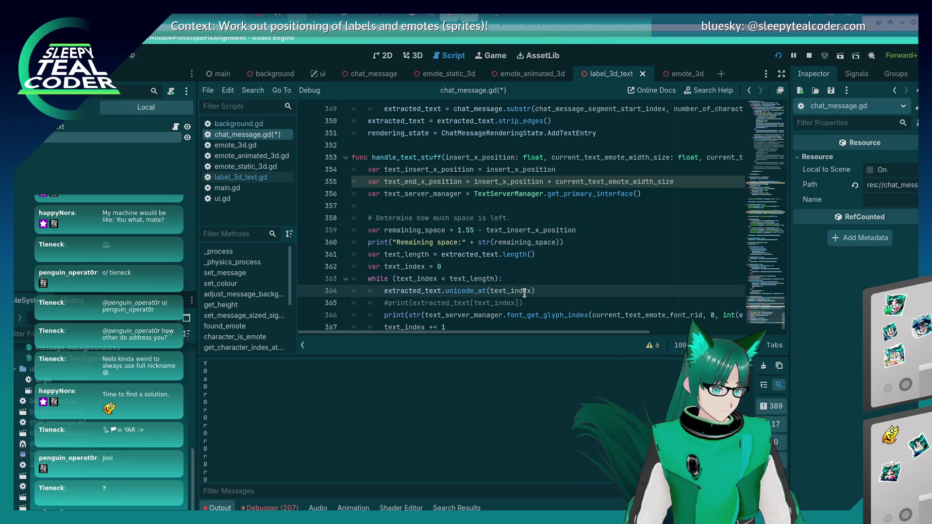
pyautogui.press('Home')
pyautogui.write('print(')
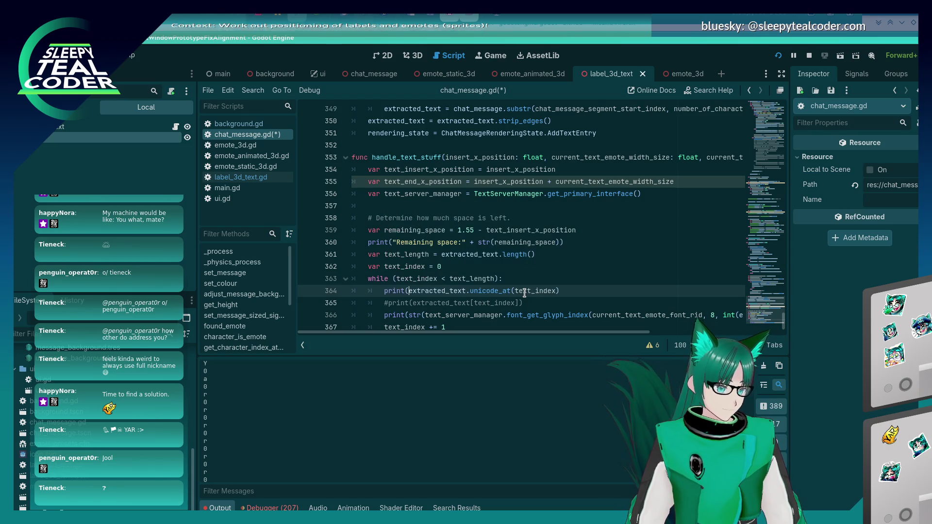
pyautogui.write('int(')
pyautogui.press('End')
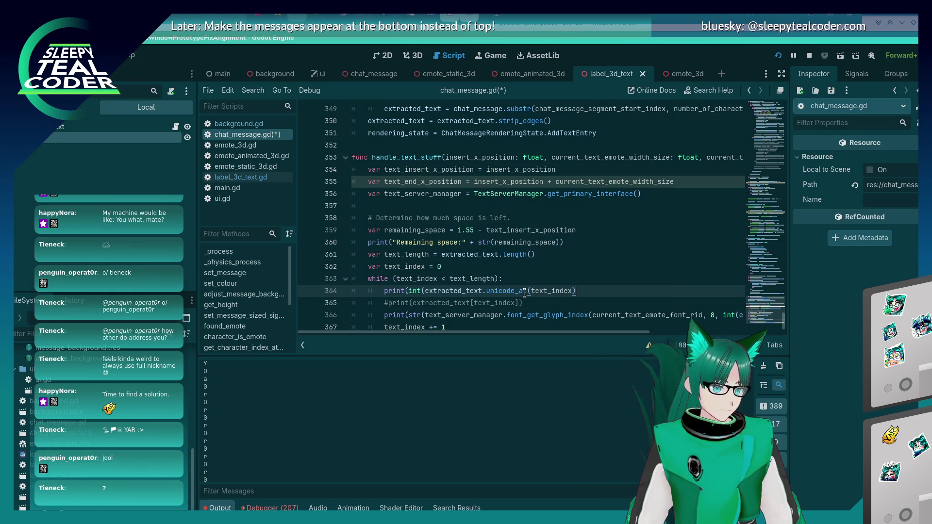
pyautogui.hotkey('ctrl', 's')
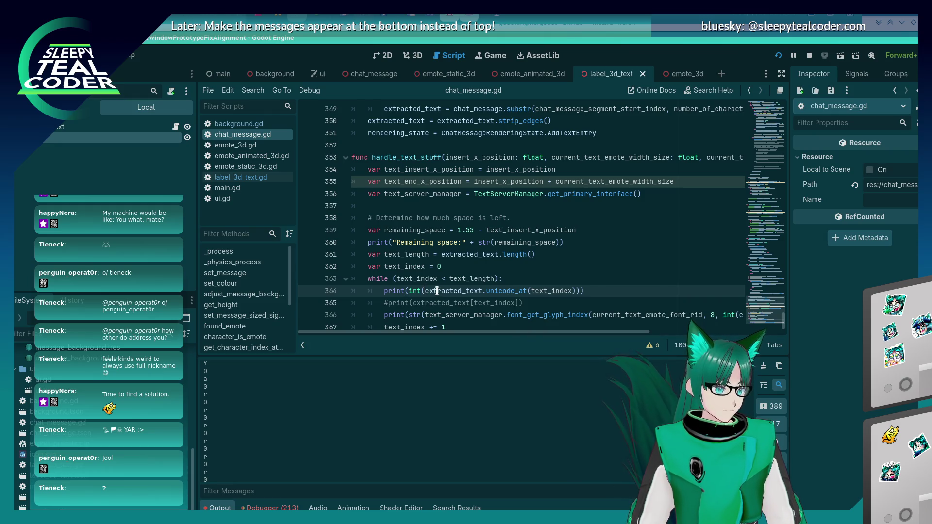
pyautogui.press('BackSpace')
pyautogui.press('BackSpace')
pyautogui.press('BackSpace')
pyautogui.write('str(')
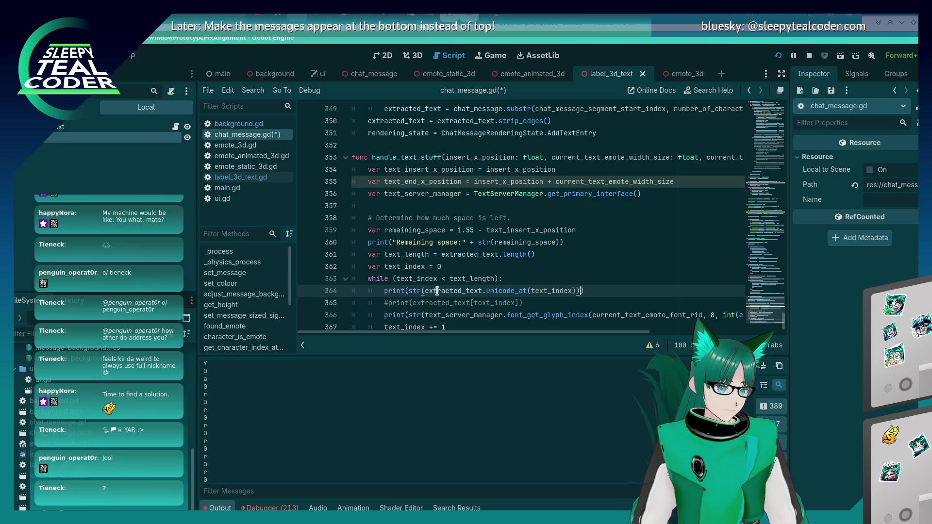
pyautogui.hotkey('ctrl', 's')
# Step: Check the printed character codes (89, 97, 114) and clear line 364's statement
pyautogui.hotkey('alt', 'Tab')
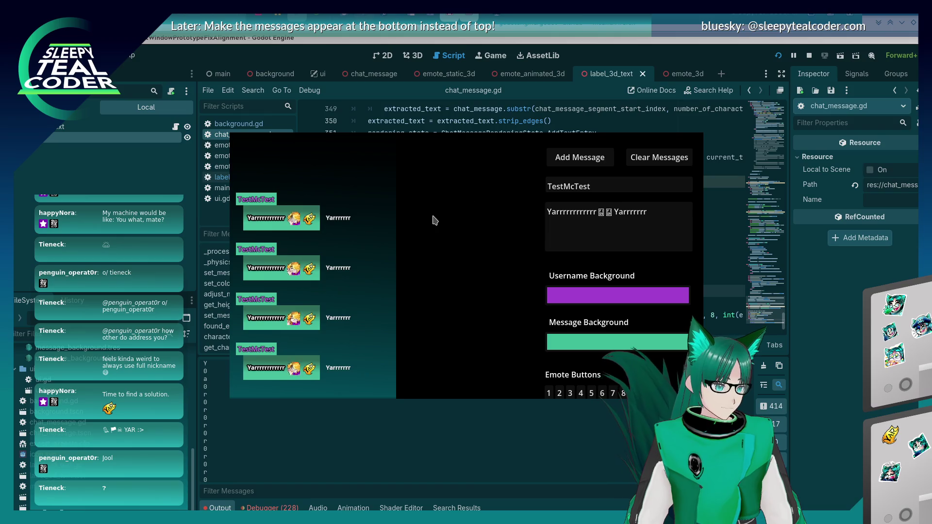
pyautogui.click(367, 480)
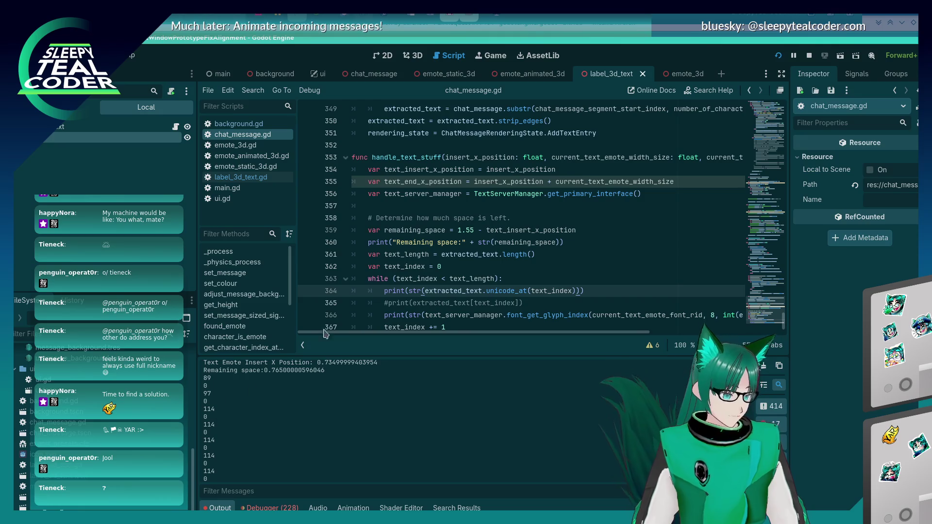
pyautogui.scroll(-1, 471, 223)
pyautogui.moveTo(504, 332)
pyautogui.mouseDown()
pyautogui.moveTo(683, 346)
pyautogui.moveTo(485, 342)
pyautogui.mouseUp()
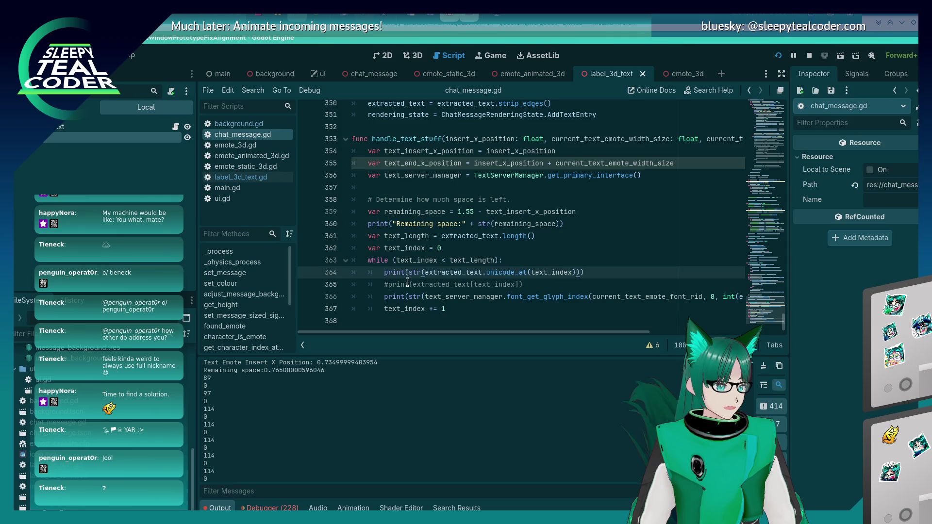
pyautogui.moveTo(424, 275); pyautogui.dragTo(573, 274)
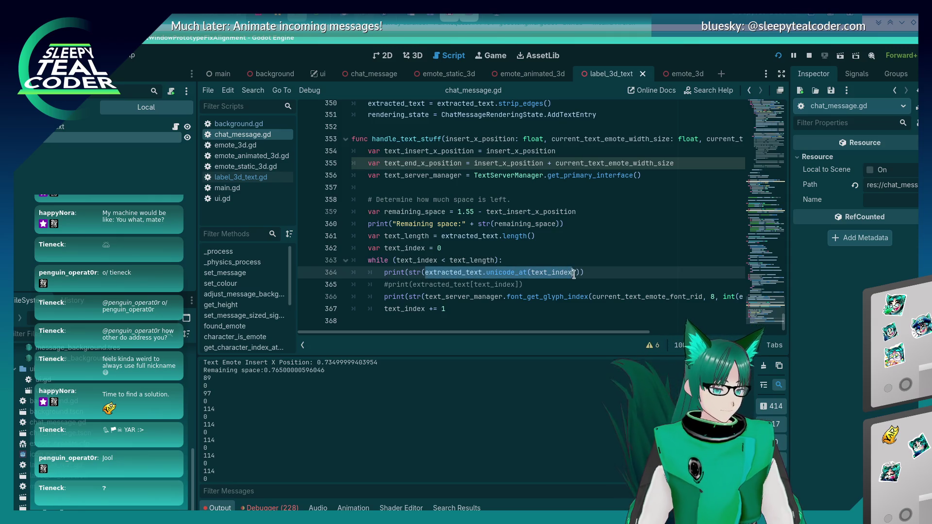
pyautogui.click(624, 276)
pyautogui.hotkey('shift', 'Home')
pyautogui.press('BackSpace')
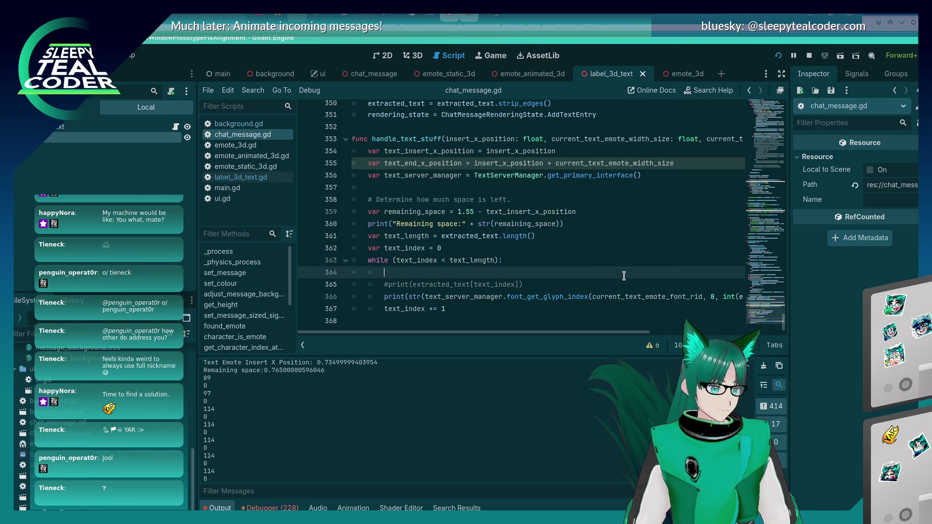
# Step: Declare var char_unicode_index = extracted_text.unicode_at(text_index) on line 364
pyautogui.write('va')
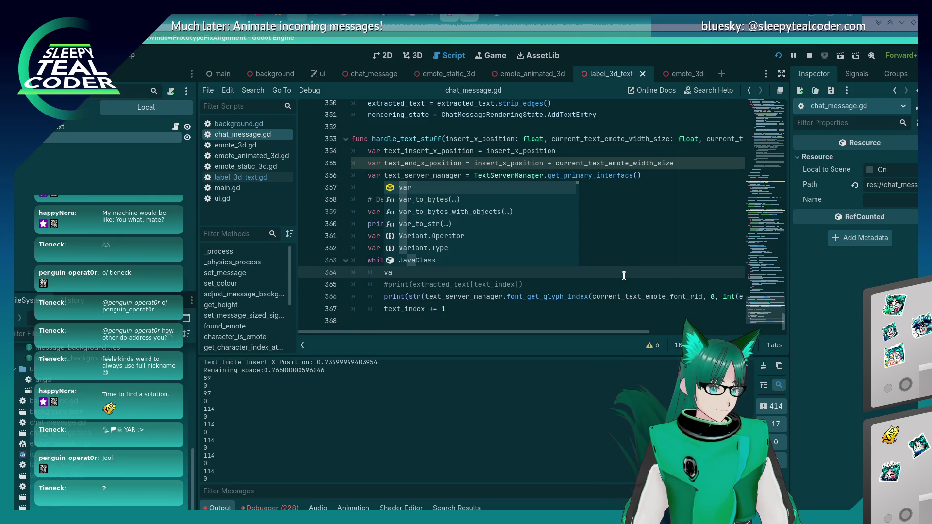
pyautogui.press('BackSpace')
pyautogui.press('BackSpace')
pyautogui.write('const uni')
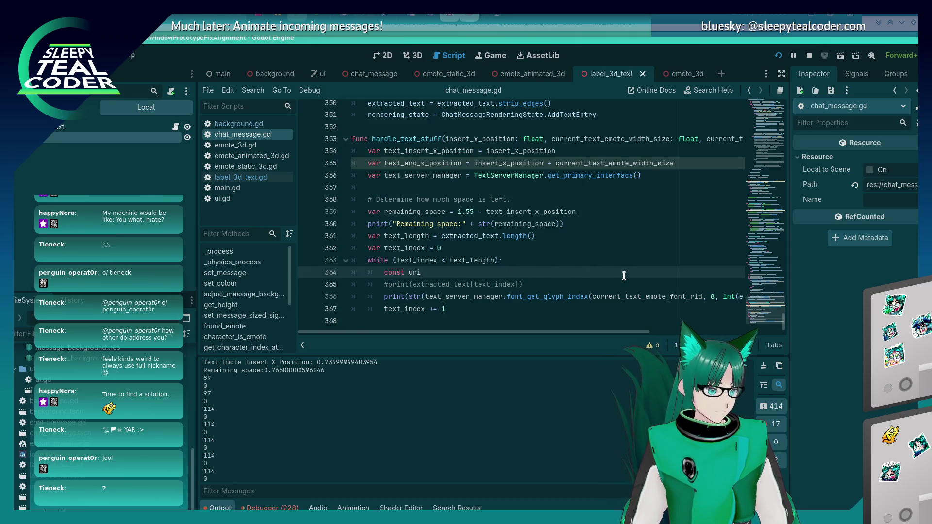
pyautogui.write('code_index =')
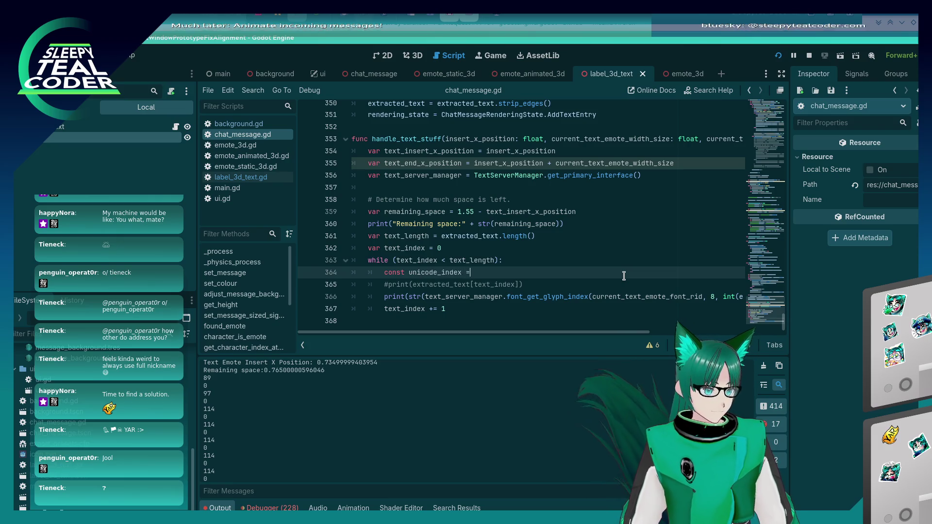
pyautogui.write(' extracted_text.unicode_at(text_index);')
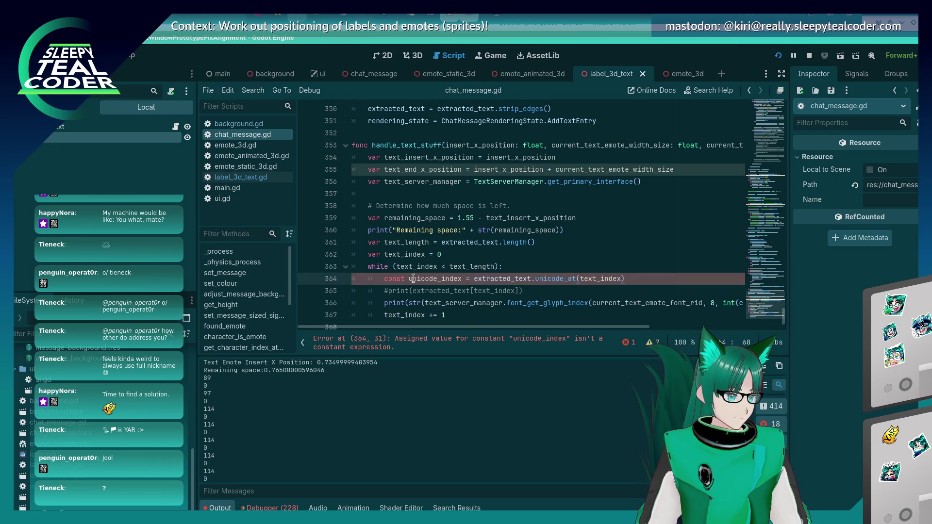
pyautogui.write('char_')
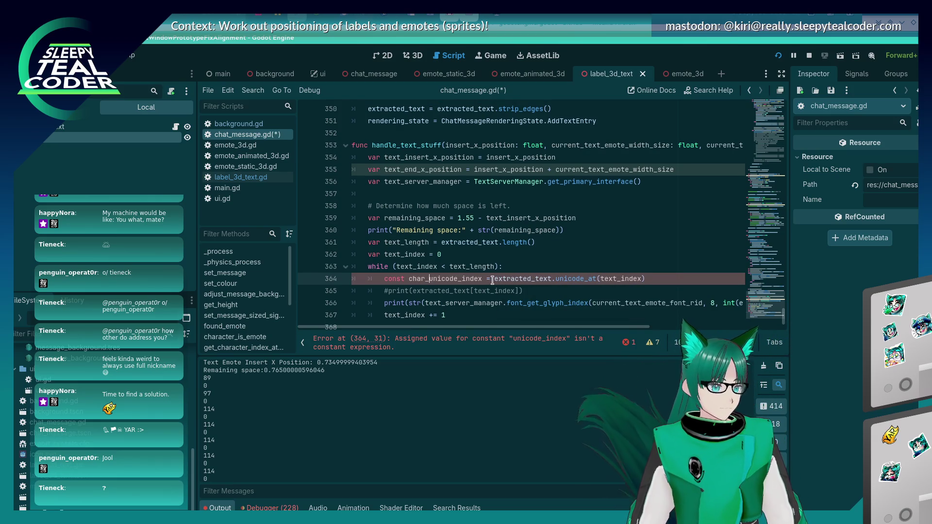
pyautogui.press('BackSpace')
pyautogui.press('BackSpace')
pyautogui.press('BackSpace')
pyautogui.write('var')
# Step: Replace int(...) on line 366 with char_unicode_index, save, and run with F5
pyautogui.doubleClick(427, 278)
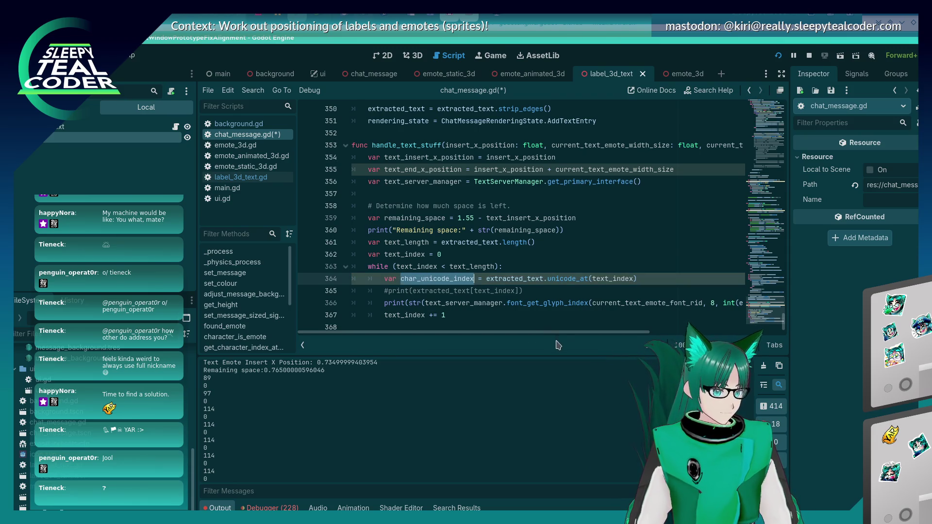
pyautogui.hscroll(5, 558, 335)
pyautogui.click(563, 303)
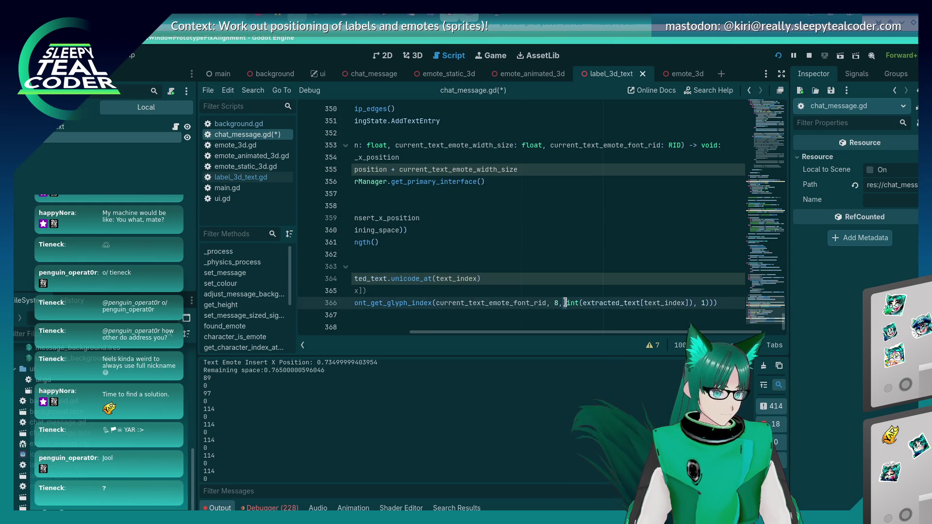
pyautogui.doubleClick(570, 303)
pyautogui.moveTo(589, 305); pyautogui.dragTo(684, 304)
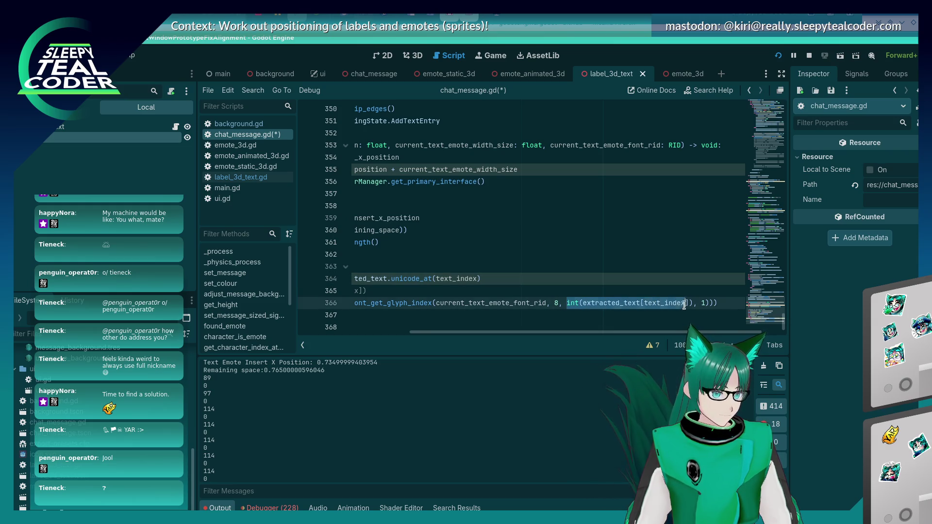
pyautogui.write('char_unicode_index')
pyautogui.hotkey('ctrl', 's')
pyautogui.hscroll(-5, 704, 306)
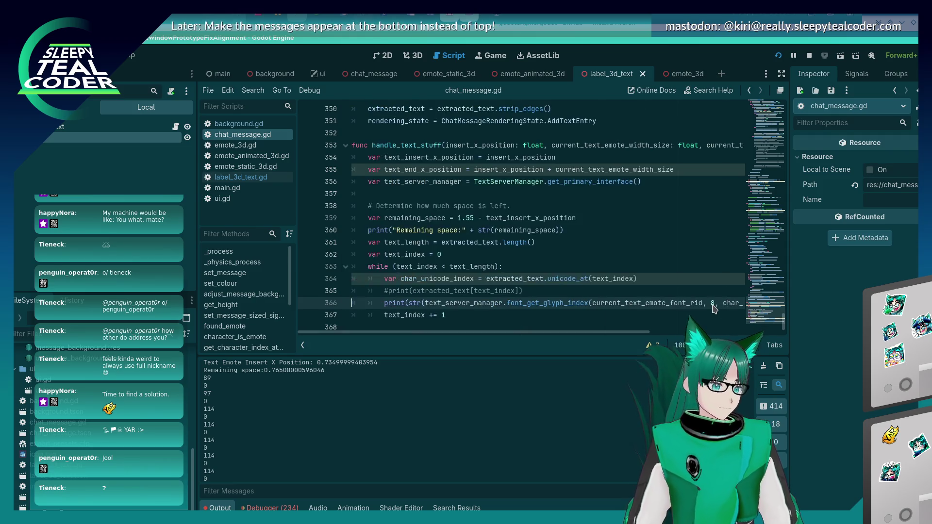
pyautogui.press('F5')
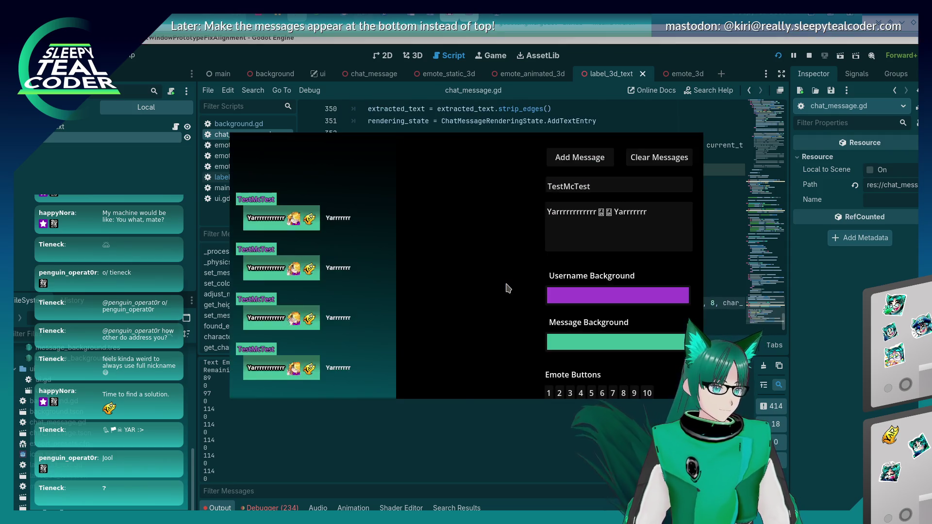
# Step: Set a breakpoint on line 366 at current_text_emote_font_rid and post a test message to hit it
pyautogui.click(567, 156)
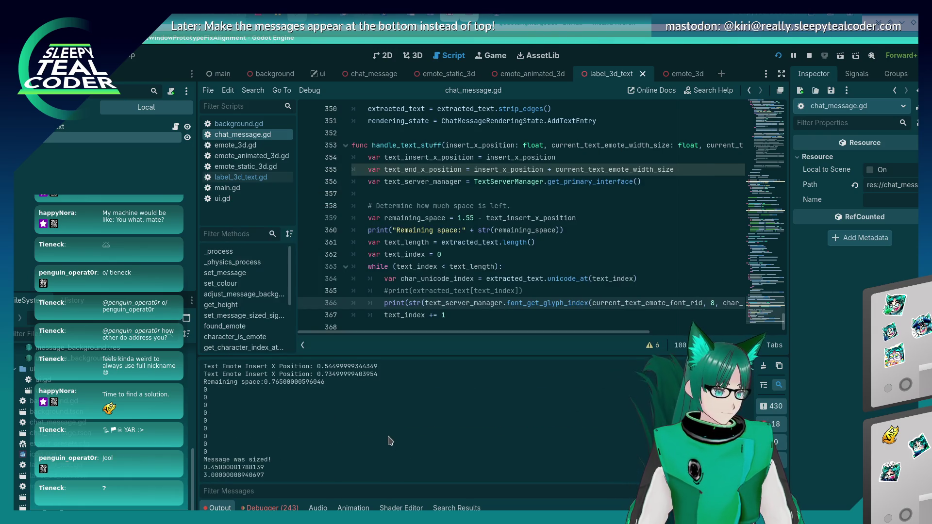
pyautogui.hscroll(3, 568, 334)
pyautogui.hscroll(-3, 563, 333)
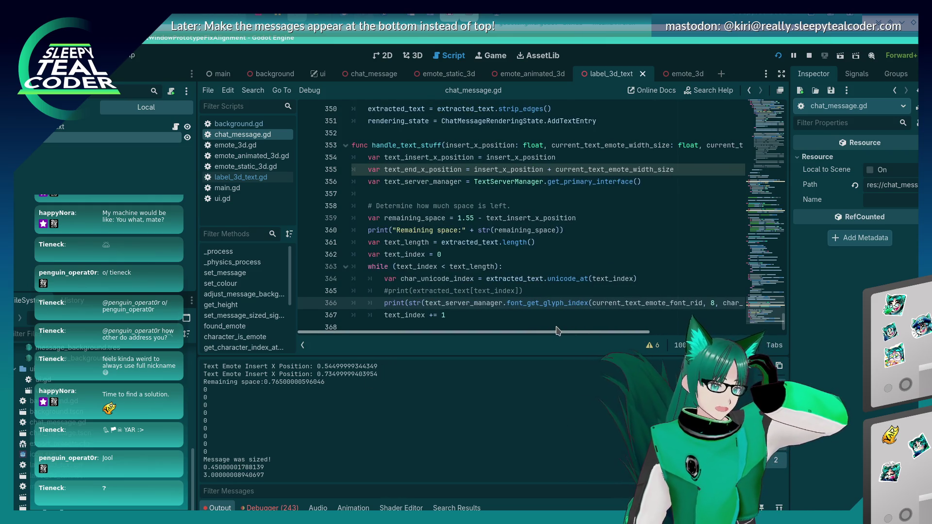
pyautogui.doubleClick(600, 302)
pyautogui.click(306, 302)
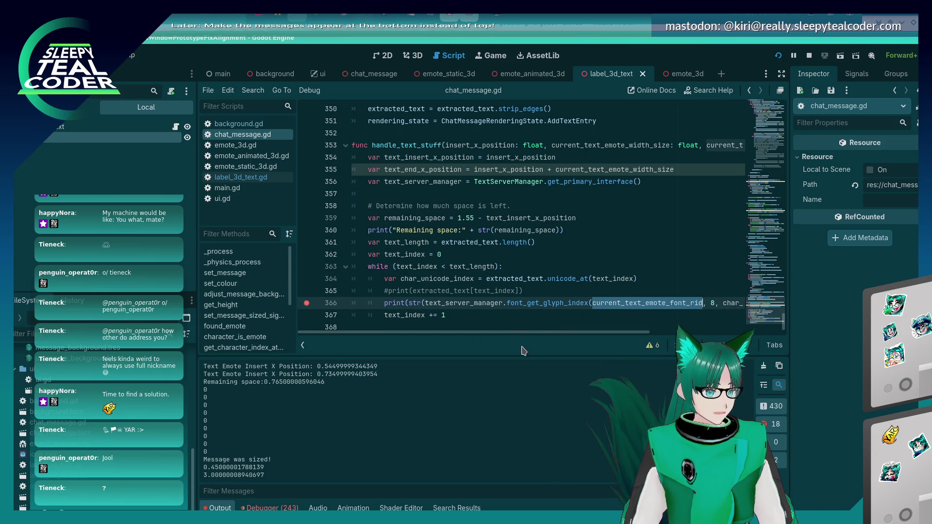
pyautogui.hotkey('alt', 'Tab')
pyautogui.click(578, 156)
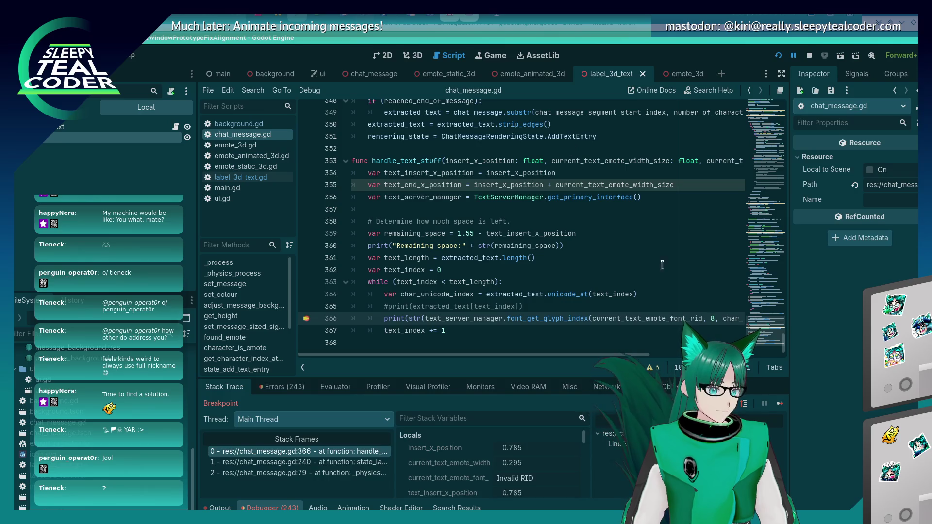
# Step: Inspect the paused line 366, remove its breakpoint, resume the game, and return to label_3d_text's 3D view
pyautogui.moveTo(630, 320)
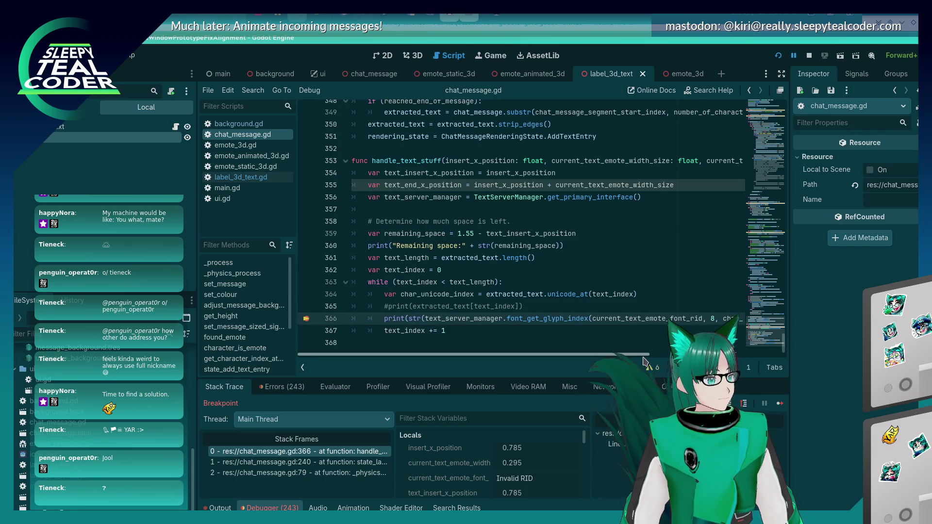
pyautogui.hscroll(5, 565, 322)
pyautogui.moveTo(558, 317)
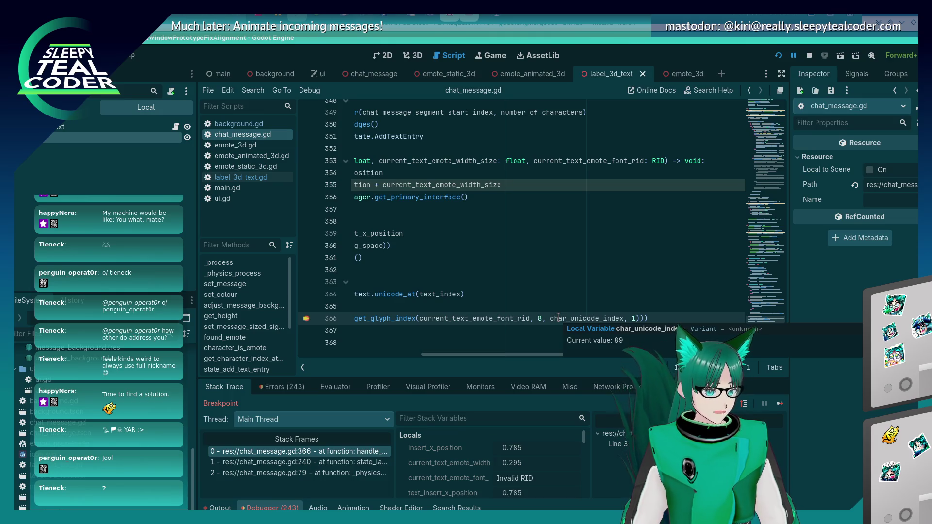
pyautogui.moveTo(487, 319)
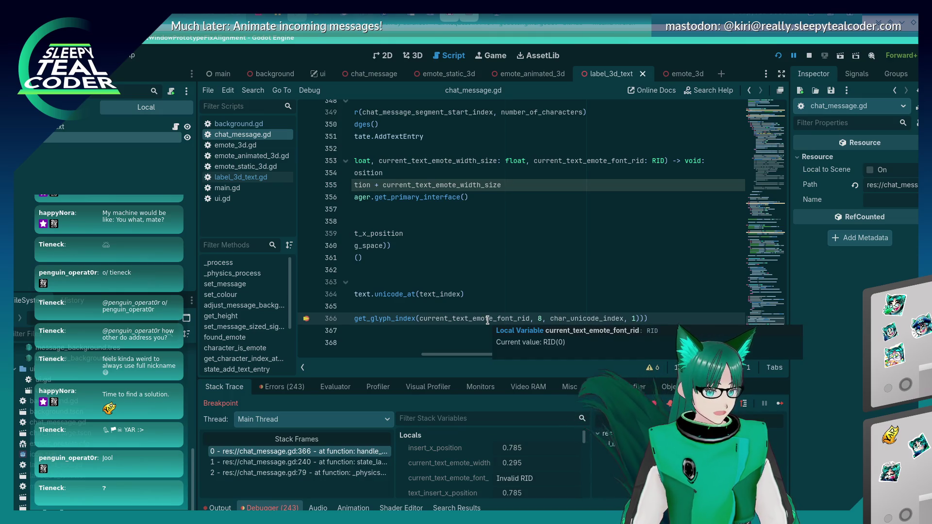
pyautogui.scroll(4, 650, 351)
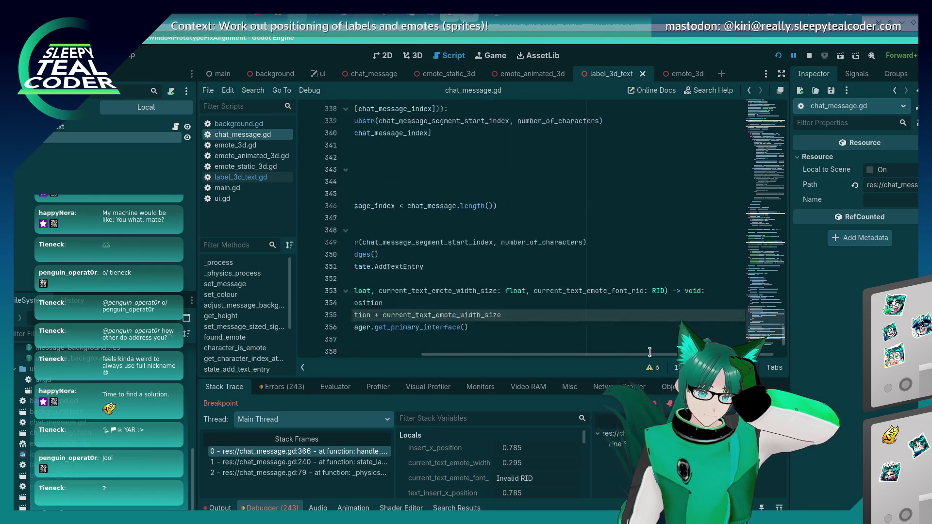
pyautogui.moveTo(649, 354); pyautogui.dragTo(525, 353)
pyautogui.scroll(-4, 525, 291)
pyautogui.click(308, 319)
pyautogui.click(778, 403)
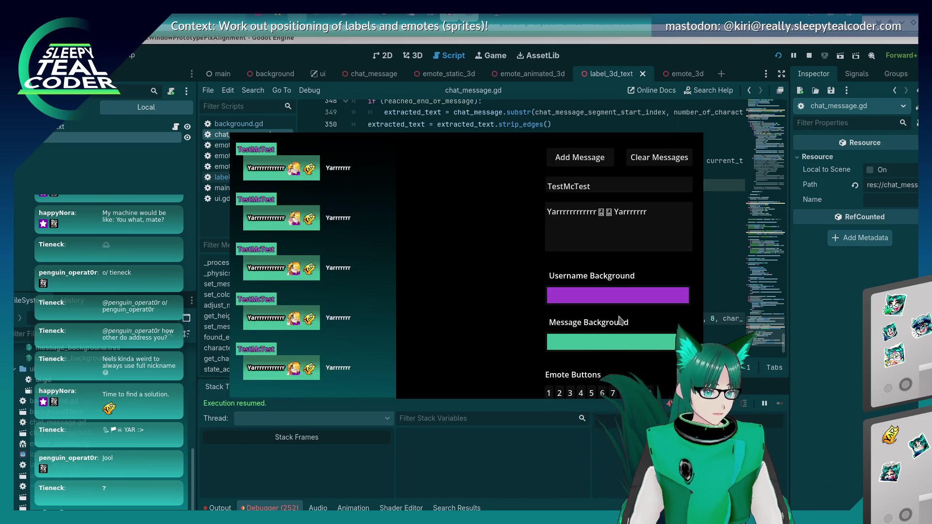
pyautogui.hotkey('alt', 'Tab')
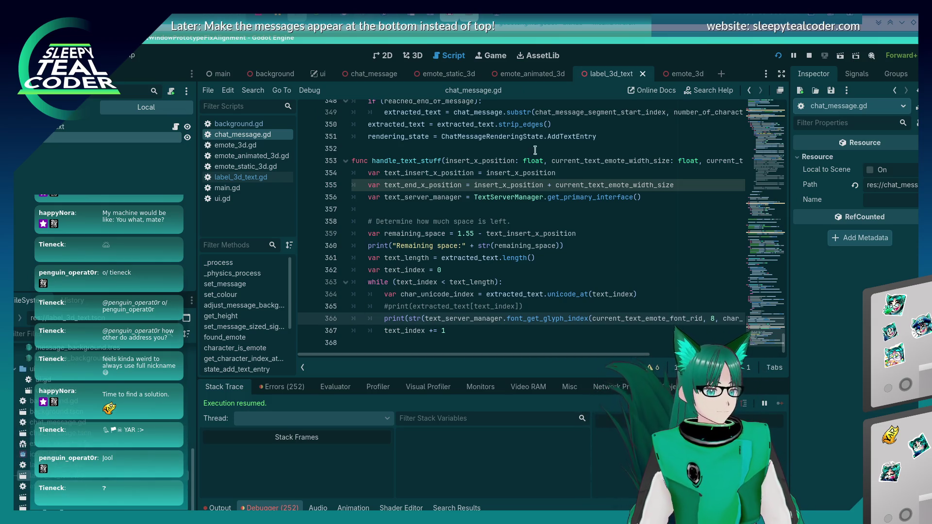
pyautogui.click(407, 57)
# Step: Select the Text Label3D and assign its Font property in the Inspector
pyautogui.click(598, 308)
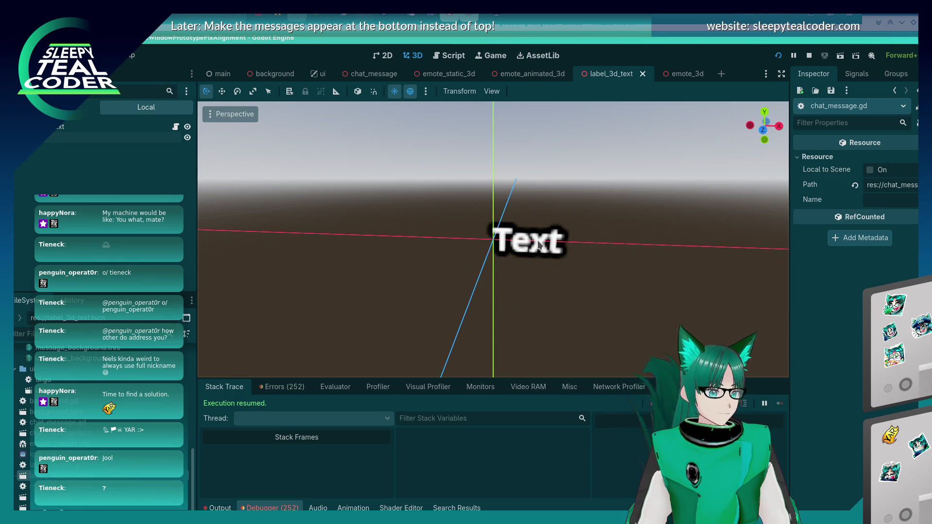
pyautogui.click(529, 240)
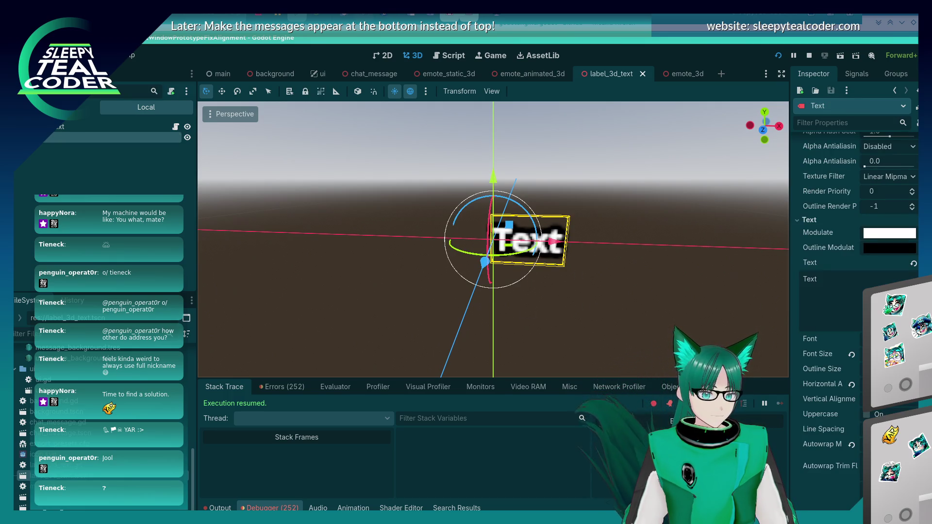
pyautogui.click(888, 339)
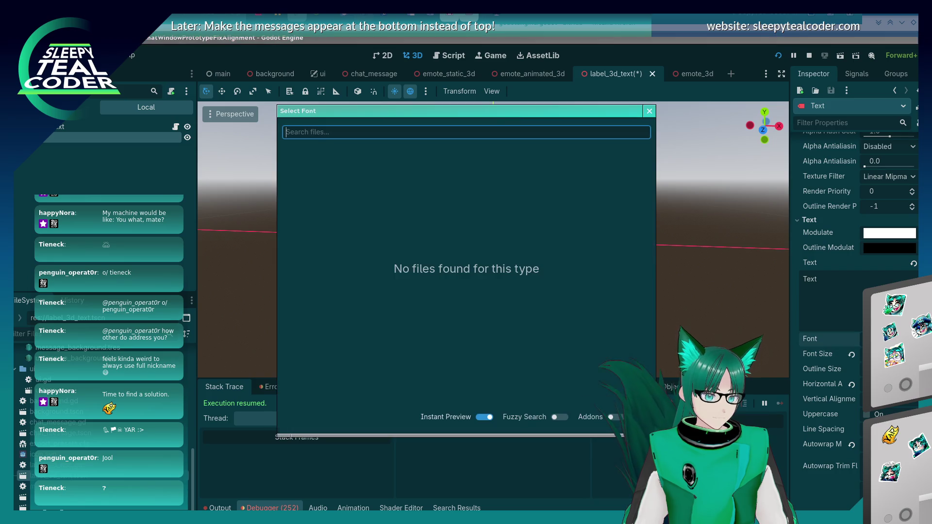
pyautogui.click(648, 112)
pyautogui.click(888, 339)
pyautogui.click(648, 111)
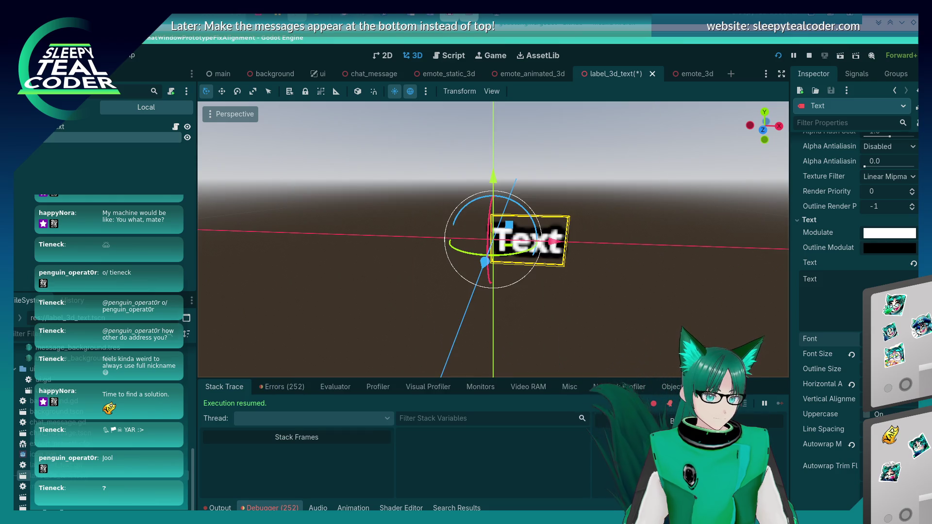
pyautogui.click(888, 338)
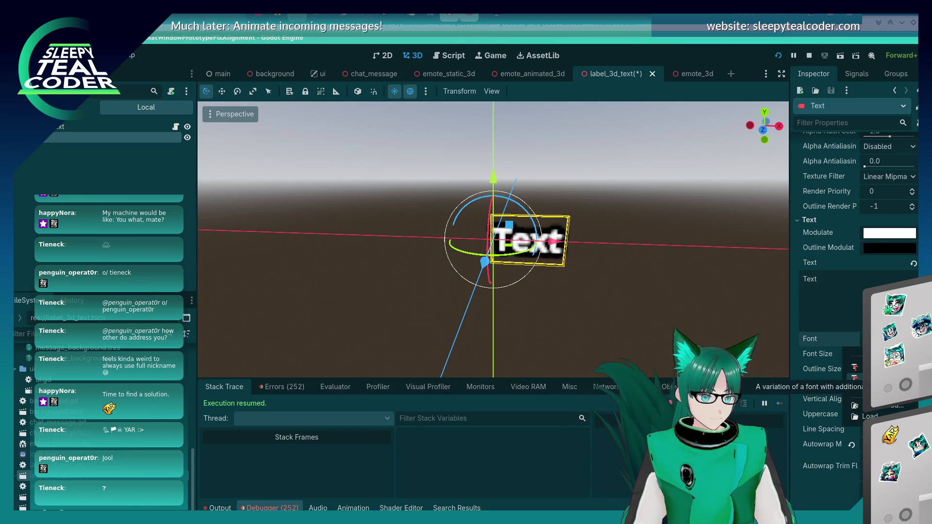
pyautogui.press('Escape')
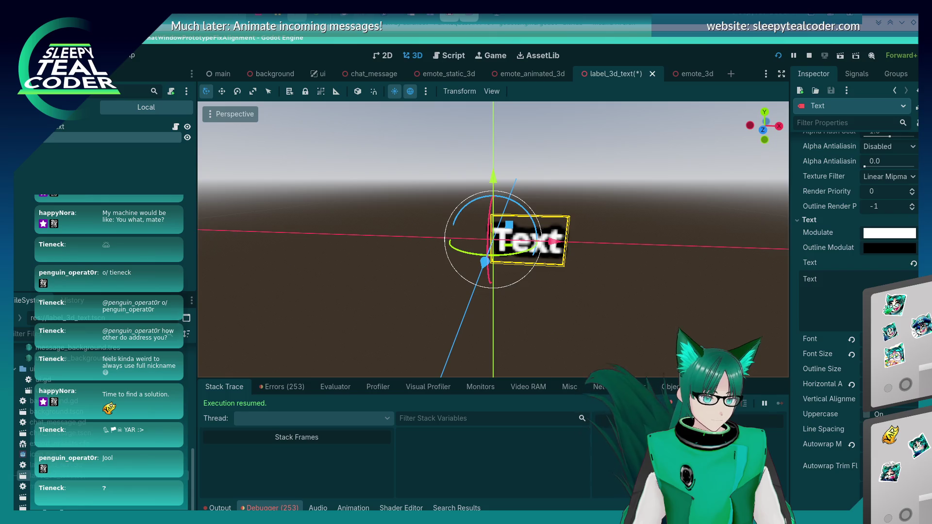
# Step: Save the label_3d_text scene and bring the running game back to the front
pyautogui.click(591, 307)
pyautogui.hotkey('ctrl', 's')
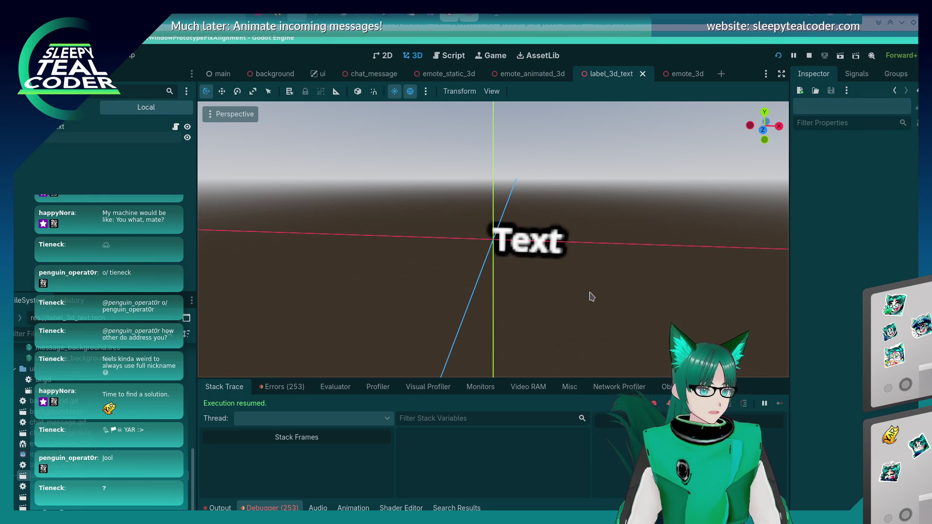
pyautogui.click(445, 55)
pyautogui.hotkey('alt', 'Tab')
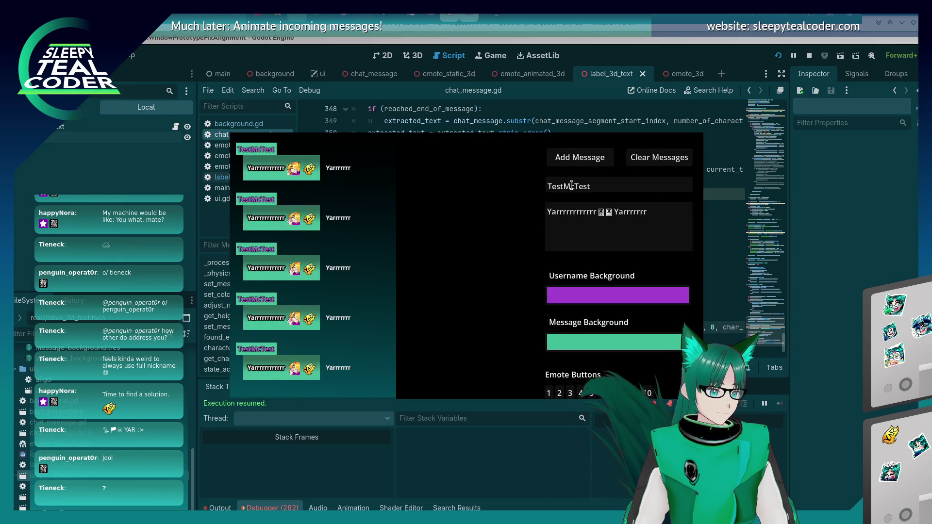
# Step: Restart the game and post the test message 'Yarrrrr 🏴‍☠️ 🏴‍☠️ Beeeeep'
pyautogui.click(228, 507)
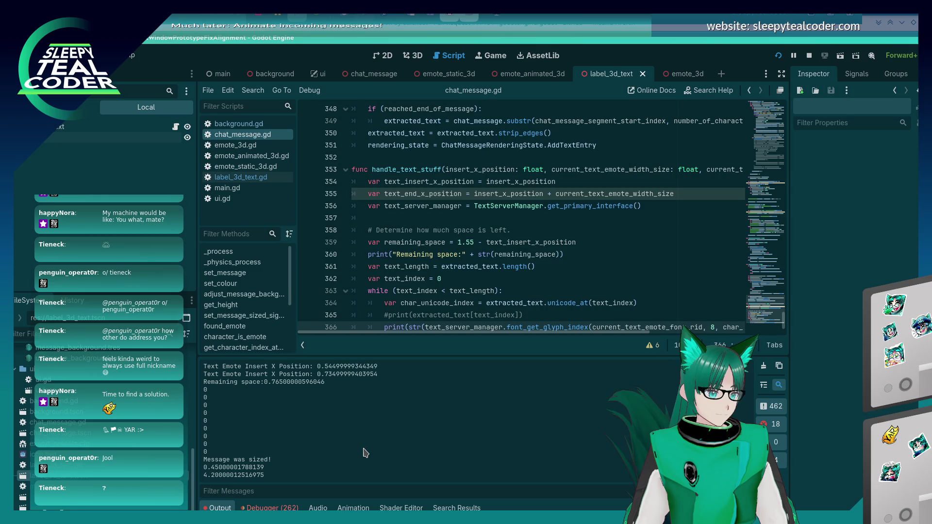
pyautogui.hotkey('alt', 'Tab')
pyautogui.hotkey('alt', 'Tab')
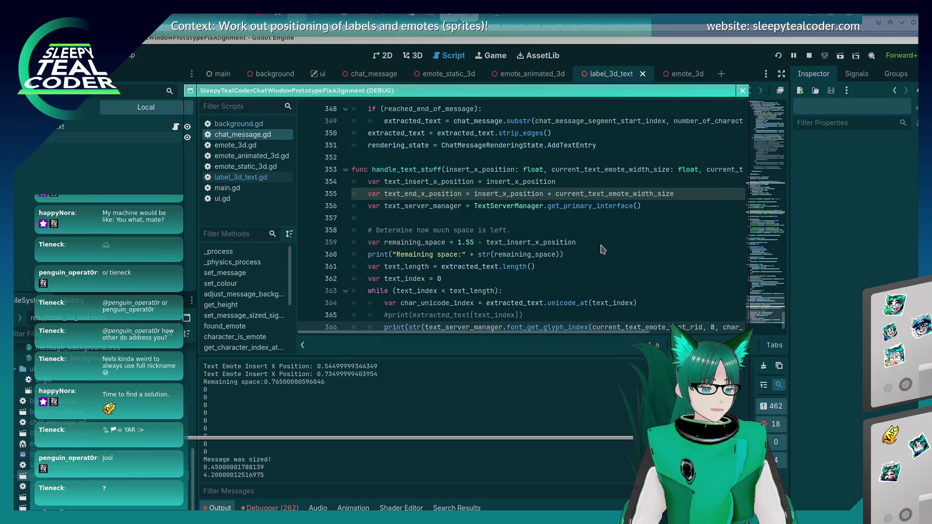
pyautogui.press('F5')
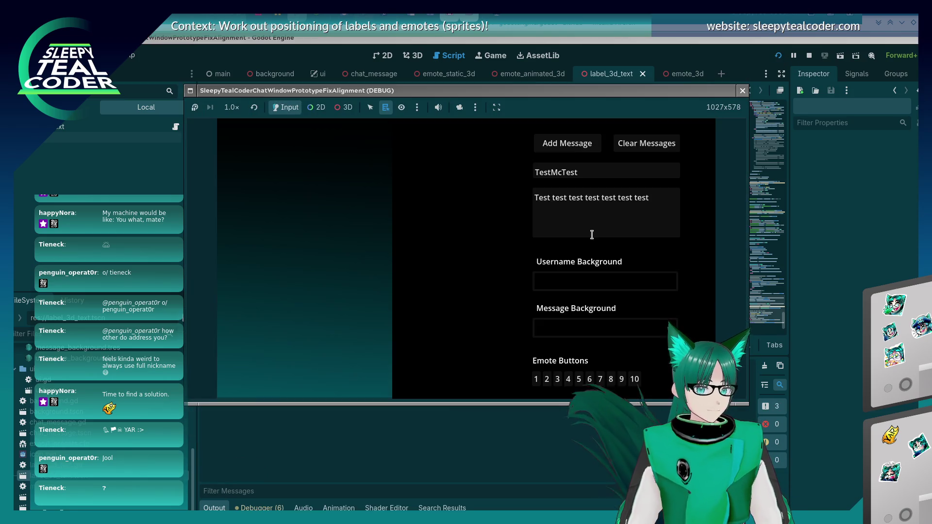
pyautogui.click(617, 230)
pyautogui.hotkey('ctrl', 'a')
pyautogui.write('Y')
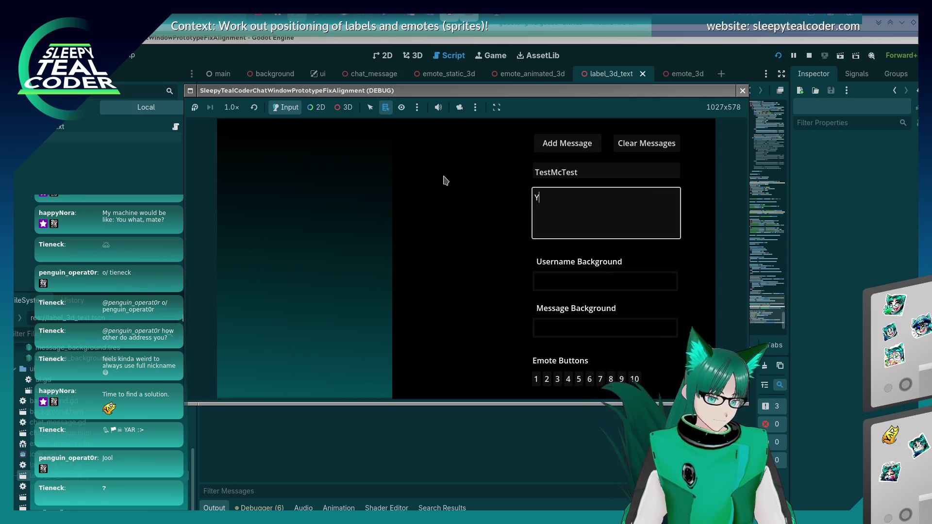
pyautogui.write('arrrrr')
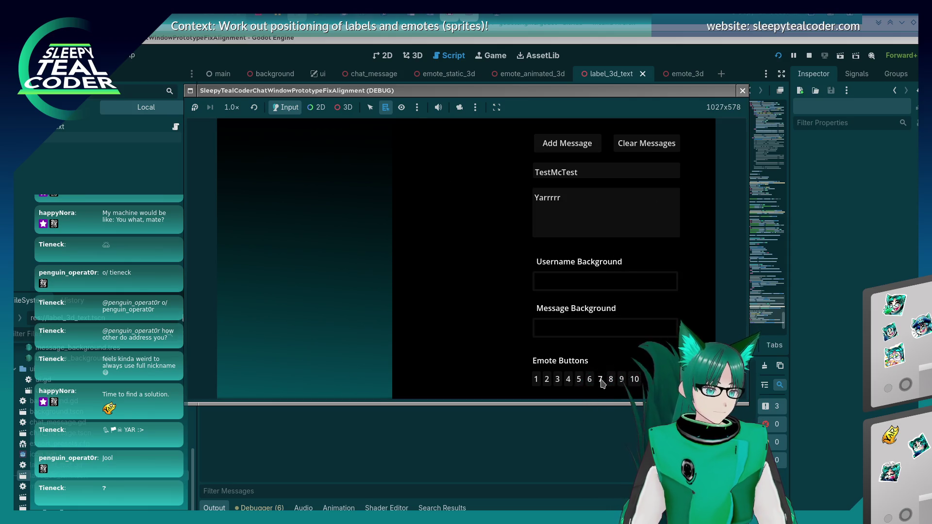
pyautogui.write(' 🏴\u200d☠️ 🏴\u200d☠️ B')
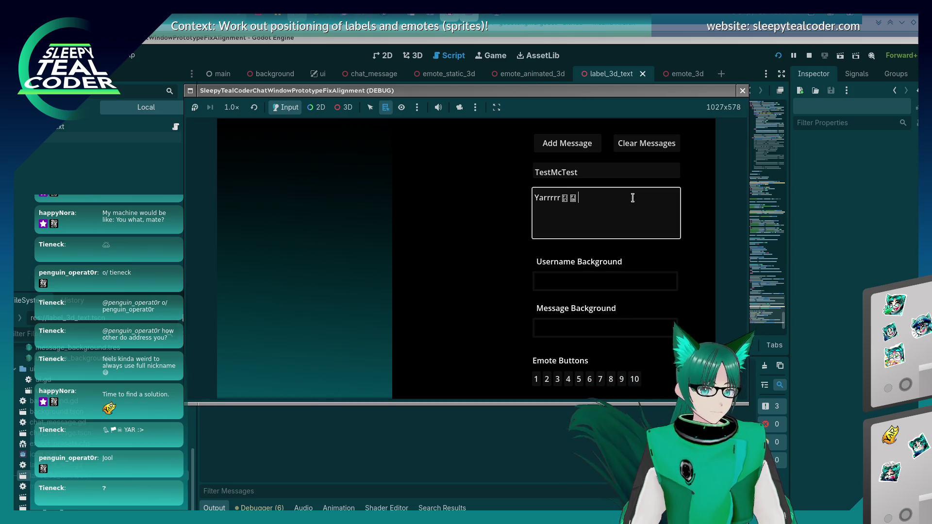
pyautogui.write('eeeeep')
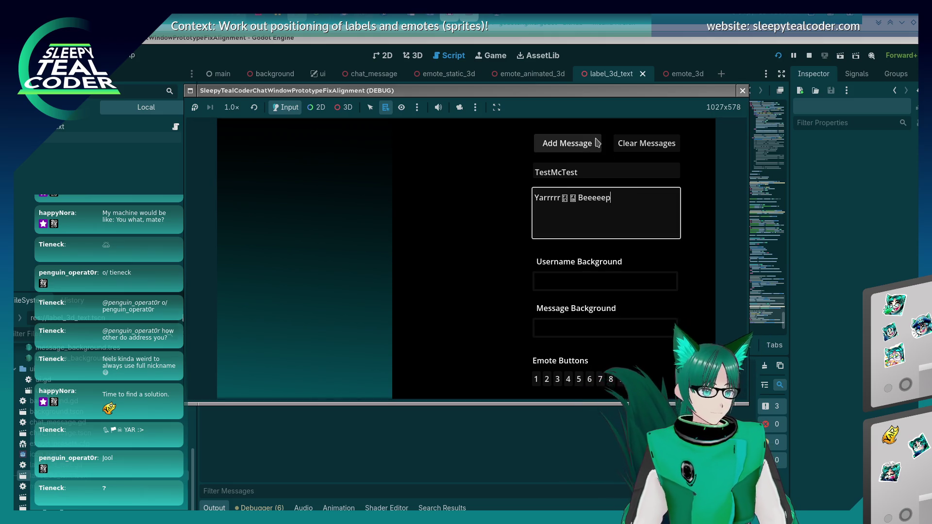
pyautogui.click(595, 143)
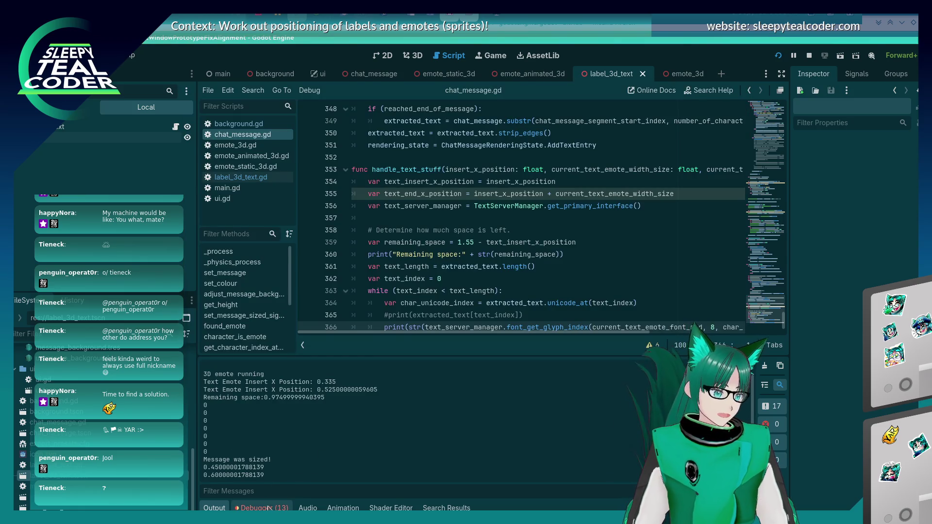
# Step: Show the debugger's Errors list with its GDScript warnings
pyautogui.click(262, 508)
pyautogui.click(279, 386)
pyautogui.scroll(-5, 350, 466)
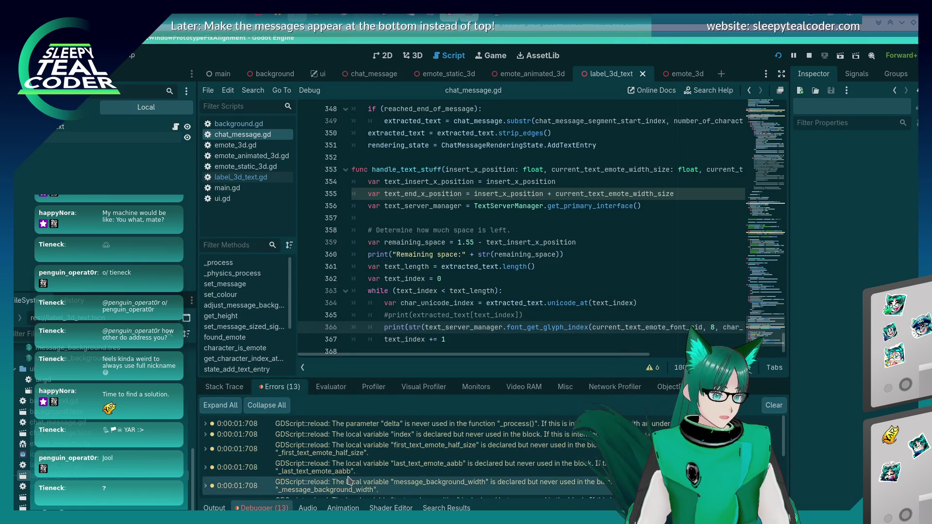
# Step: Check the font_get_glyph_index docs, then make line 366 pass 0 as the variation selector after char_unicode_index
pyautogui.scroll(2, 350, 471)
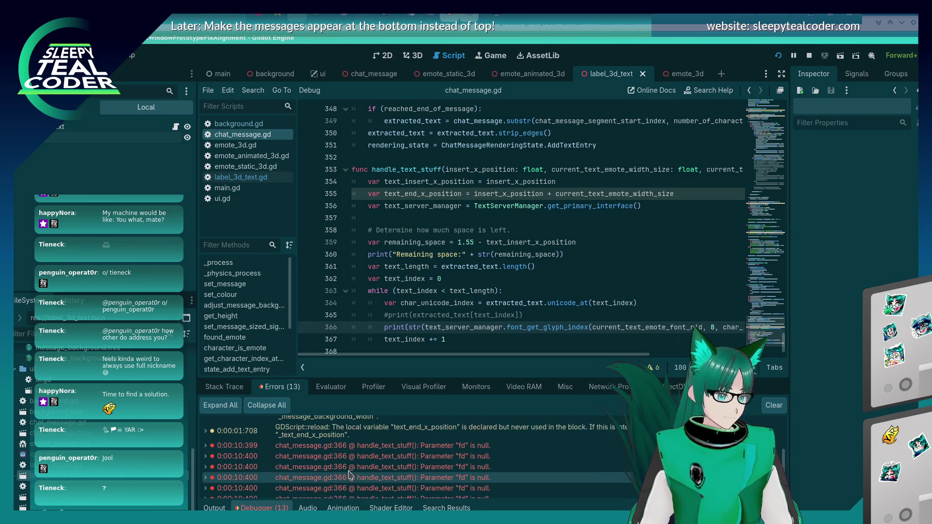
pyautogui.moveTo(347, 467)
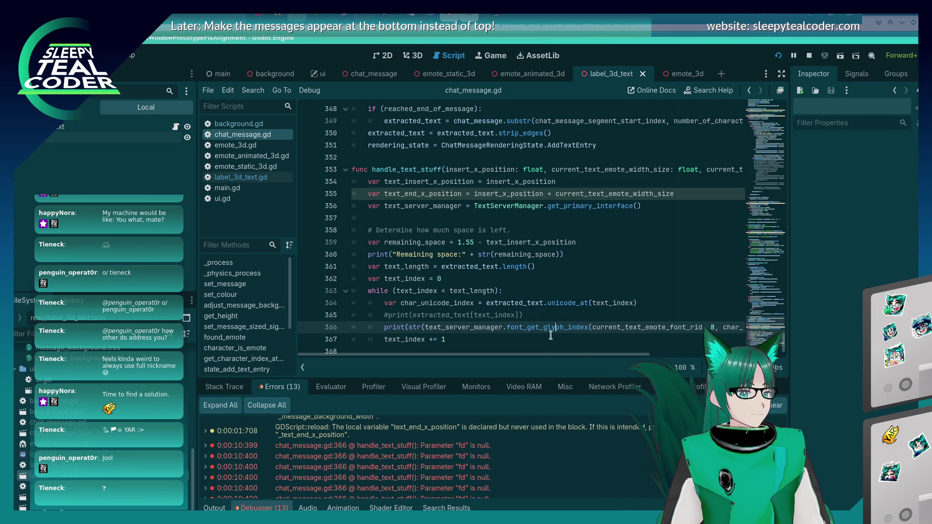
pyautogui.moveTo(549, 327)
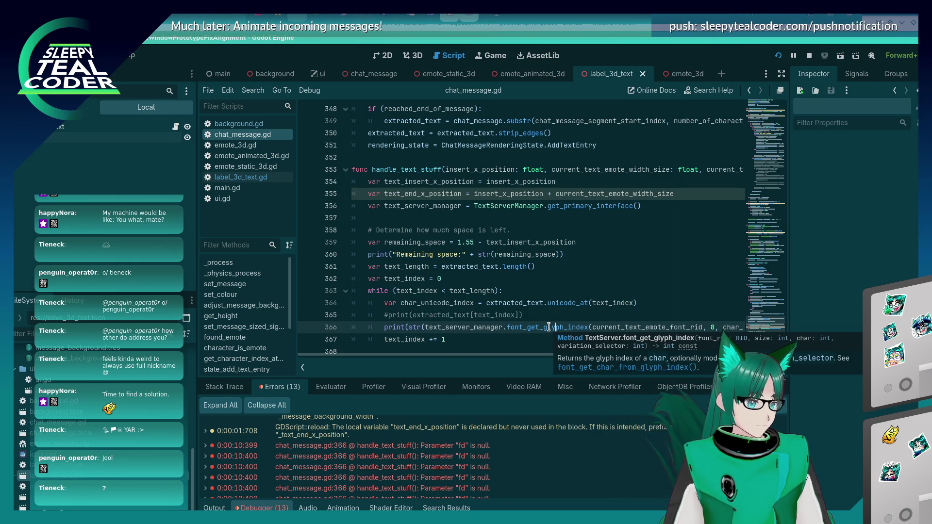
pyautogui.moveTo(480, 364); pyautogui.dragTo(568, 364)
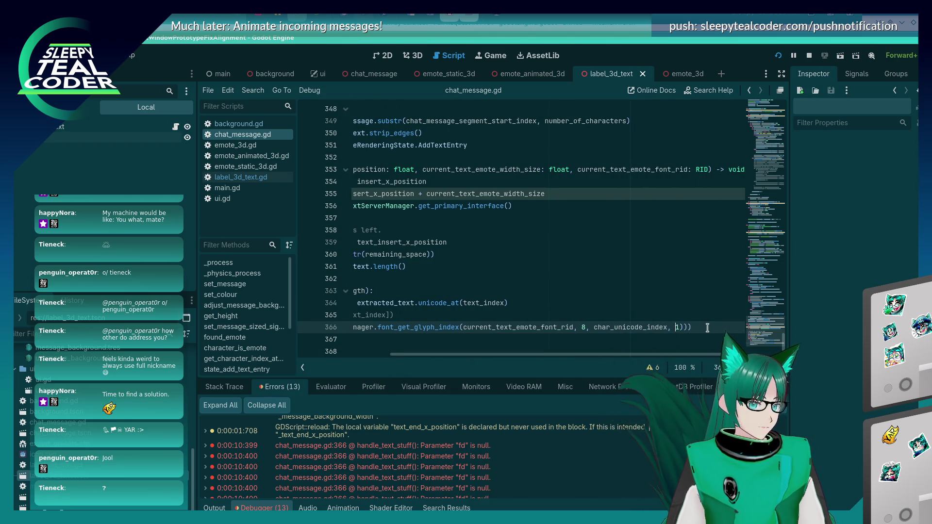
pyautogui.press('Left')
pyautogui.press('Left')
pyautogui.press('Left')
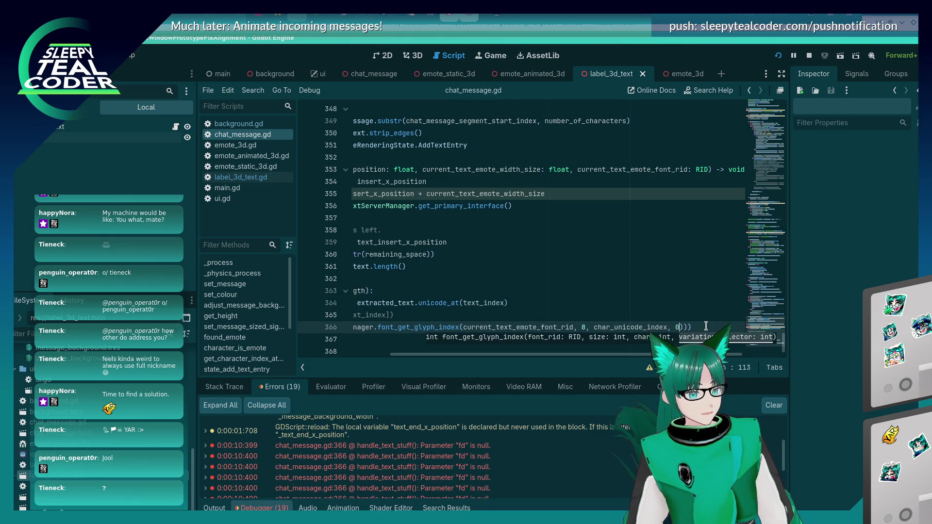